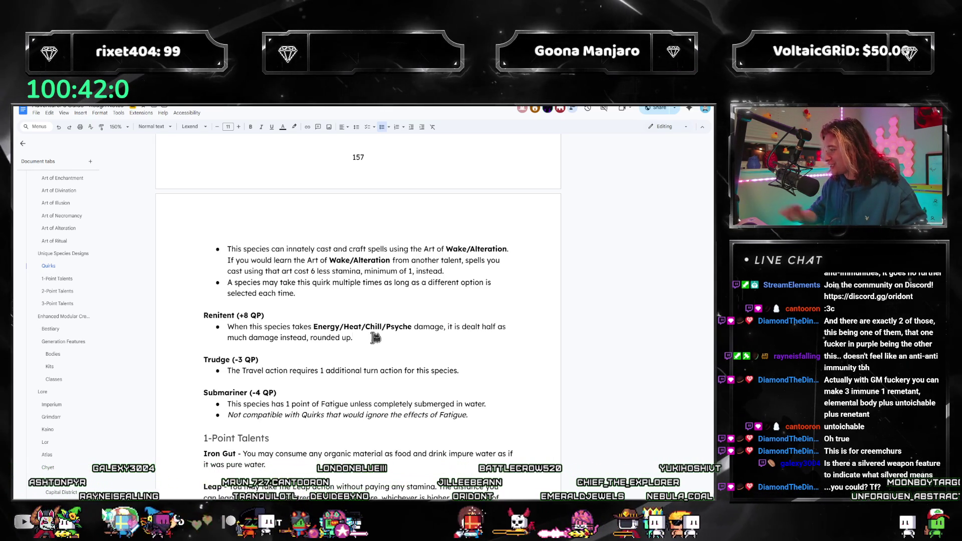
Switch to the PDFelement rulebook and jump to the Artifacts section around page 181.
key("alt+Tab")
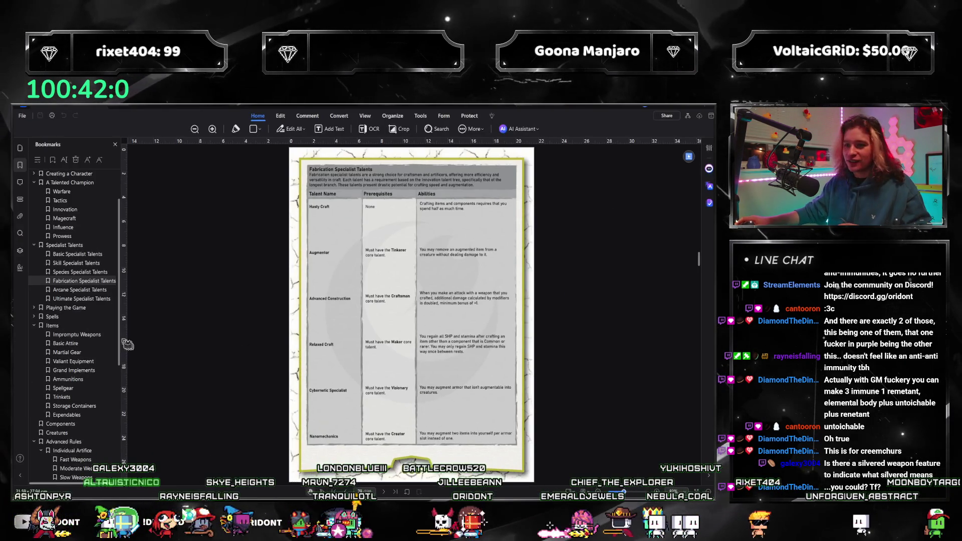
scroll(97, 324, "down", 5)
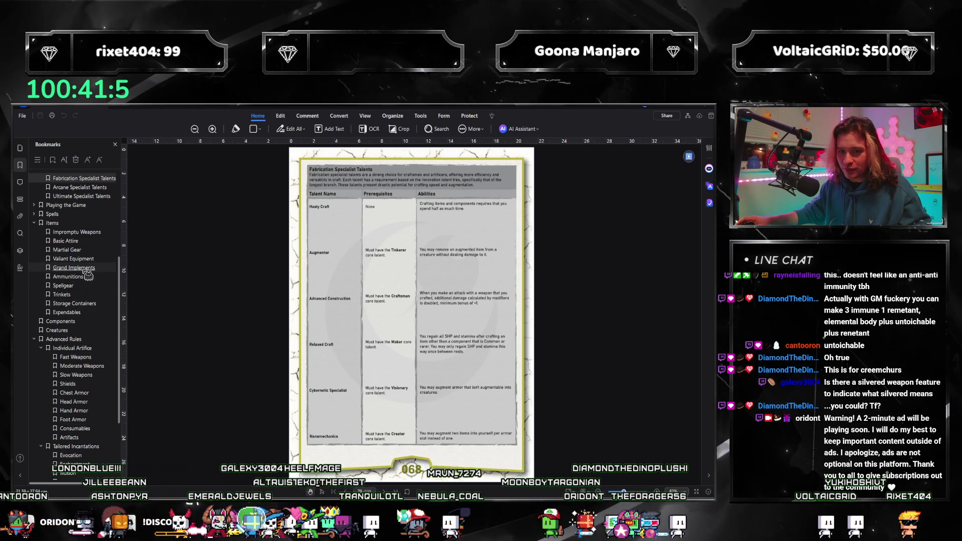
scroll(80, 325, "up", 5)
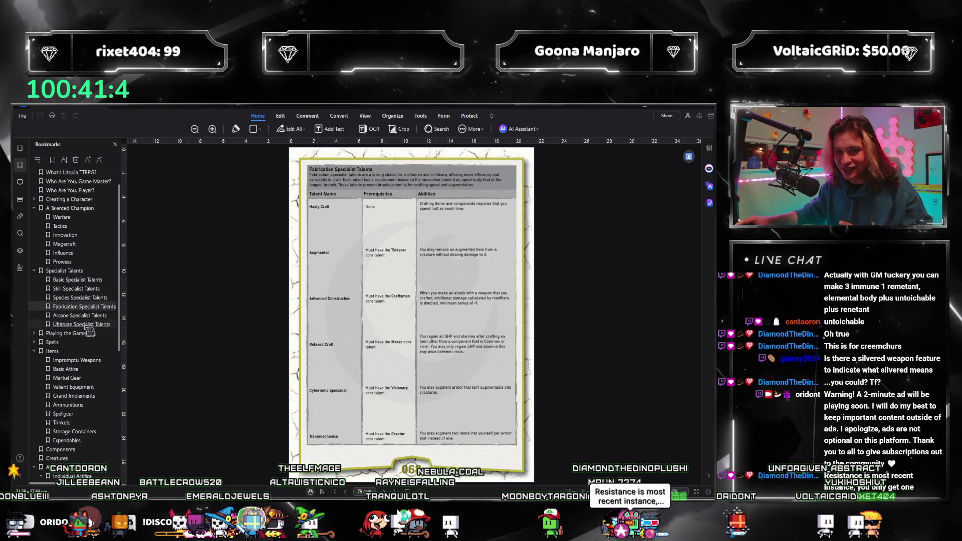
scroll(83, 354, "down", 5)
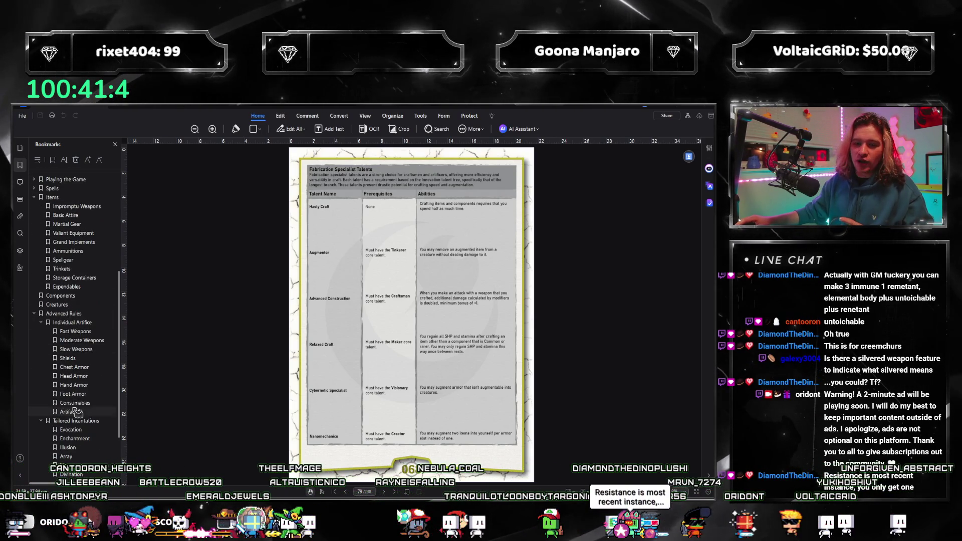
left_click(69, 412)
Scroll through artifact pages 182–184, settling on page 183's Resistance, Flight and Hexproof features.
scroll(369, 361, "down", 15)
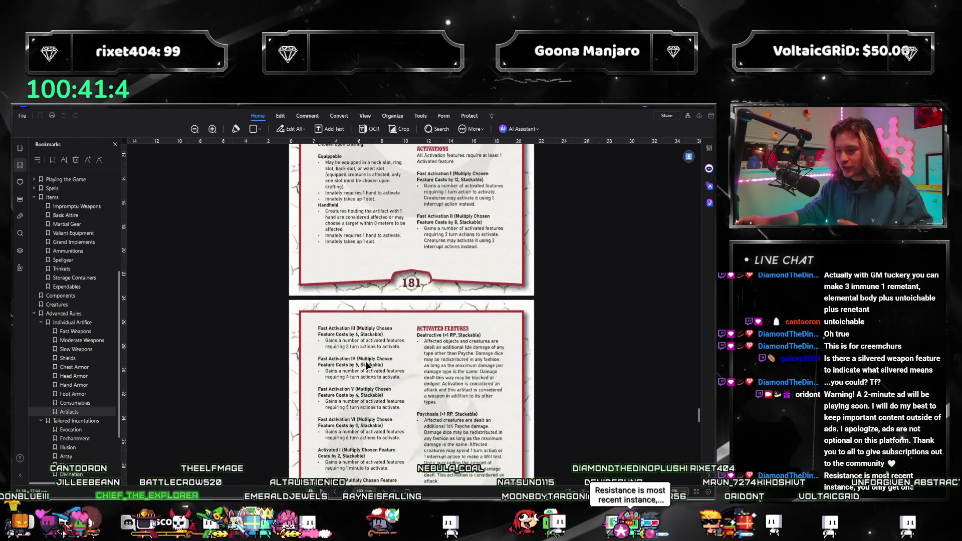
scroll(369, 360, "down", 10)
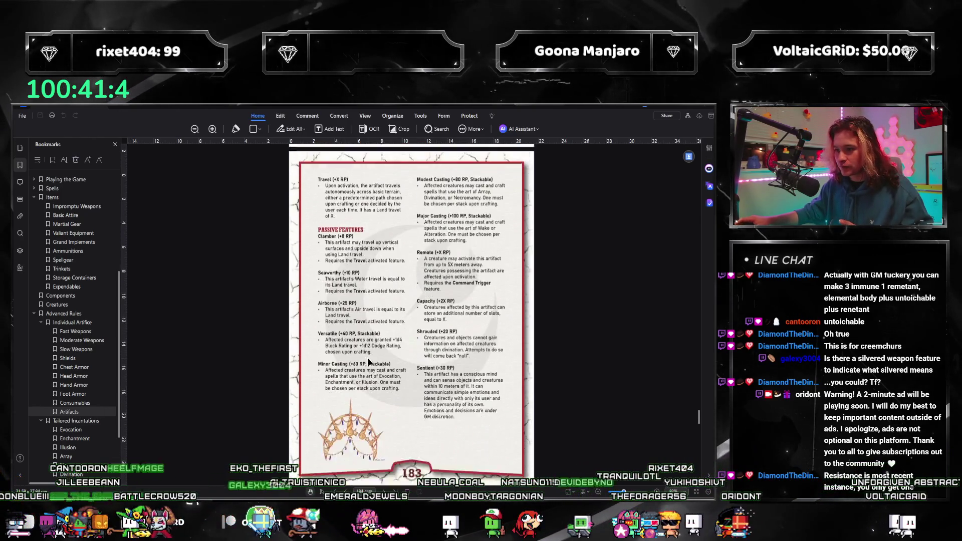
scroll(369, 361, "down", 3)
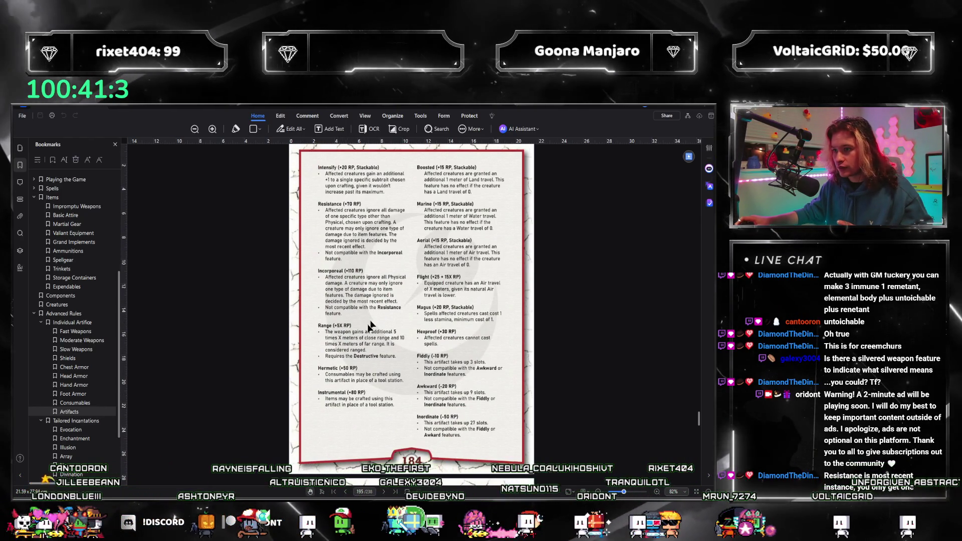
scroll(384, 289, "up", 1)
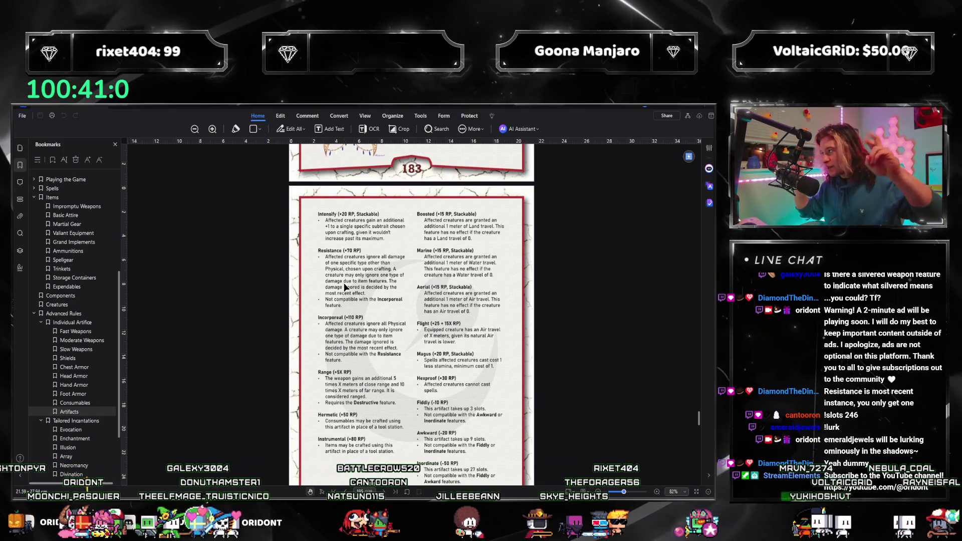
Jump to the Creature Bodies and Classes bookmarks and scroll through the class pages.
scroll(100, 460, "down", 3)
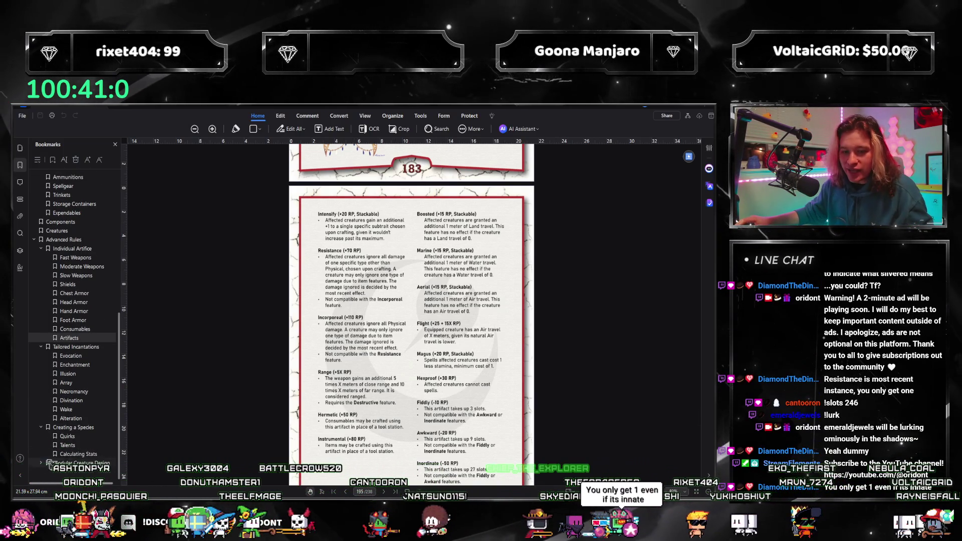
scroll(67, 448, "down", 1)
left_click(73, 446)
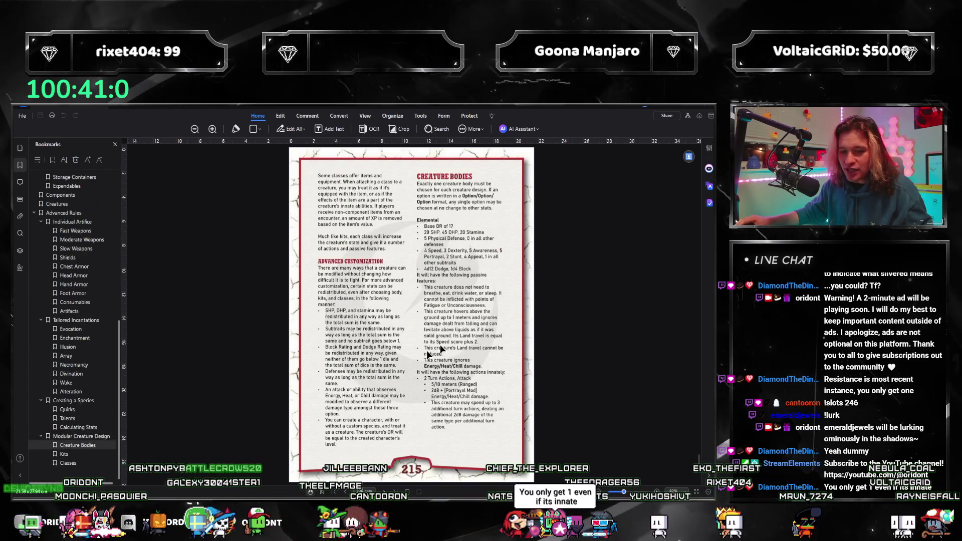
left_click(68, 463)
scroll(421, 322, "down", 15)
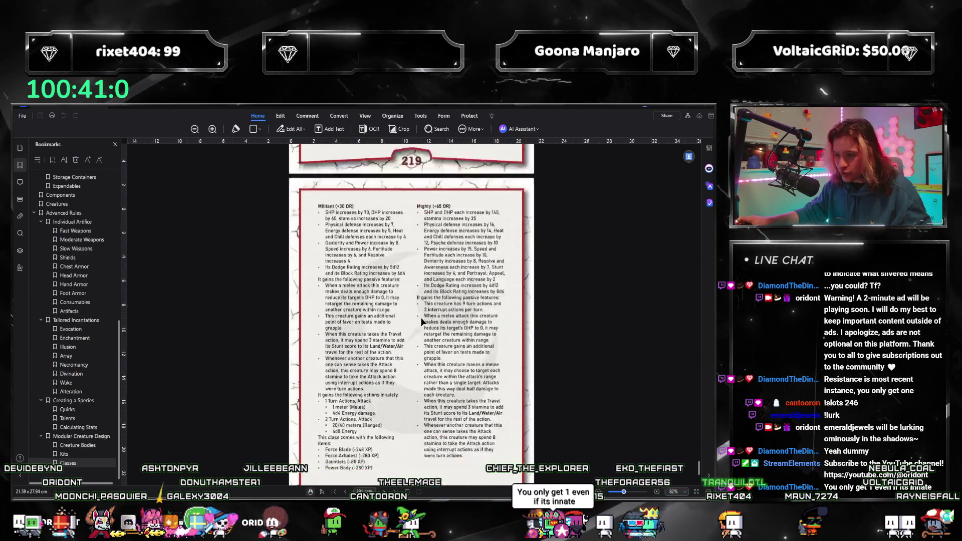
scroll(421, 322, "down", 10)
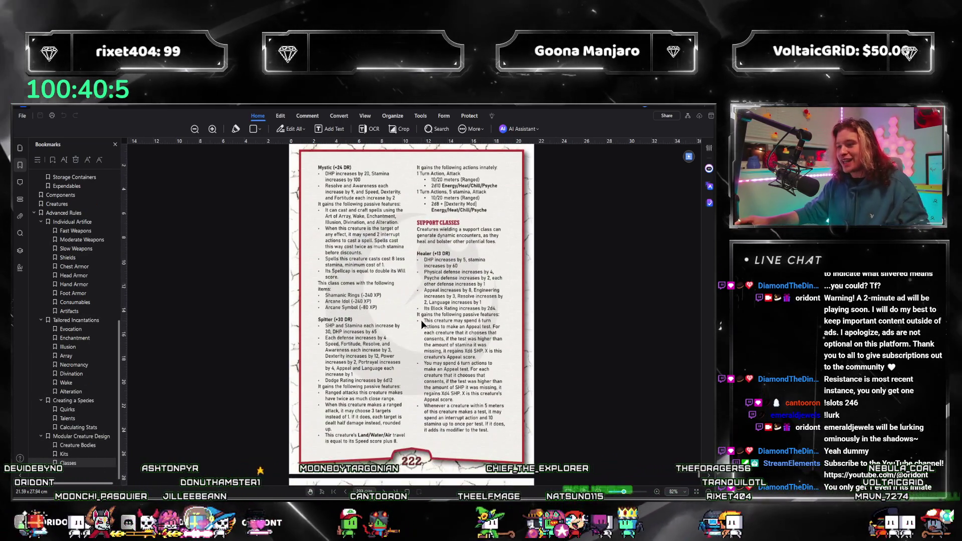
scroll(423, 320, "down", 10)
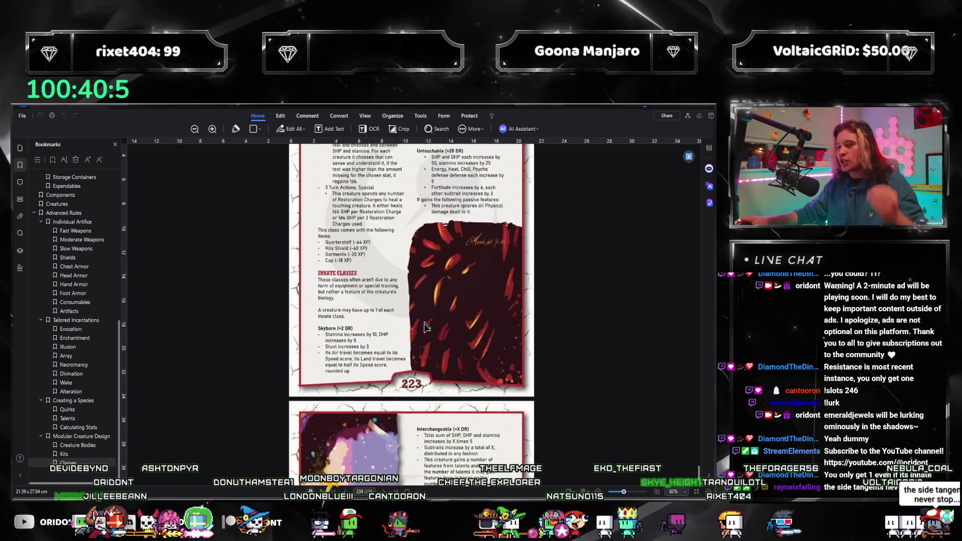
scroll(433, 358, "down", 1)
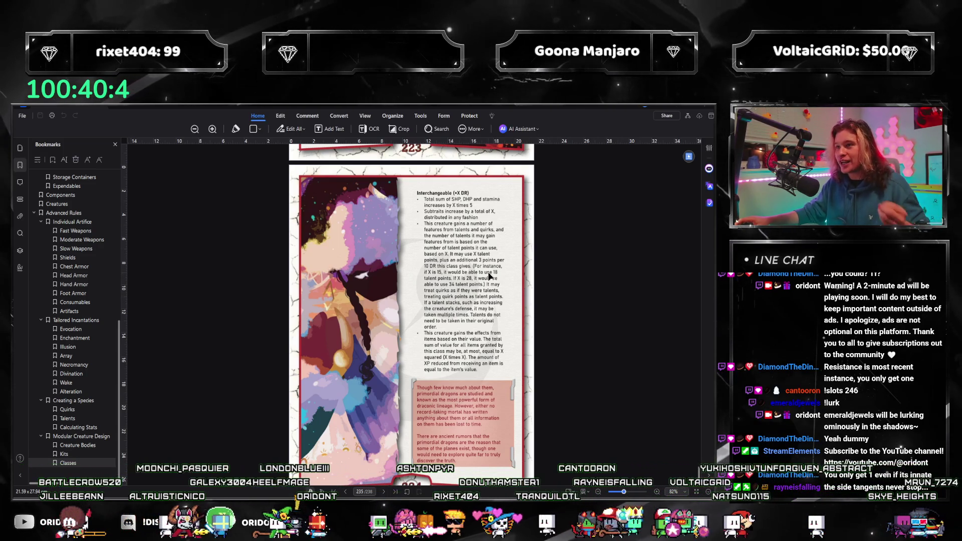
Scroll back up to the Creature Bodies rules on page 215, then minimize PDFelement.
scroll(487, 280, "down", 1)
scroll(487, 279, "up", 1)
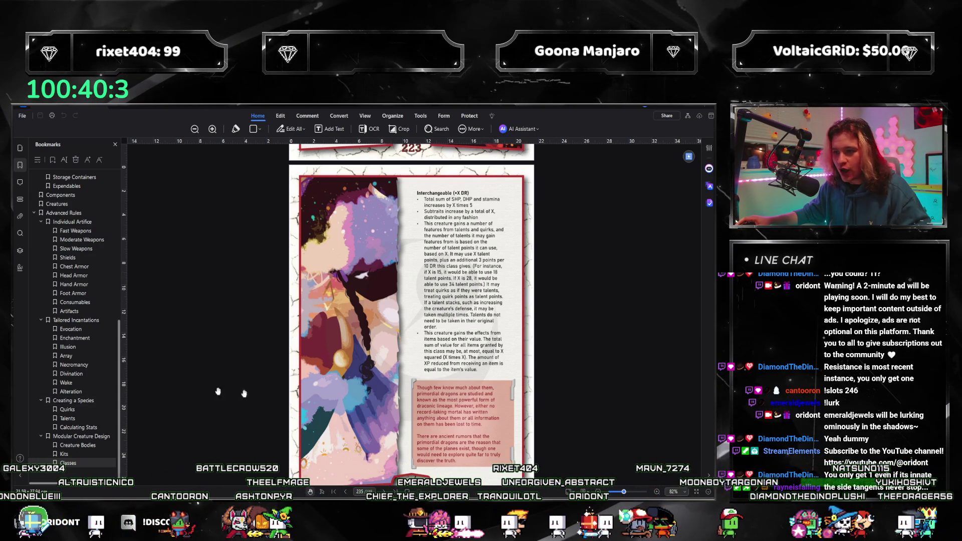
scroll(472, 393, "up", 15)
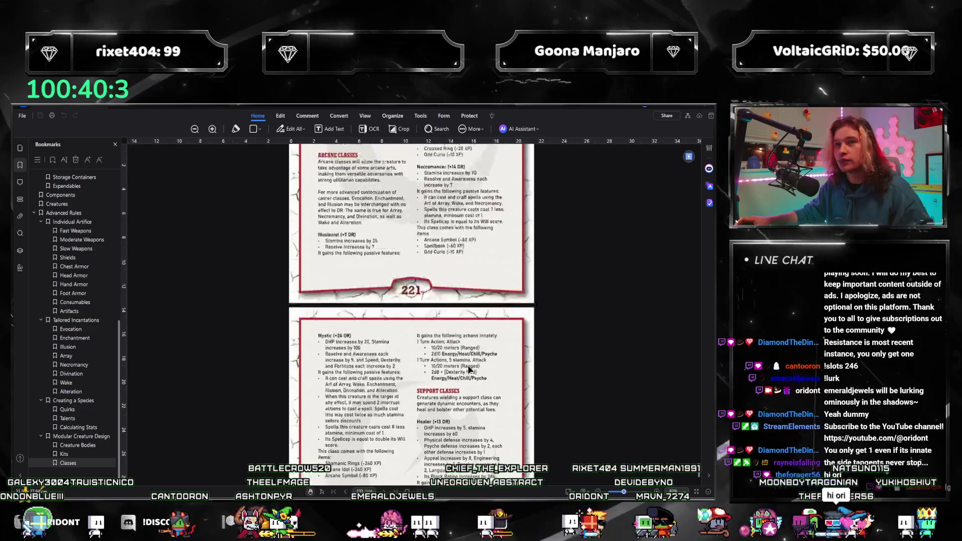
scroll(468, 369, "up", 20)
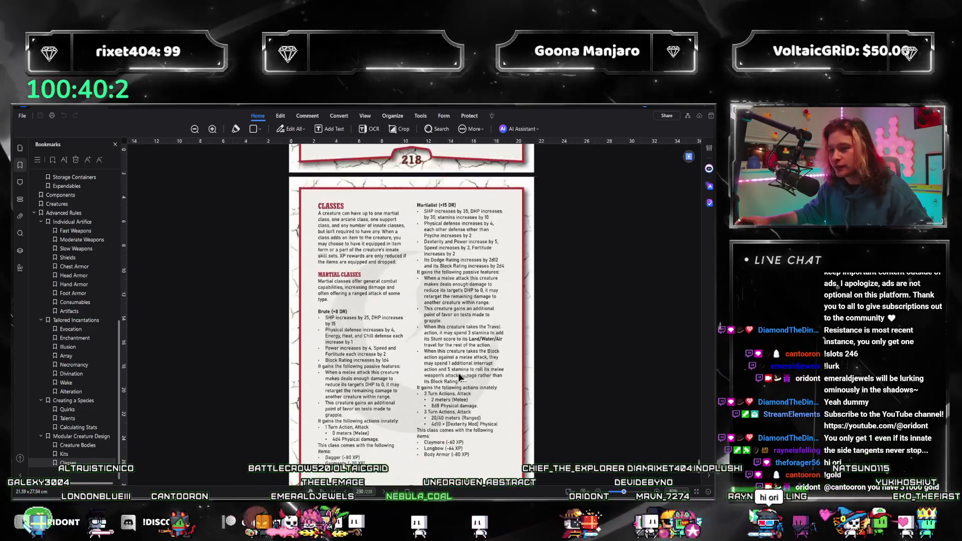
scroll(458, 376, "up", 8)
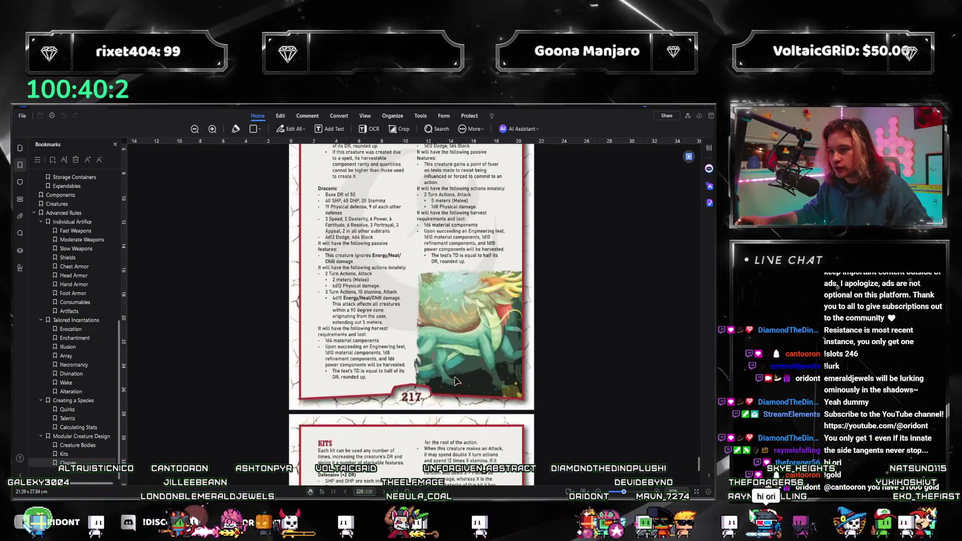
scroll(455, 381, "up", 15)
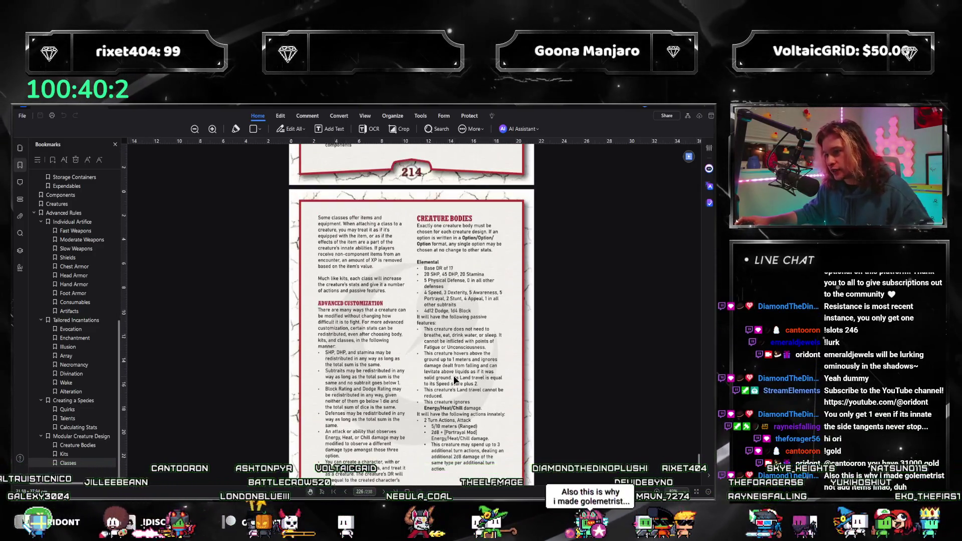
scroll(446, 363, "down", 5)
scroll(446, 363, "up", 4)
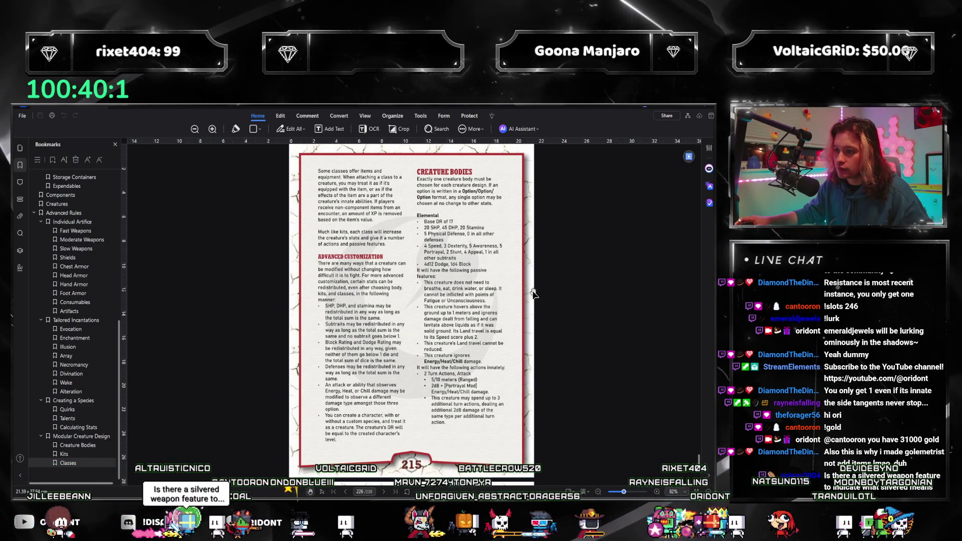
scroll(631, 188, "up", 2)
left_click(701, 119)
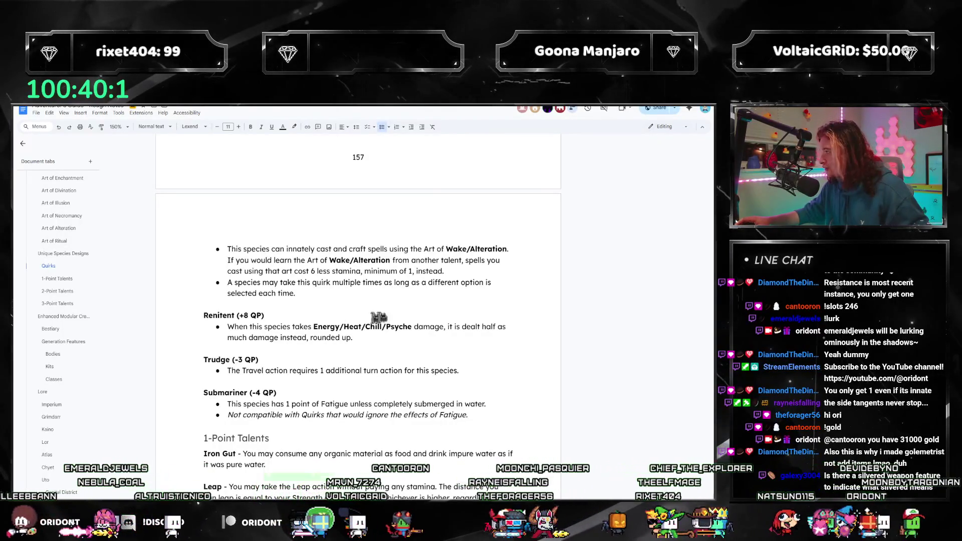
Review the Renitent and Trudge quirk entries, checking Trudge's -4 QP cost.
mouse_move(378, 339)
left_mouse_down()
mouse_move(227, 326)
mouse_move(203, 315)
left_mouse_up()
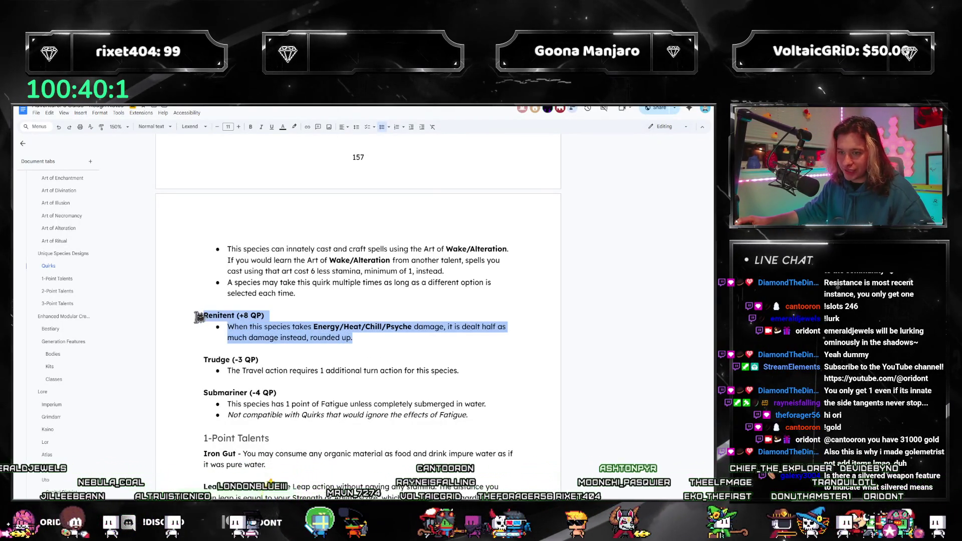
left_click(240, 327)
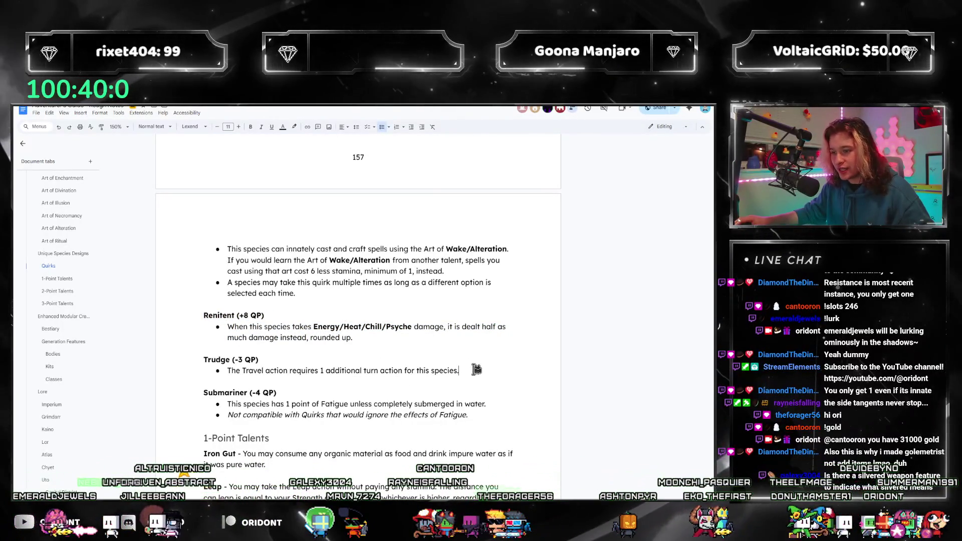
left_click_drag(459, 371, 203, 359)
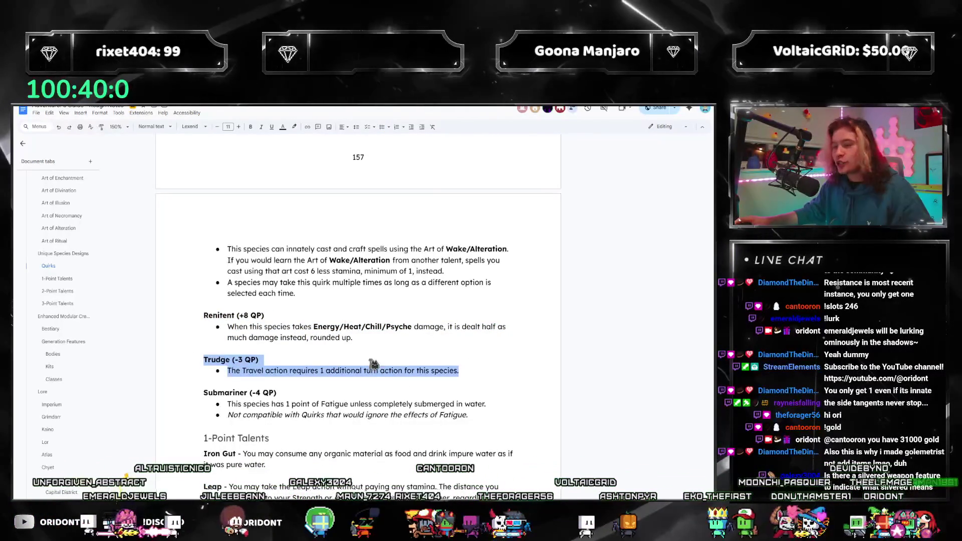
left_click(392, 364)
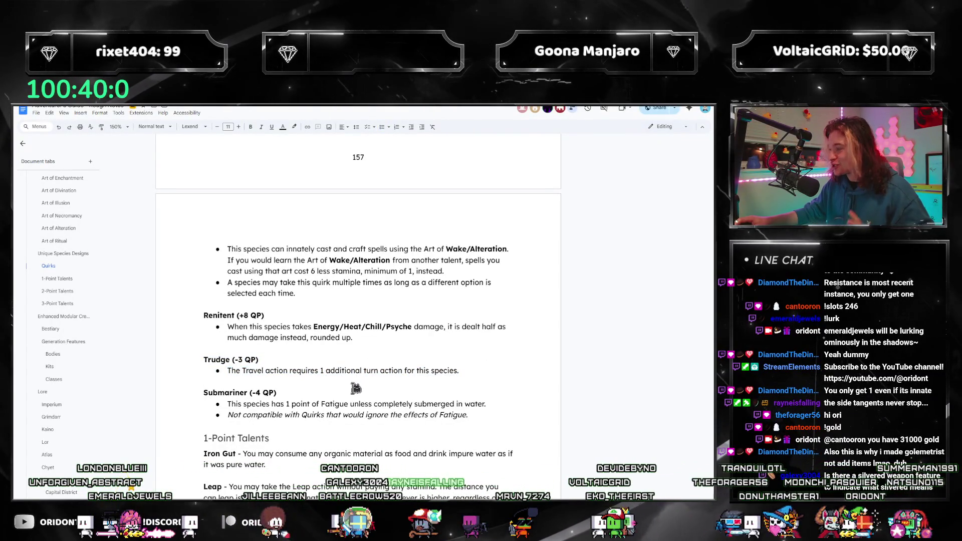
left_click(337, 370)
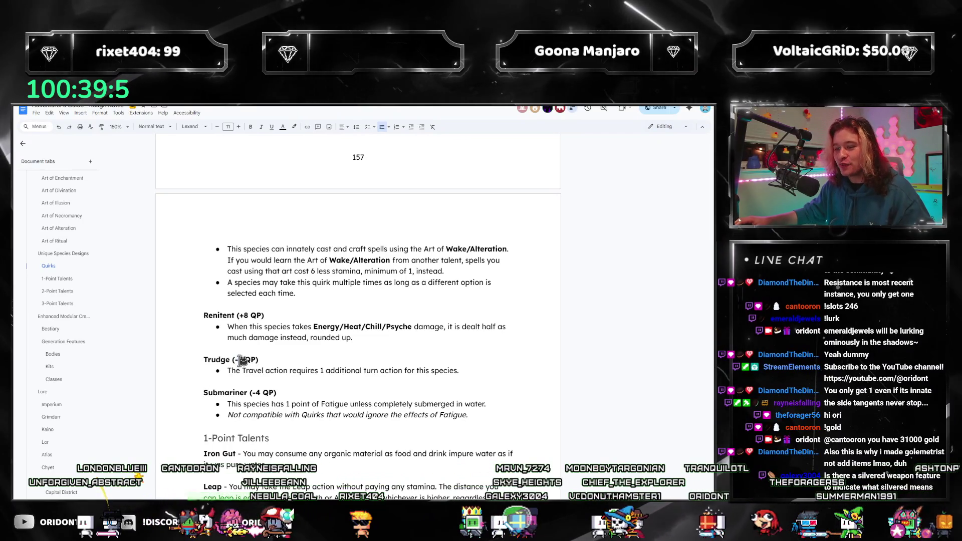
double_click(240, 359)
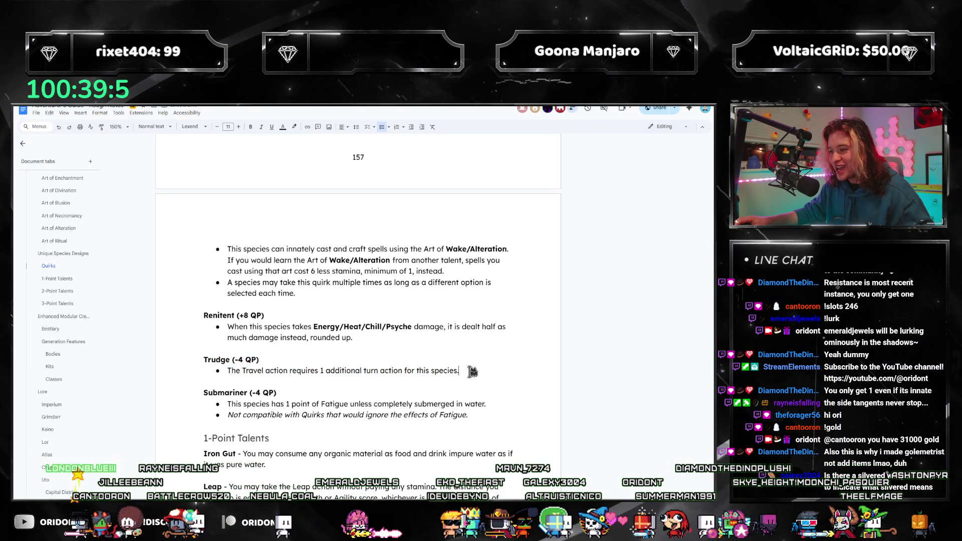
left_click_drag(472, 371, 204, 359)
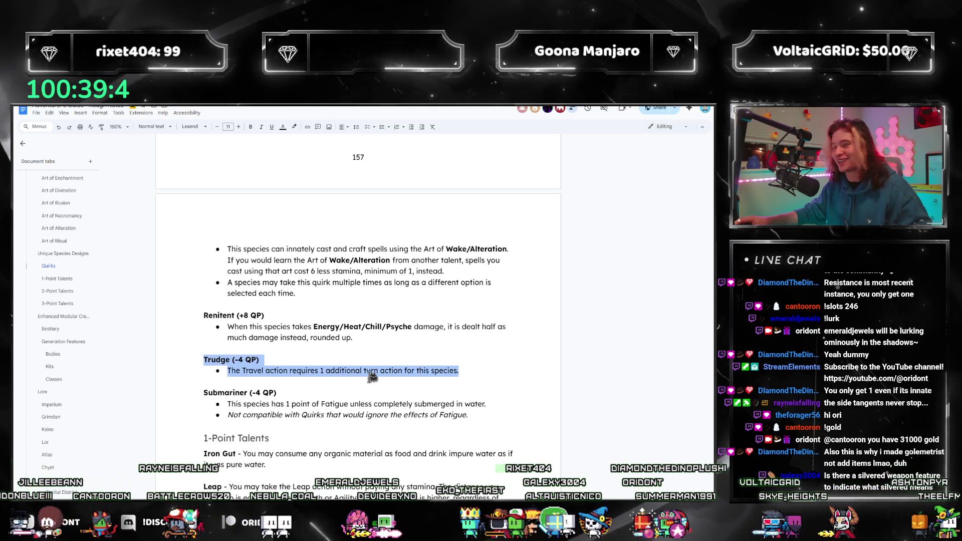
left_click(333, 370)
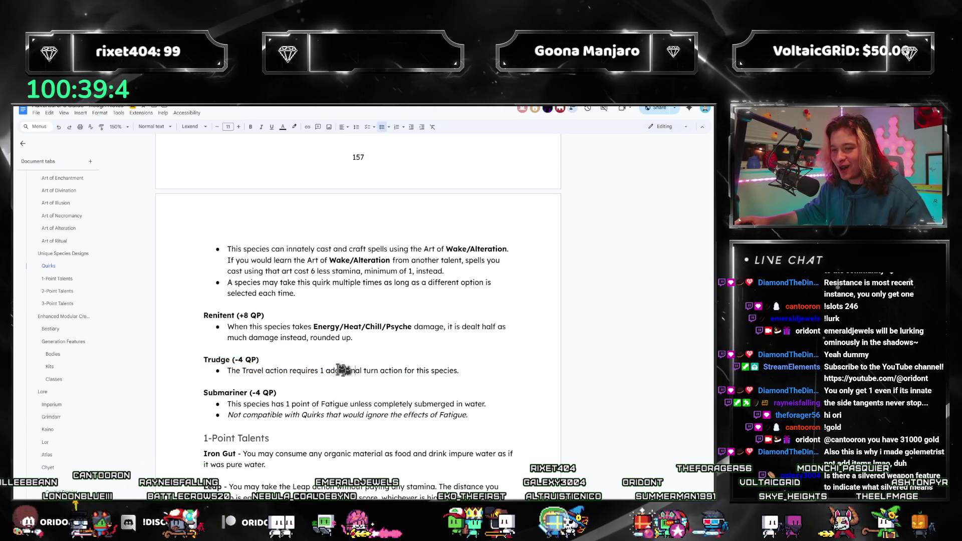
left_click_drag(352, 338, 203, 329)
left_click(285, 328)
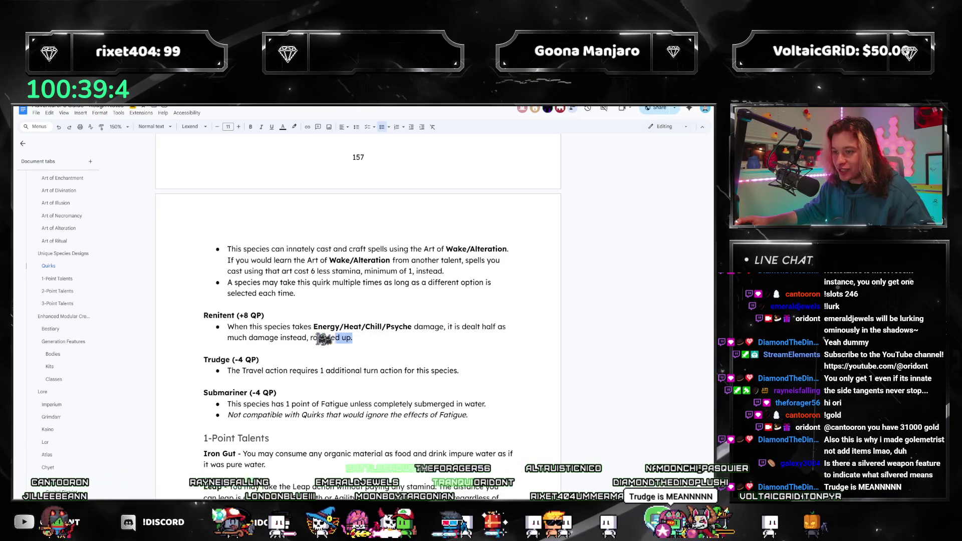
left_click_drag(324, 339, 203, 314)
left_click(398, 344)
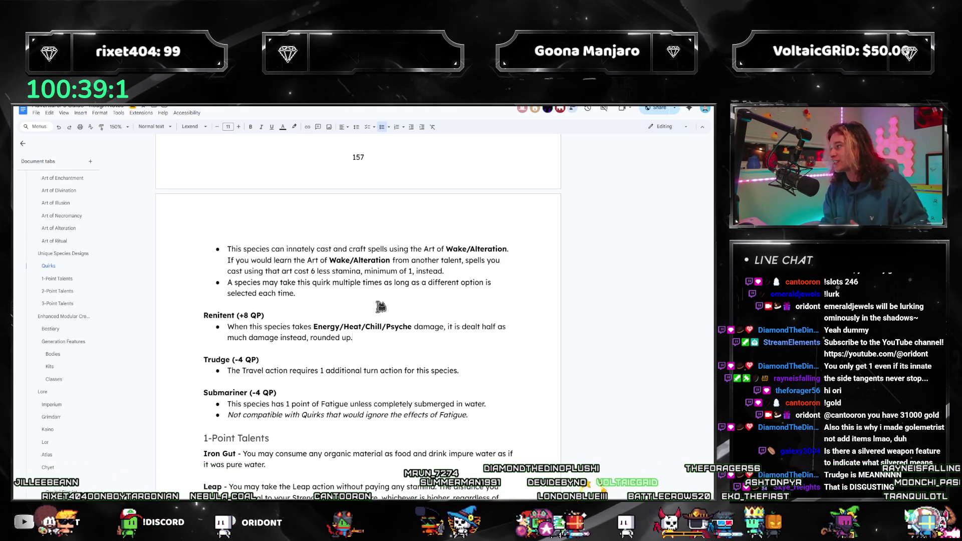
Scroll up to review the Olympian quirk, then switch to the PDFelement rulebook.
scroll(332, 309, "up", 4)
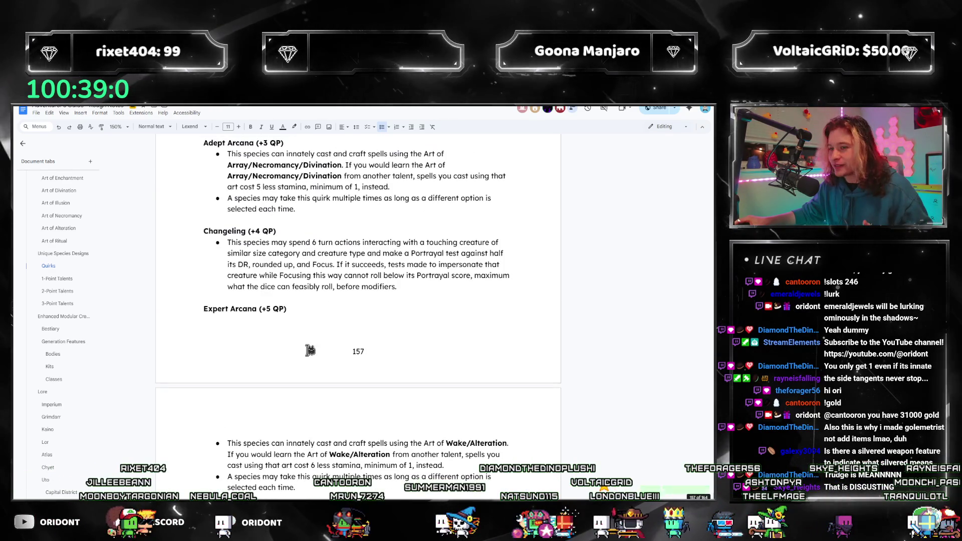
scroll(310, 350, "up", 7)
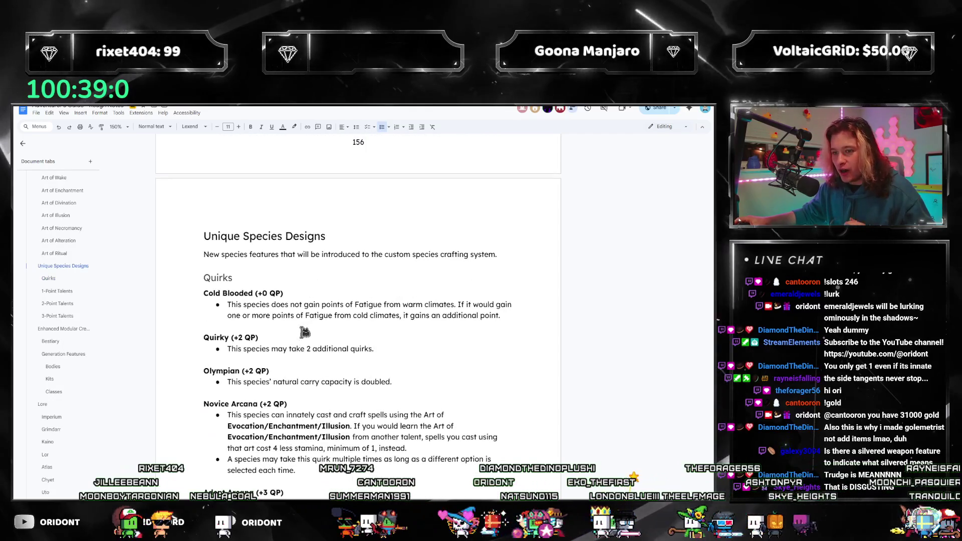
left_click_drag(411, 381, 174, 363)
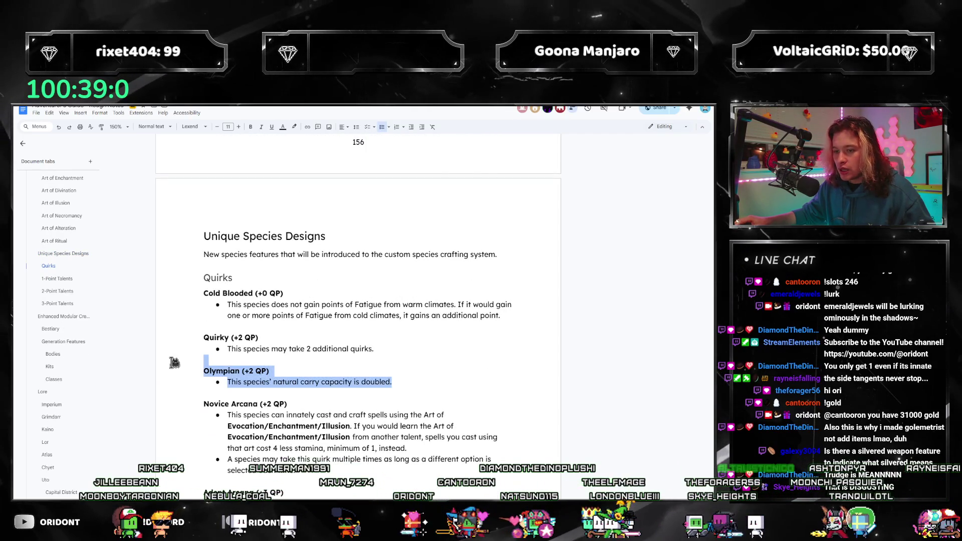
left_click(334, 385)
scroll(303, 365, "down", 2)
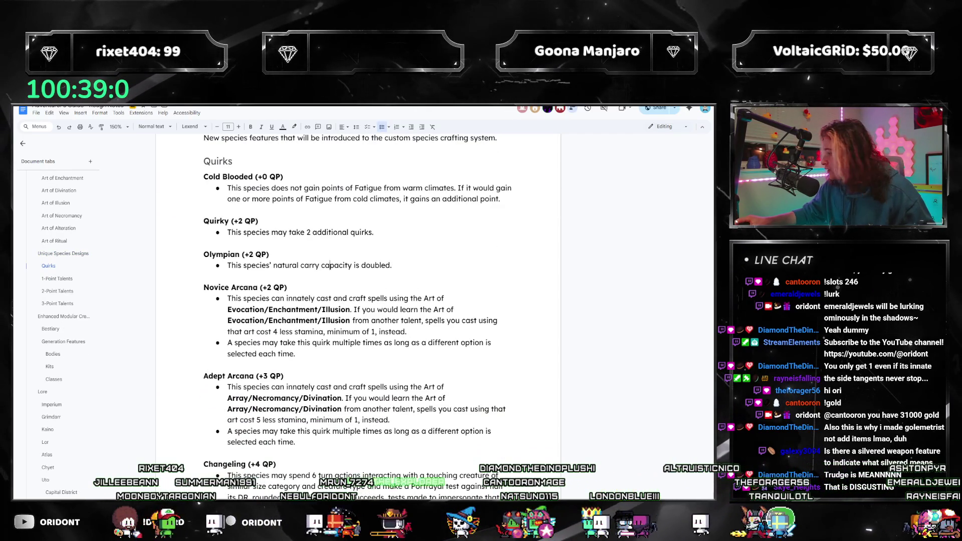
key("alt+Tab")
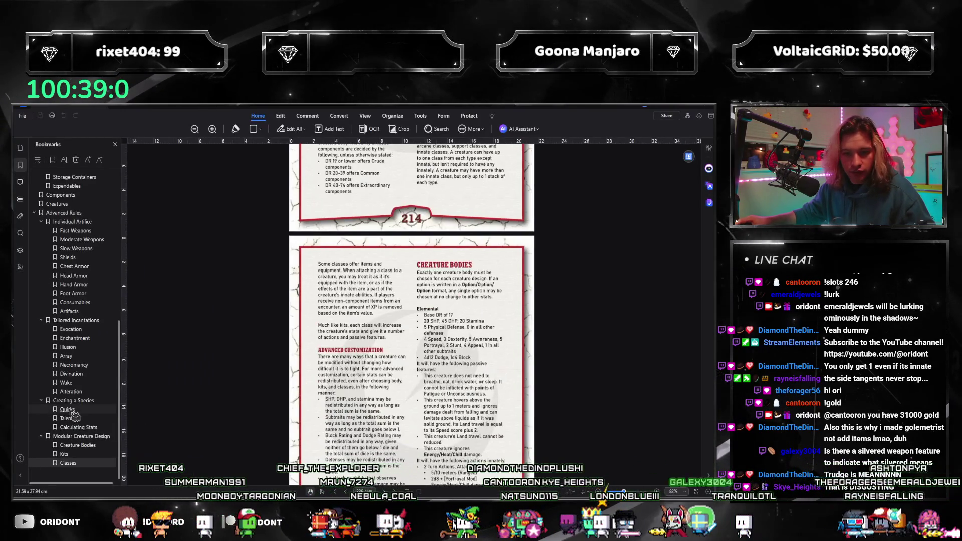
Jump to the rulebook's Quirks bookmark and scroll through the first quirk pages from 206.
left_click(69, 410)
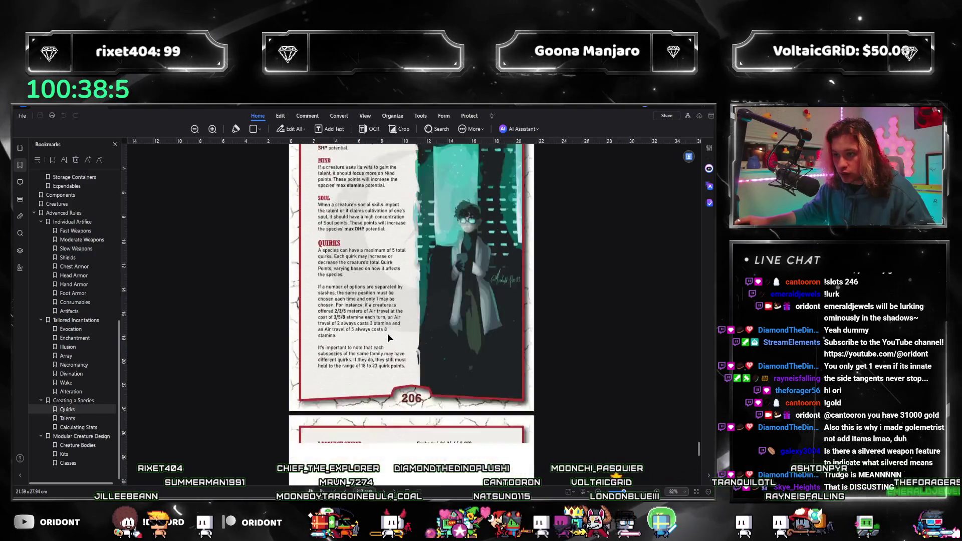
scroll(388, 335, "down", 8)
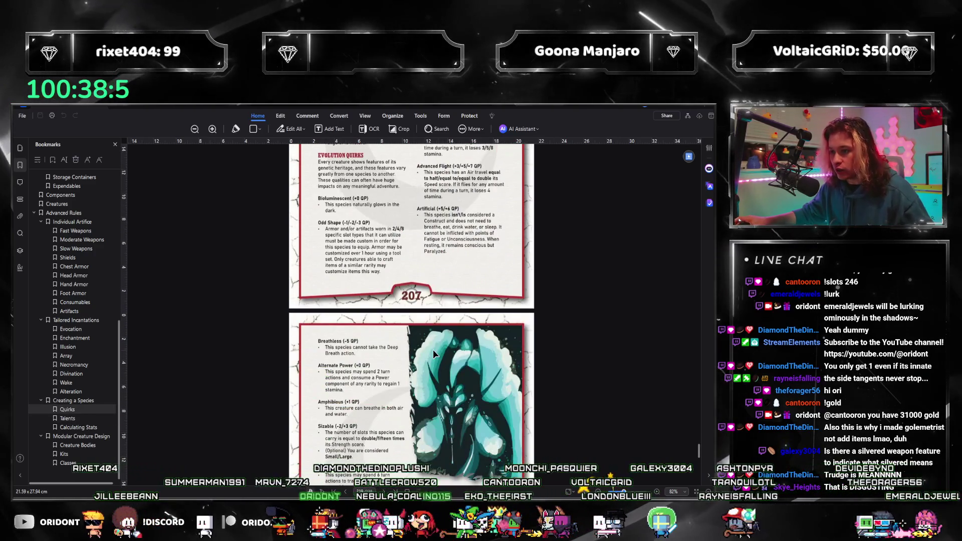
scroll(394, 312, "down", 3)
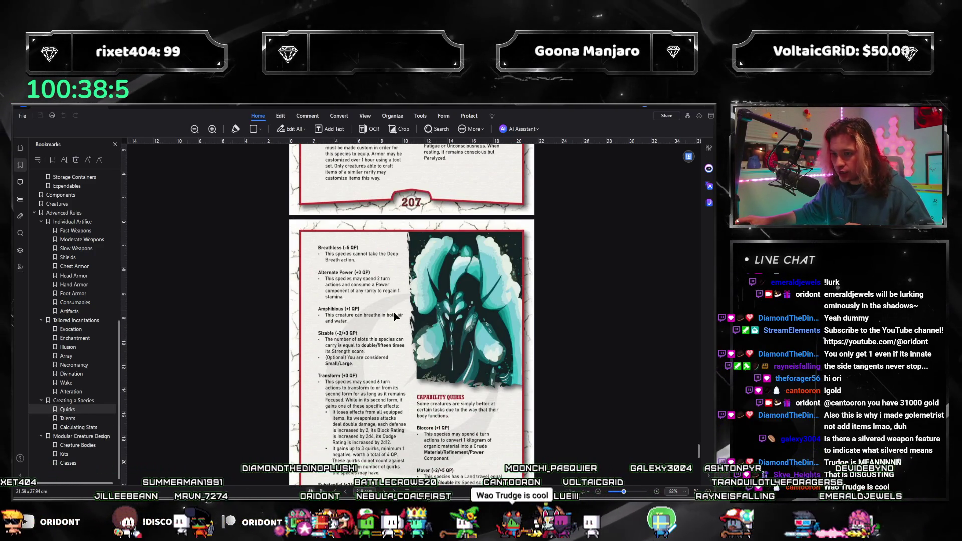
scroll(346, 343, "down", 2)
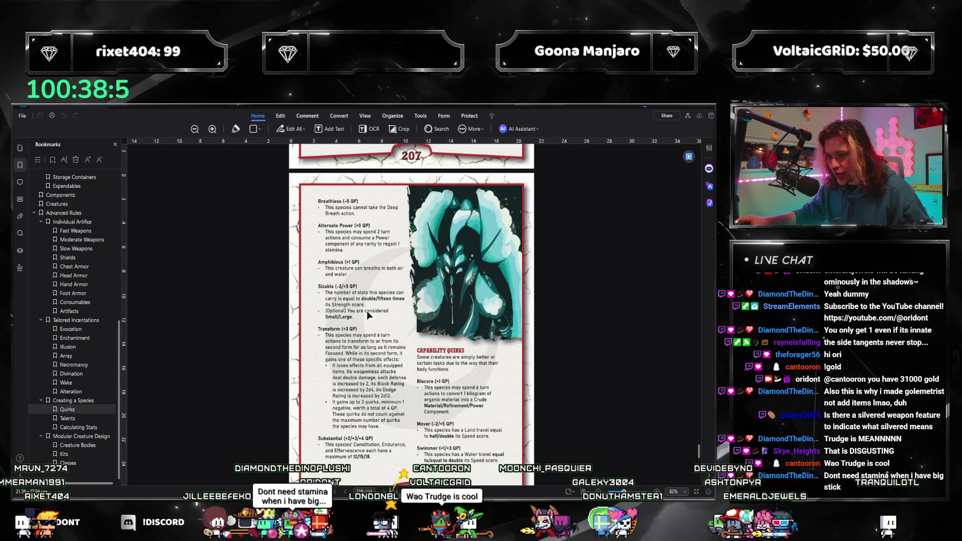
scroll(370, 321, "down", 2)
scroll(371, 330, "up", 1)
scroll(368, 339, "up", 1)
scroll(368, 341, "down", 1)
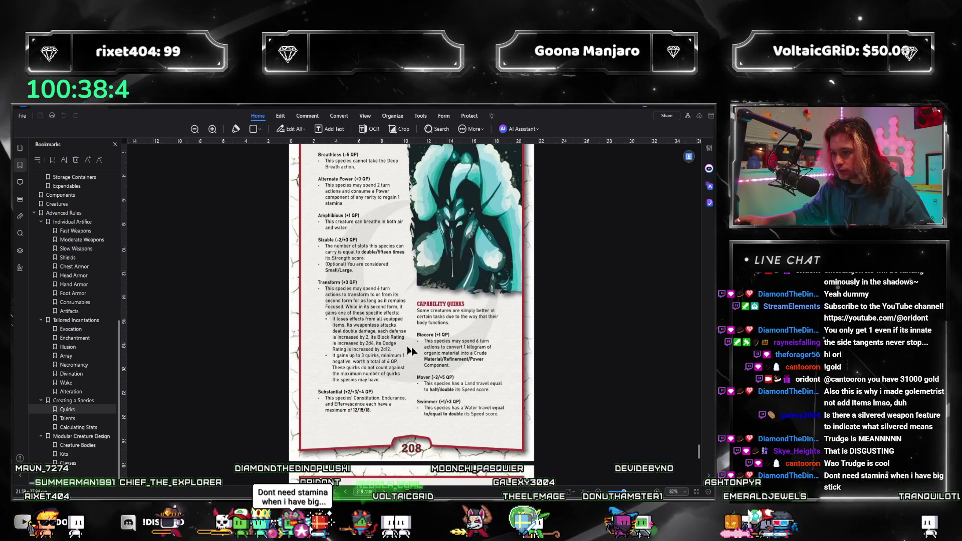
scroll(391, 307, "up", 5)
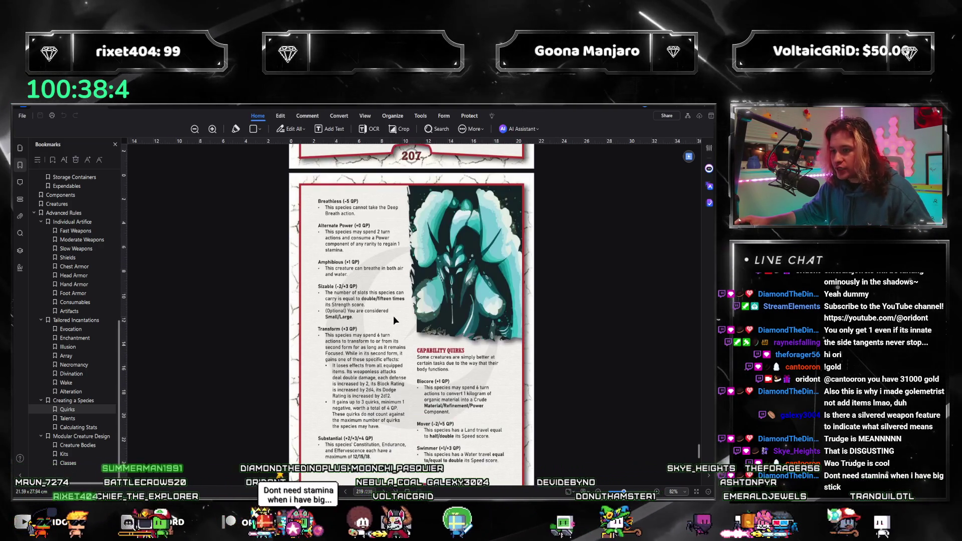
scroll(389, 391, "up", 2)
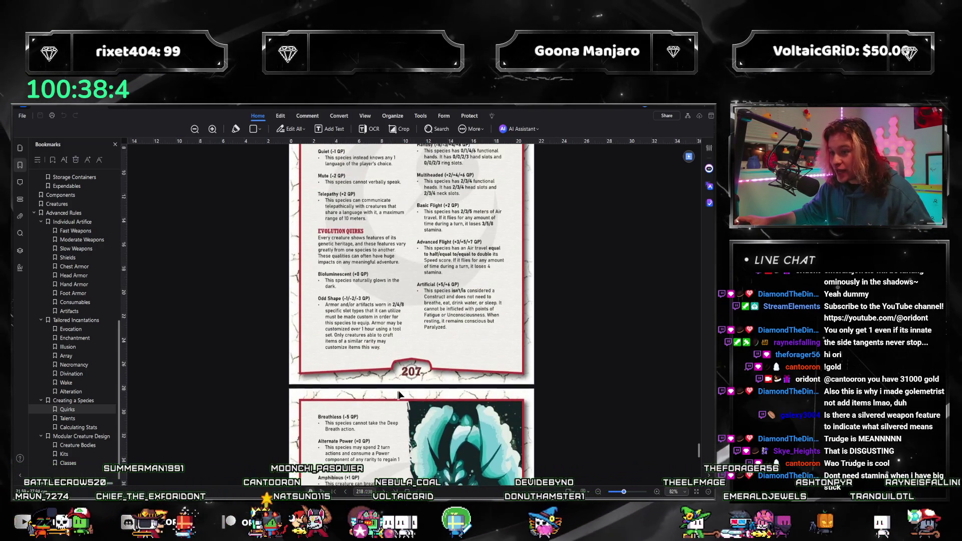
scroll(431, 408, "down", 1)
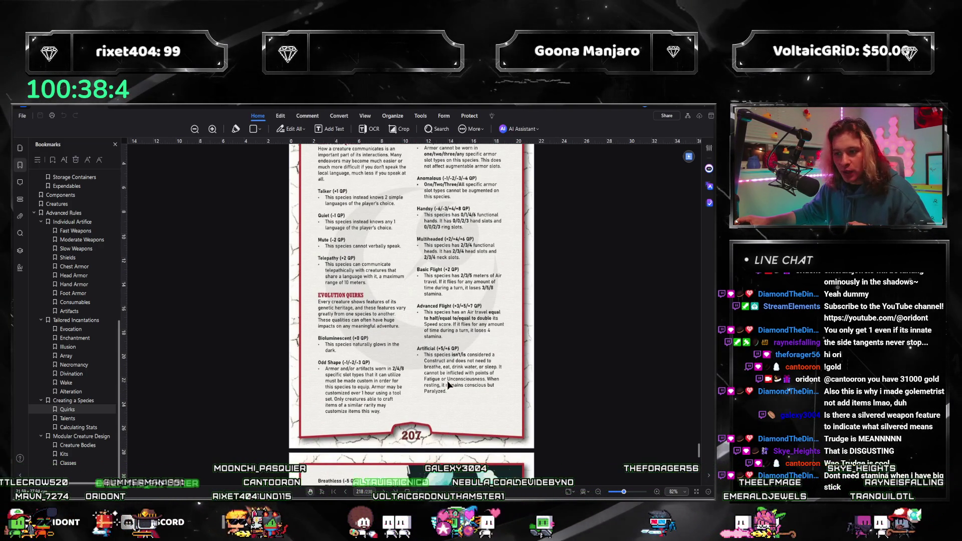
scroll(443, 398, "up", 3)
scroll(442, 402, "down", 3)
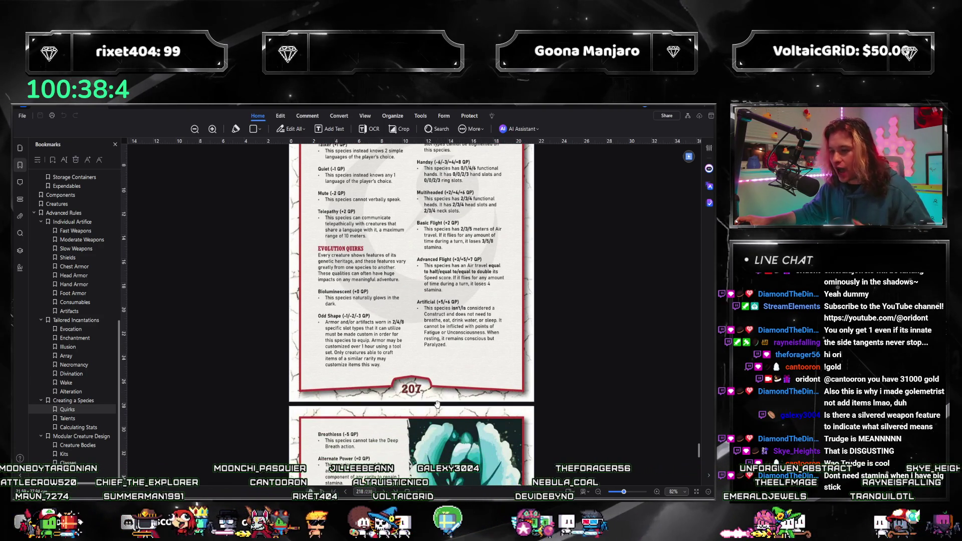
scroll(437, 404, "up", 1)
scroll(401, 406, "up", 1)
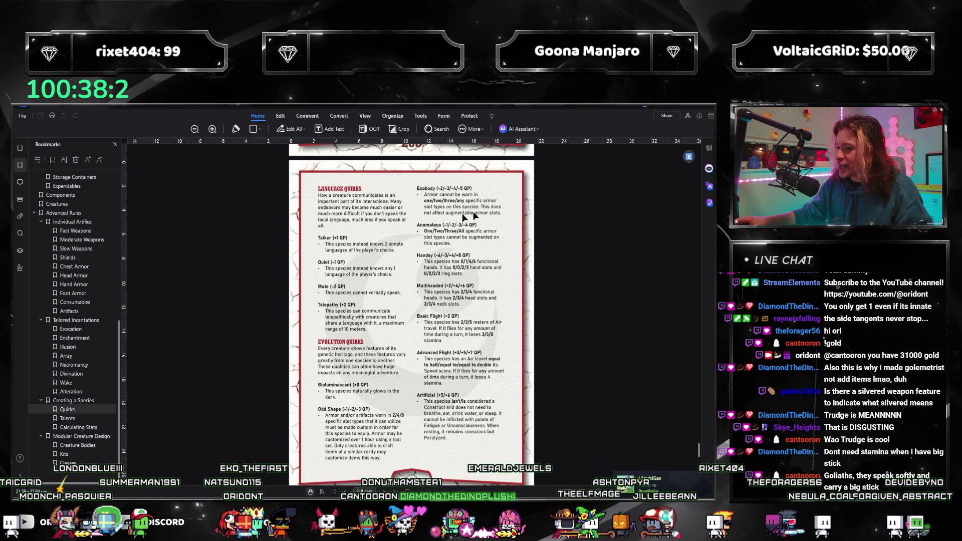
Read pages 207–208: Breathless, Transform, Sizable and Capability Quirks like Mover and Swimmer.
scroll(471, 221, "down", 3)
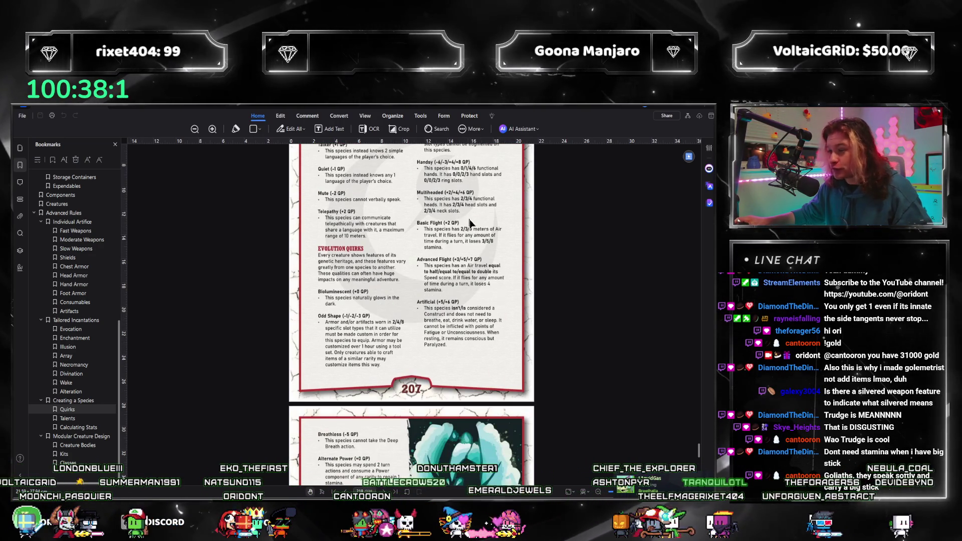
scroll(486, 224, "down", 9)
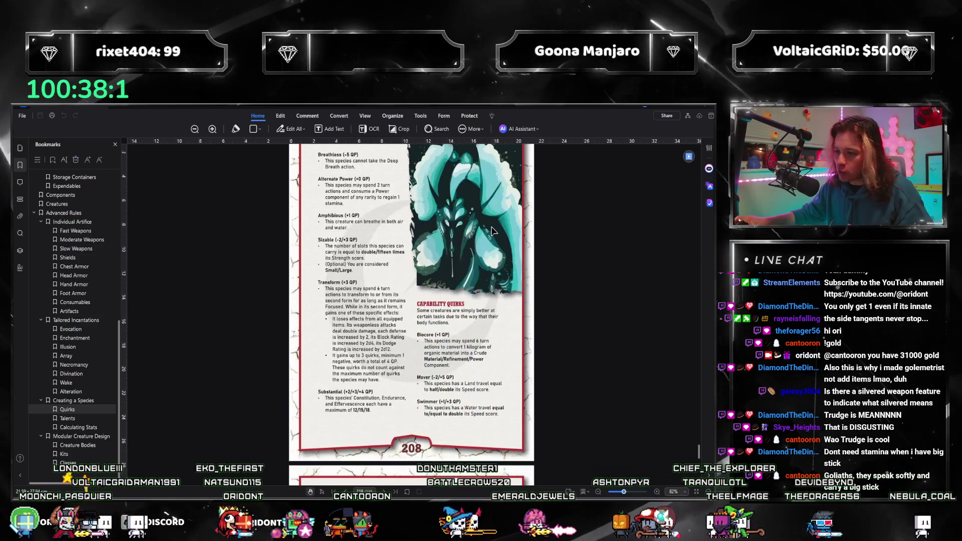
scroll(491, 231, "up", 2)
scroll(492, 230, "down", 2)
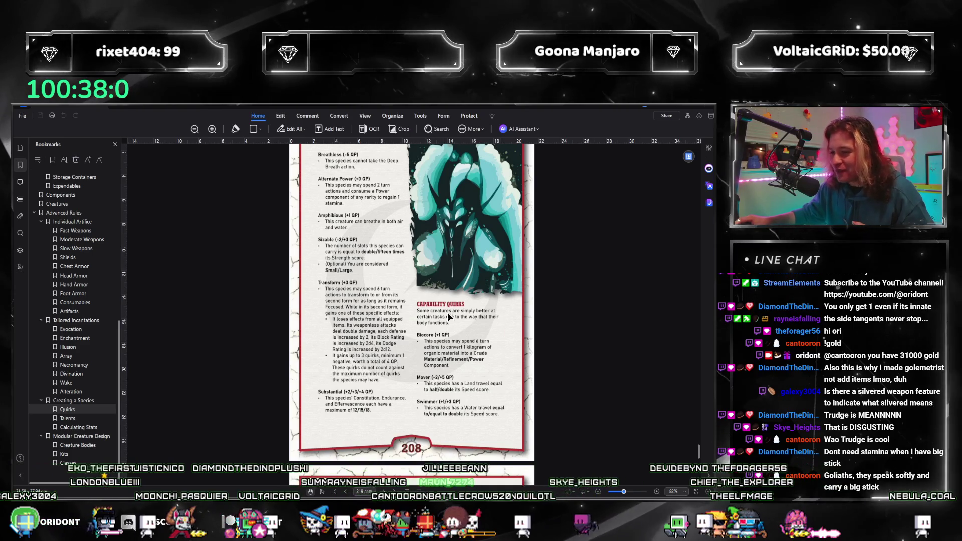
scroll(514, 411, "down", 4)
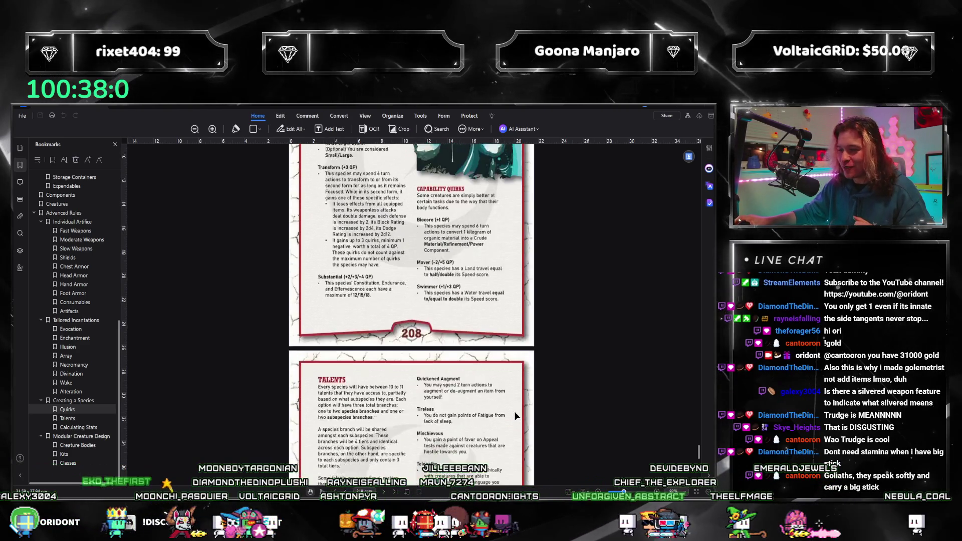
scroll(515, 411, "up", 2)
scroll(510, 392, "up", 2)
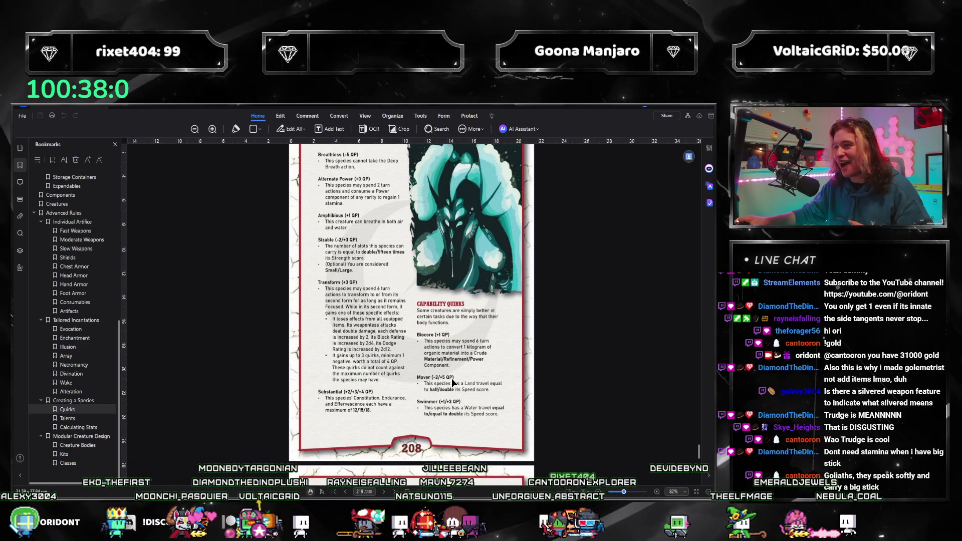
scroll(476, 377, "up", 1)
scroll(471, 368, "down", 1)
scroll(468, 359, "up", 1)
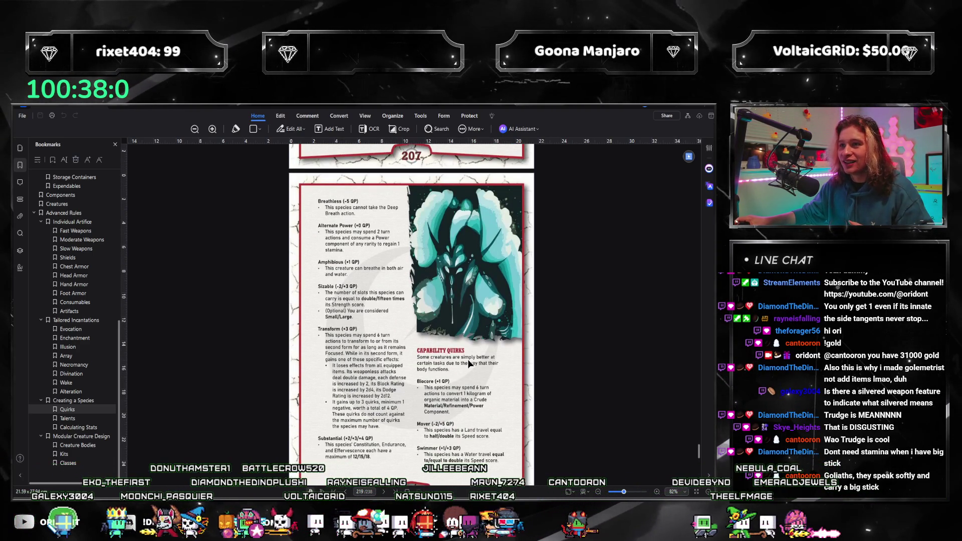
scroll(468, 344, "down", 1)
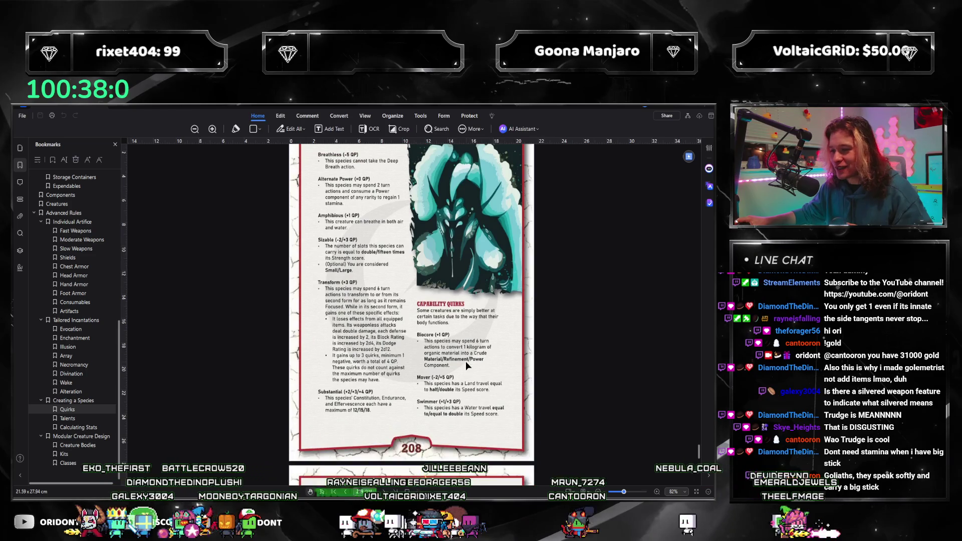
scroll(466, 361, "up", 1)
scroll(464, 370, "down", 1)
scroll(466, 378, "up", 1)
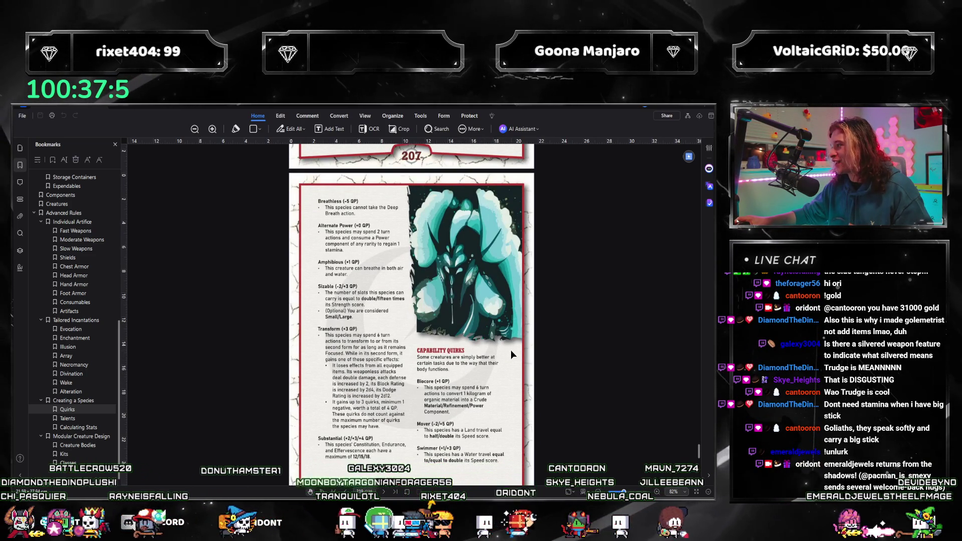
scroll(504, 353, "down", 1)
scroll(507, 353, "up", 1)
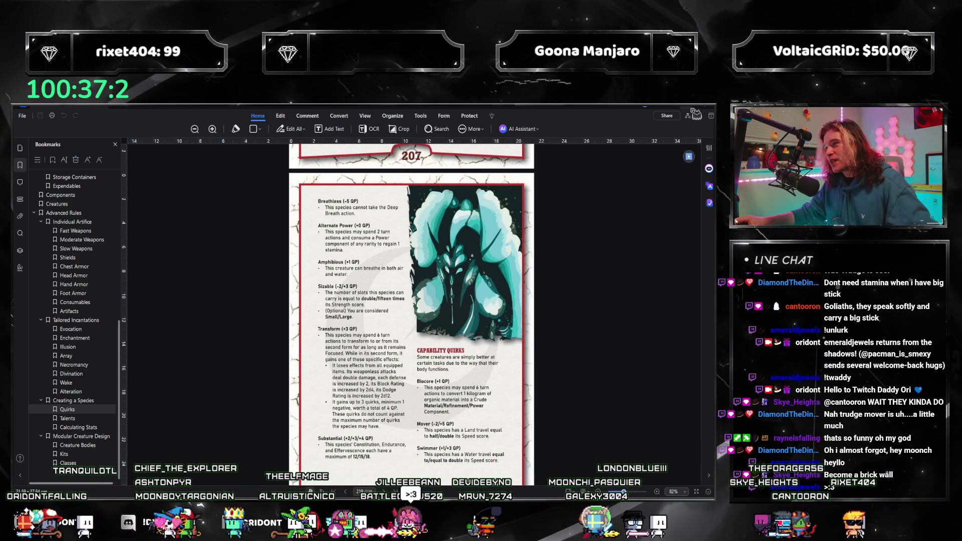
Check the Megamorphasis bullet requiring Total Level 100/250/500/1,000 and place the caret after it.
key("alt+Tab")
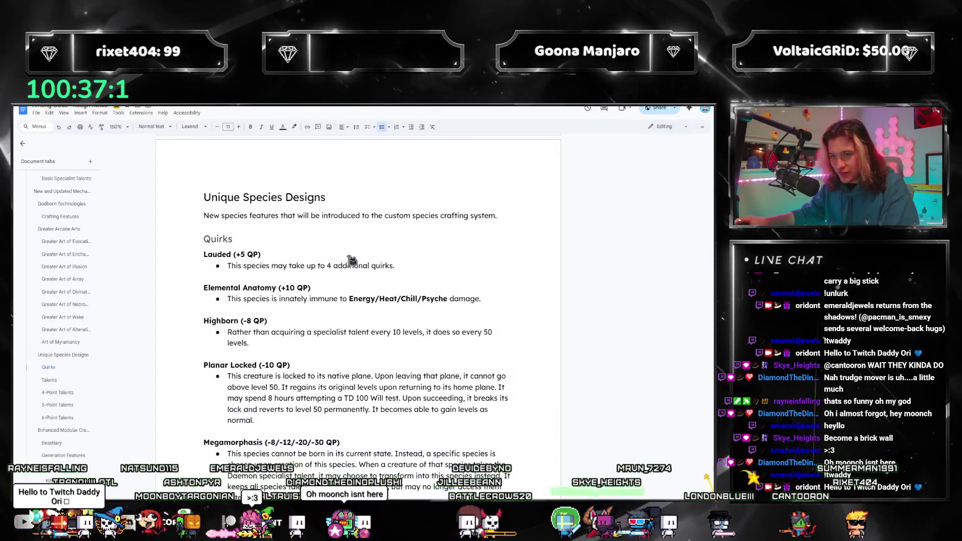
scroll(353, 260, "down", 3)
scroll(341, 291, "down", 2)
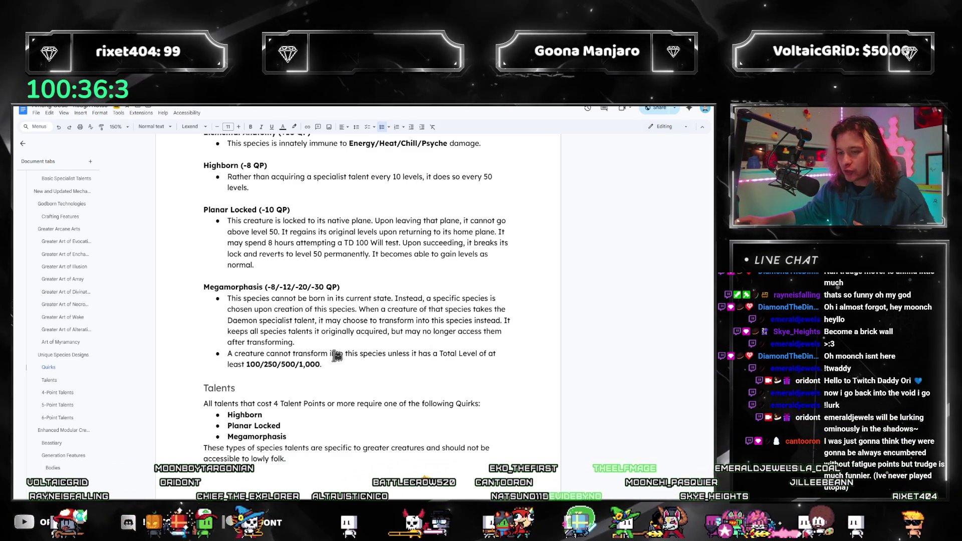
mouse_move(227, 355)
left_mouse_down()
mouse_move(320, 365)
mouse_move(311, 365)
mouse_move(496, 357)
left_mouse_up()
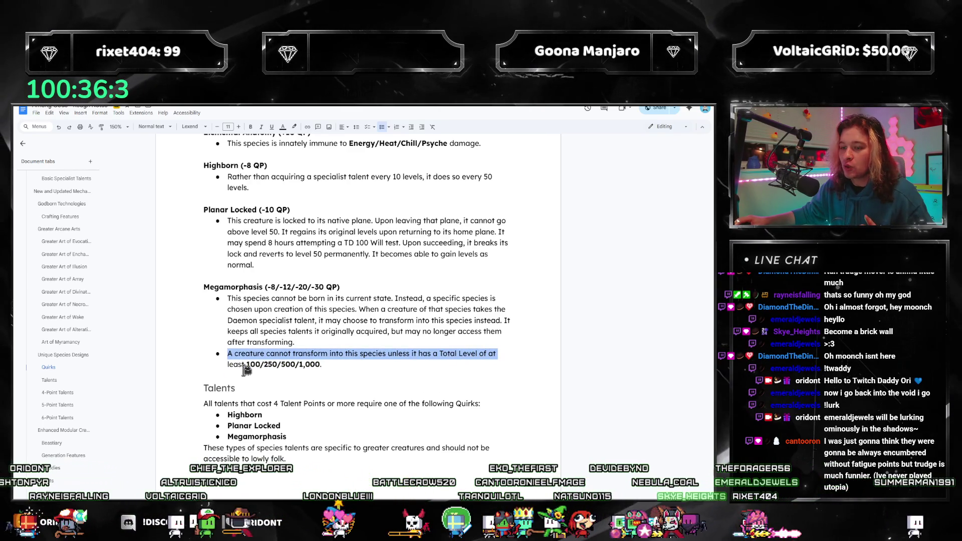
mouse_move(297, 365)
left_mouse_down()
mouse_move(321, 354)
mouse_move(326, 364)
left_mouse_up()
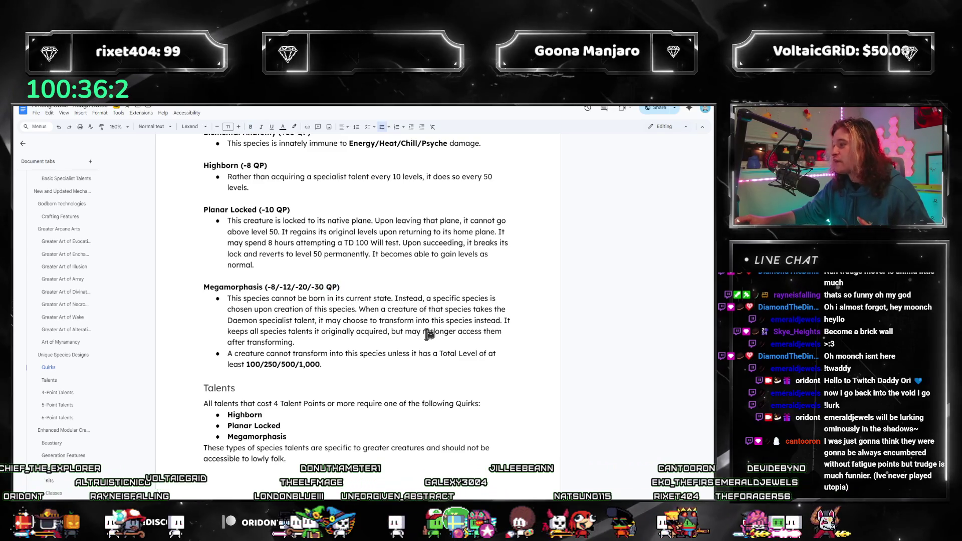
left_click(397, 375)
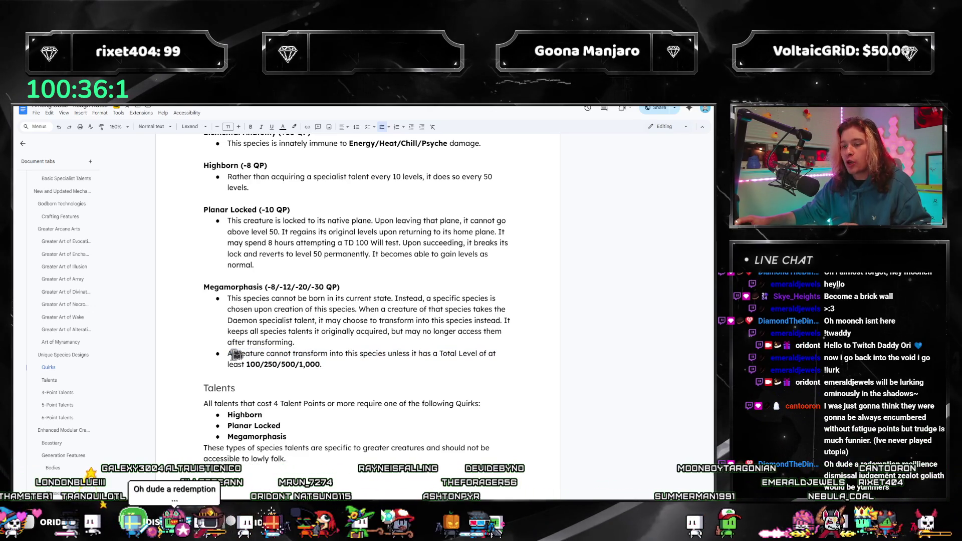
left_click_drag(236, 354, 378, 350)
left_click(491, 361)
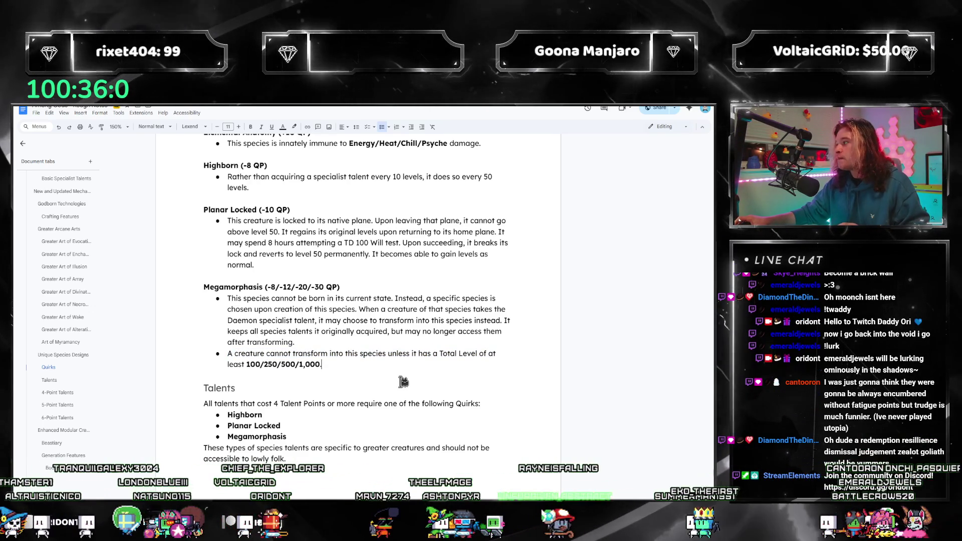
scroll(75, 375, "up", 1)
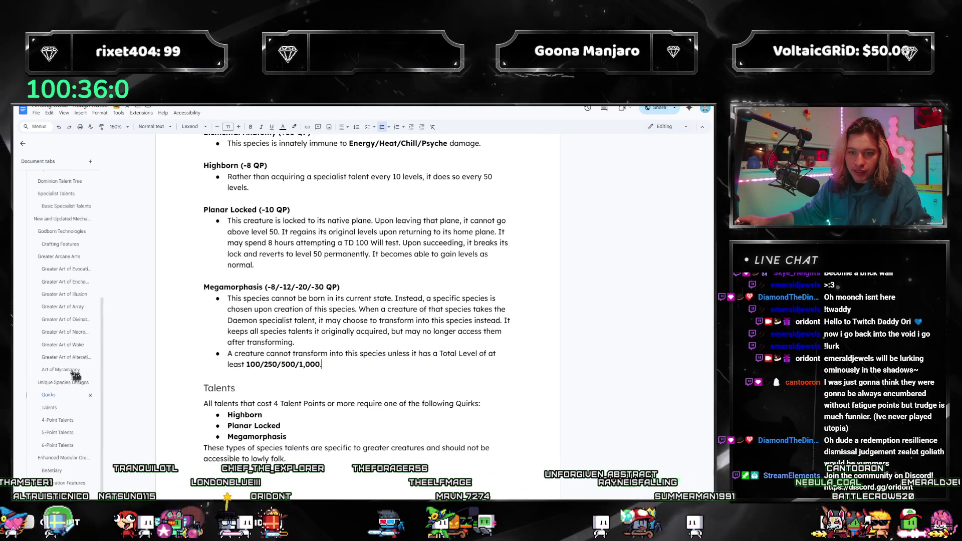
In Specialist Talents, reread the Planar Locked, Highborn and Elemental Anatomy descriptions.
scroll(75, 375, "up", 5)
left_click(60, 361)
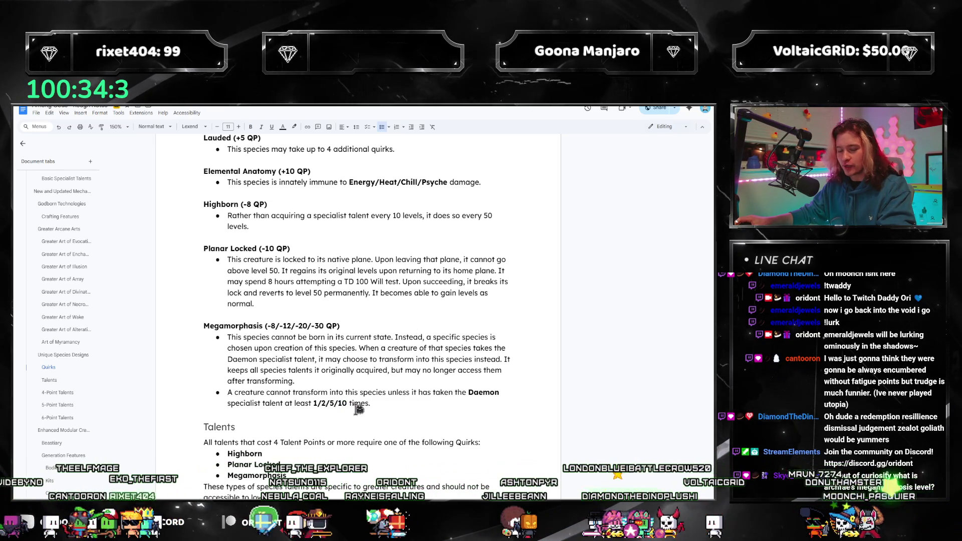
scroll(359, 409, "down", 1)
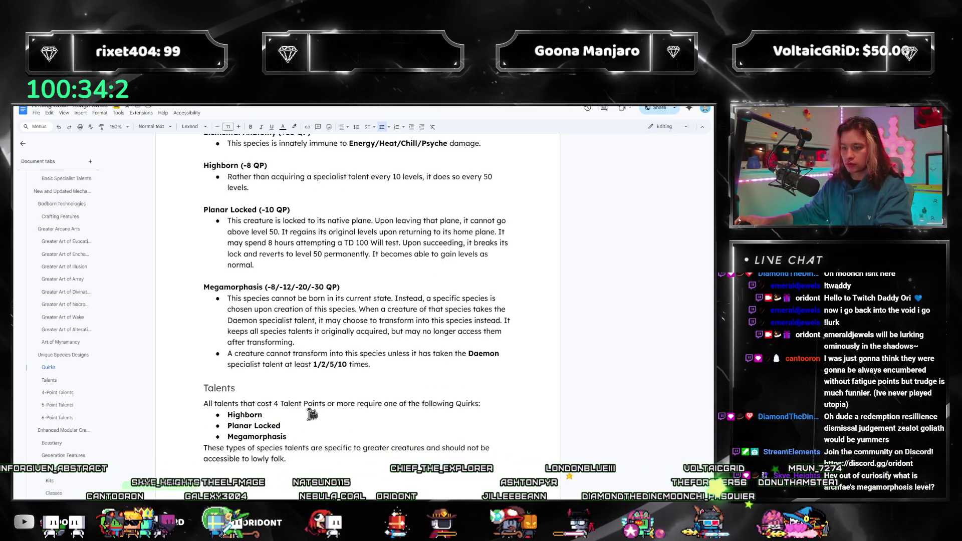
scroll(312, 414, "up", 4)
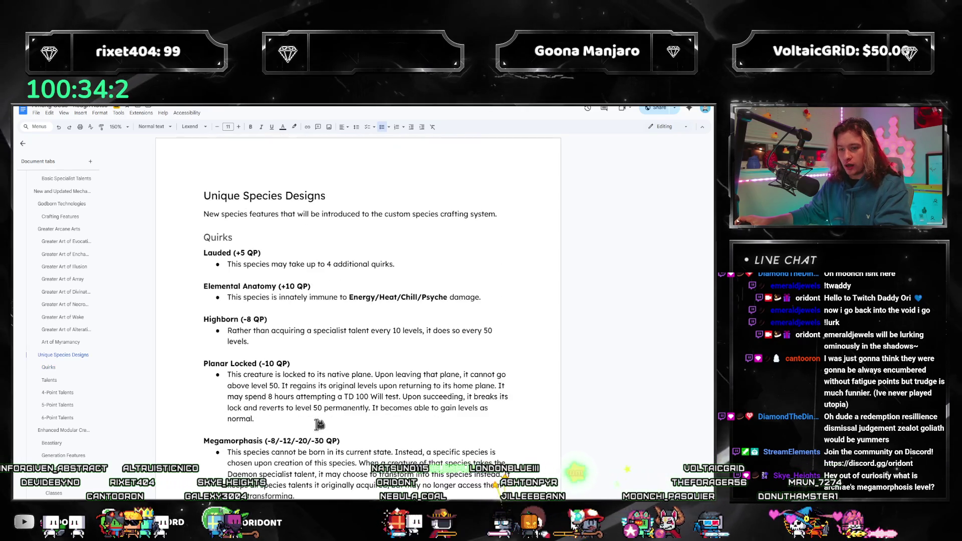
triple_click(241, 381)
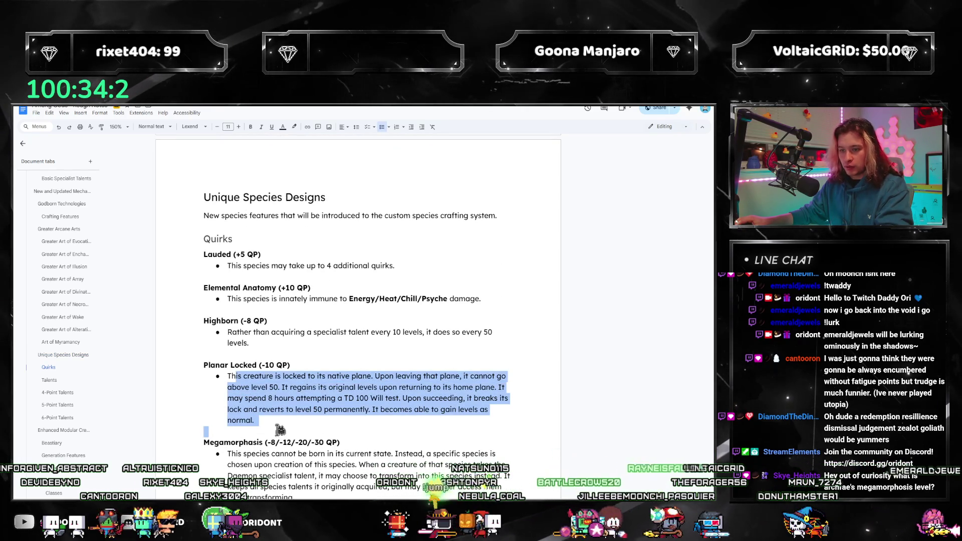
left_click(271, 409)
triple_click(262, 423)
left_click(271, 410)
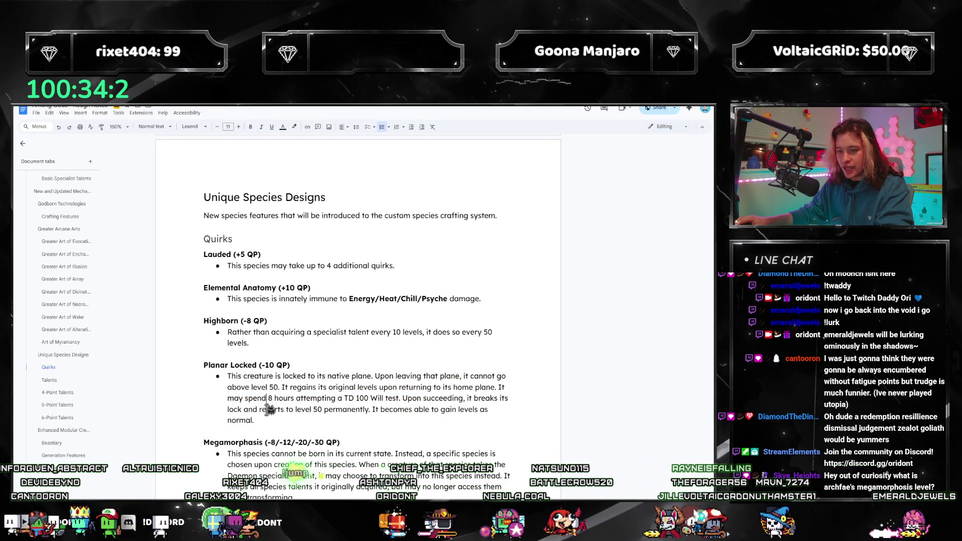
triple_click(278, 391)
left_click(279, 391)
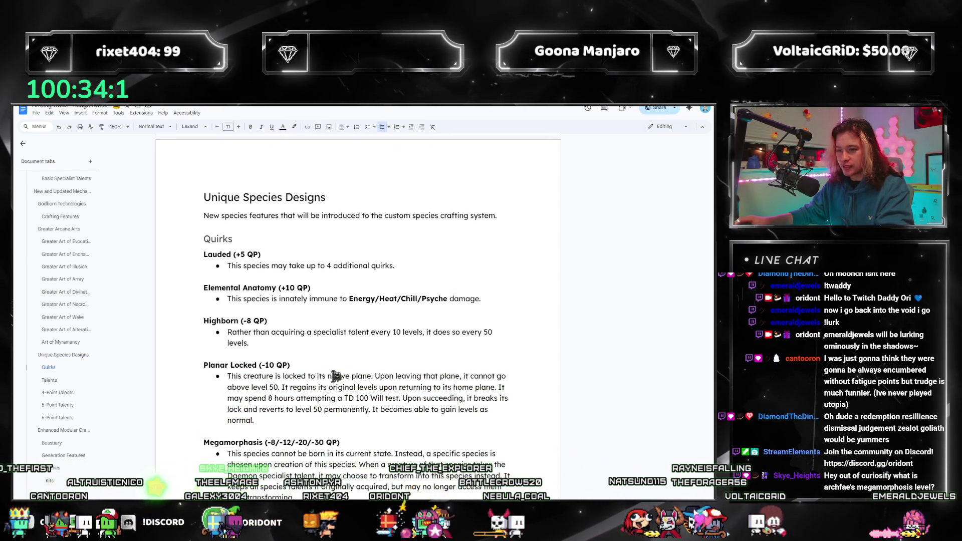
left_click(258, 343)
triple_click(258, 343)
left_click(266, 341)
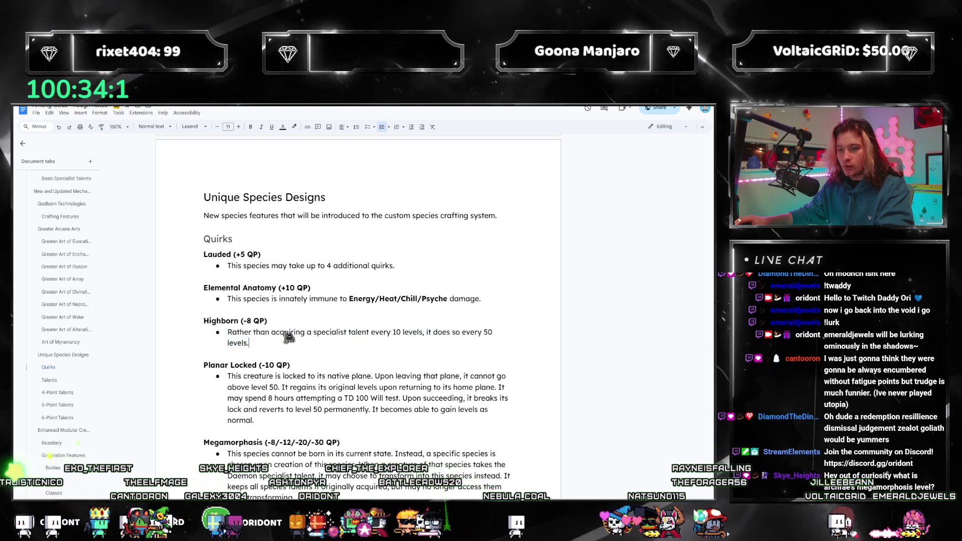
left_click(266, 299)
scroll(368, 316, "up", 1)
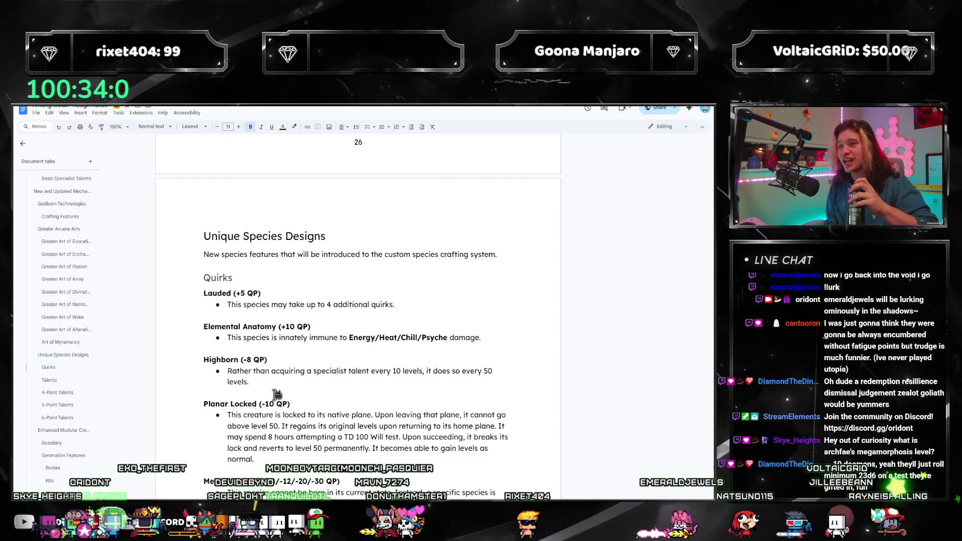
Review the Megamorphasis description requiring the Daemon talent 1/2/5/10 times, plus the Highborn text.
scroll(277, 394, "down", 3)
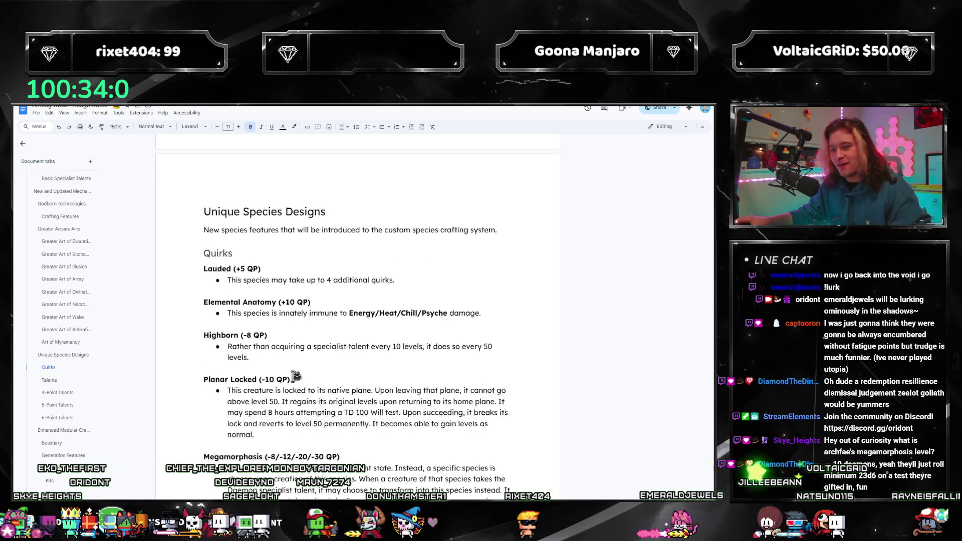
scroll(313, 326, "down", 3)
scroll(313, 326, "up", 3)
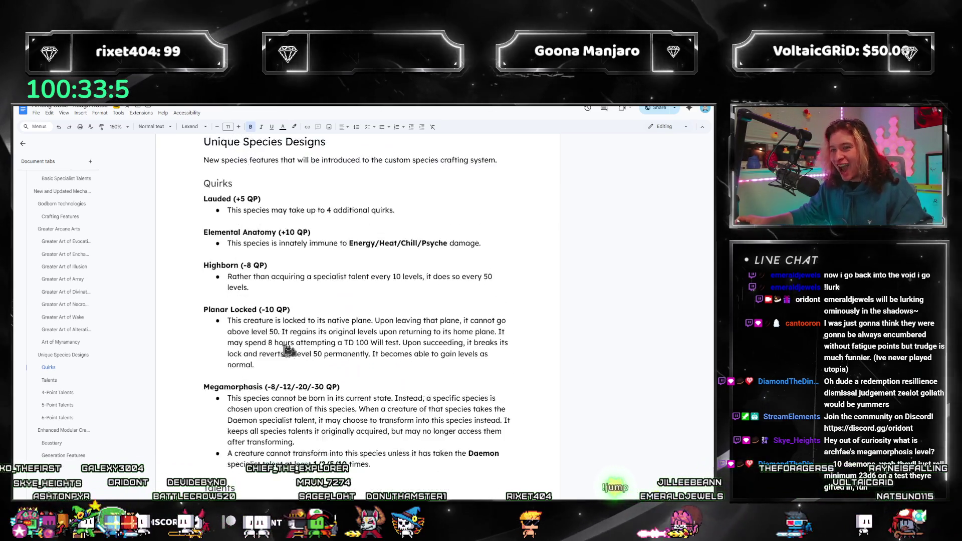
left_click(281, 425)
mouse_move(258, 420)
left_mouse_down()
mouse_move(431, 437)
mouse_move(431, 448)
left_mouse_up()
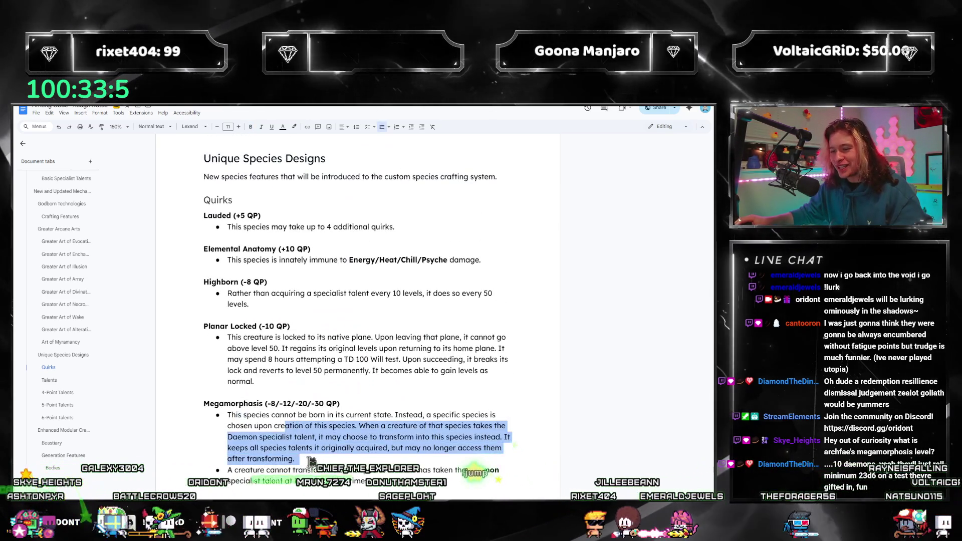
left_click(294, 344)
left_click_drag(257, 307, 219, 294)
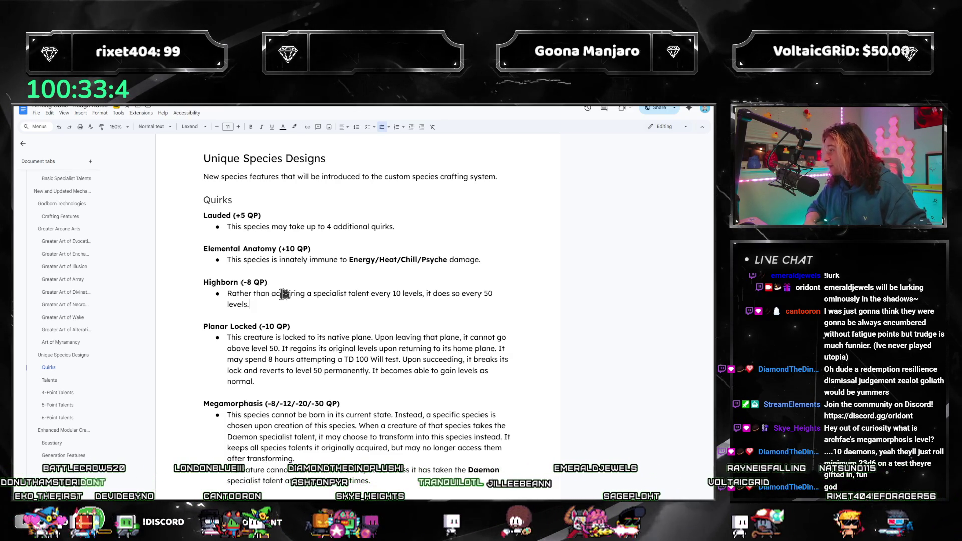
scroll(70, 321, "up", 5)
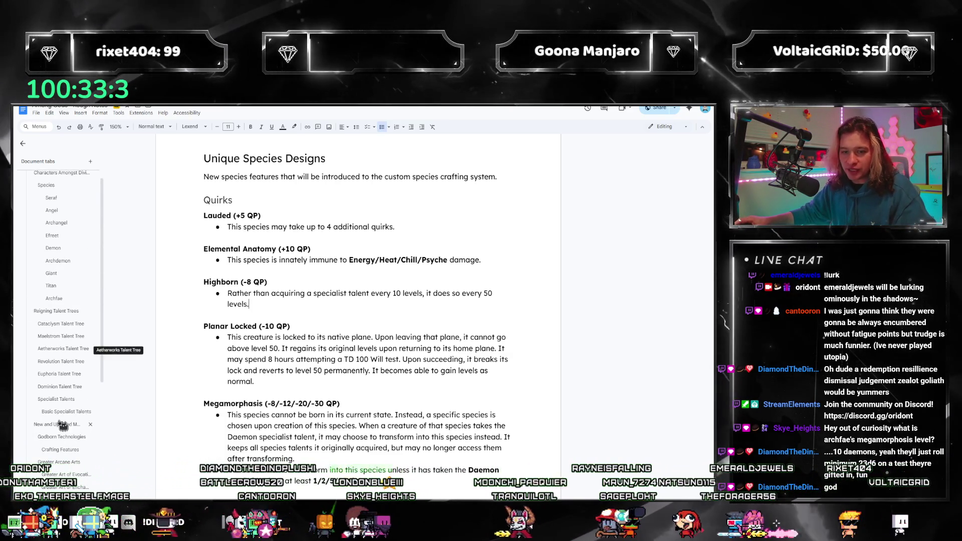
Reread the Daemon talent's Total Level 100+ requirement and each of its three option bullets.
scroll(58, 351, "down", 1)
left_click(63, 373)
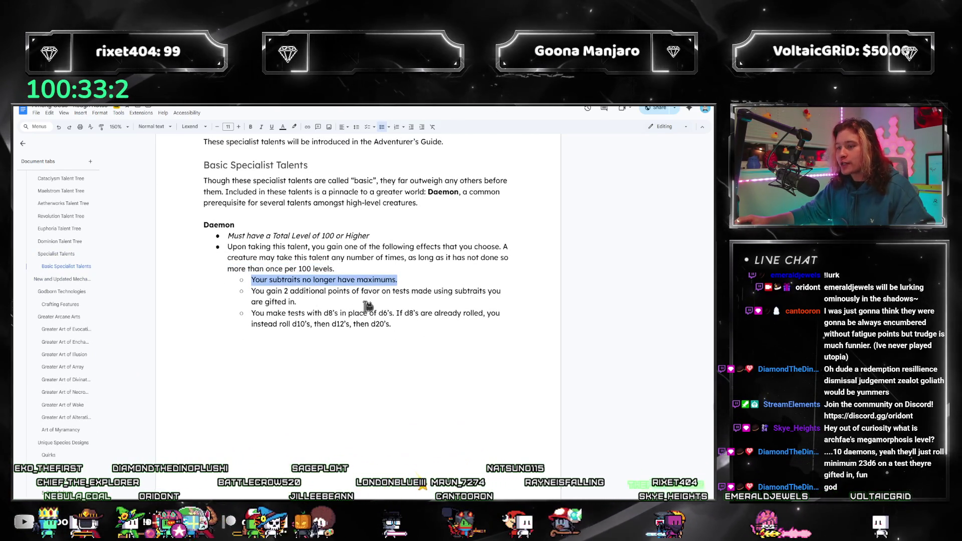
left_click(420, 279)
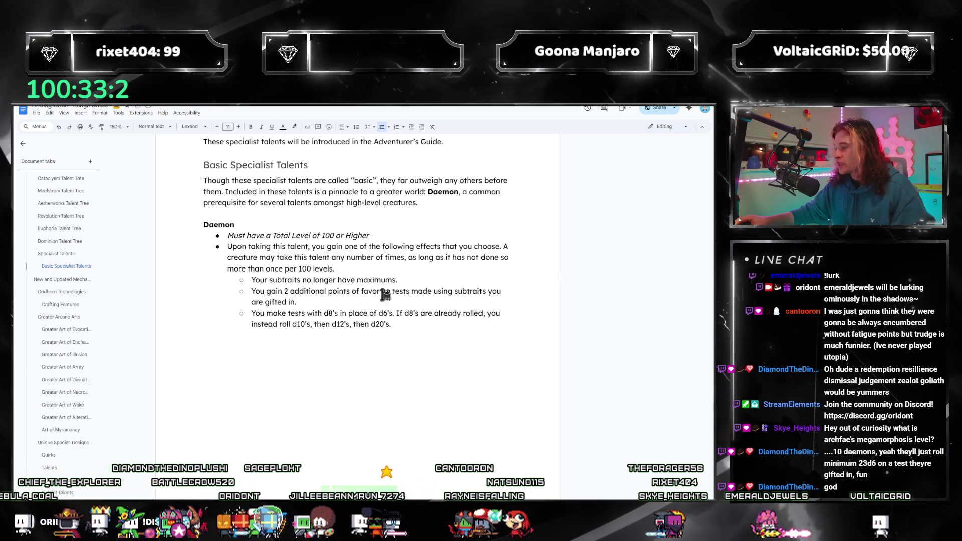
left_click_drag(401, 279, 253, 281)
left_click(332, 315)
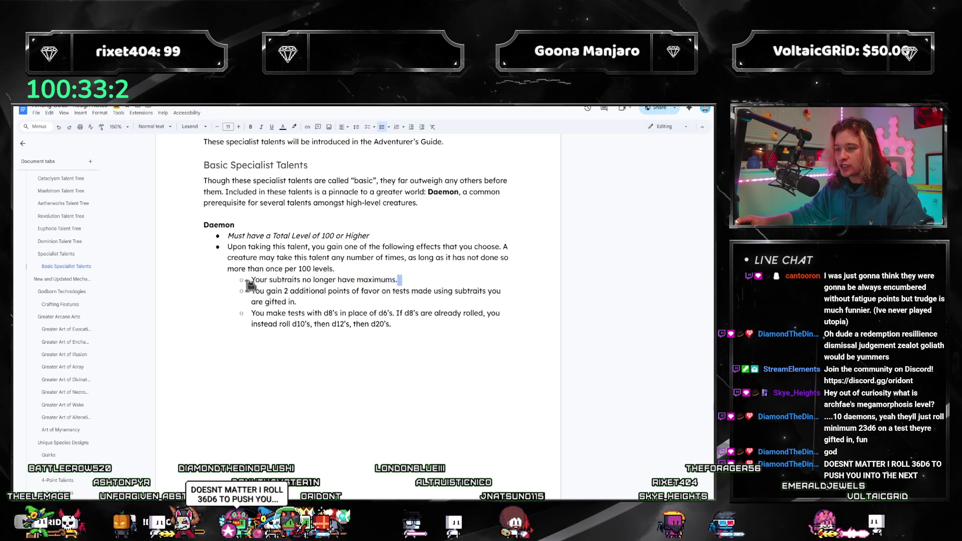
left_click(294, 302)
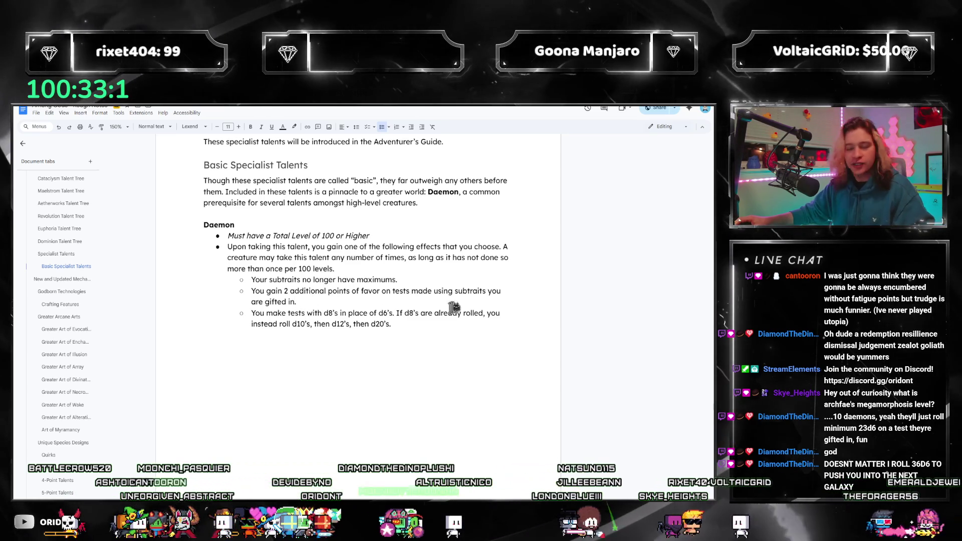
left_click(409, 279)
left_click_drag(409, 278, 230, 274)
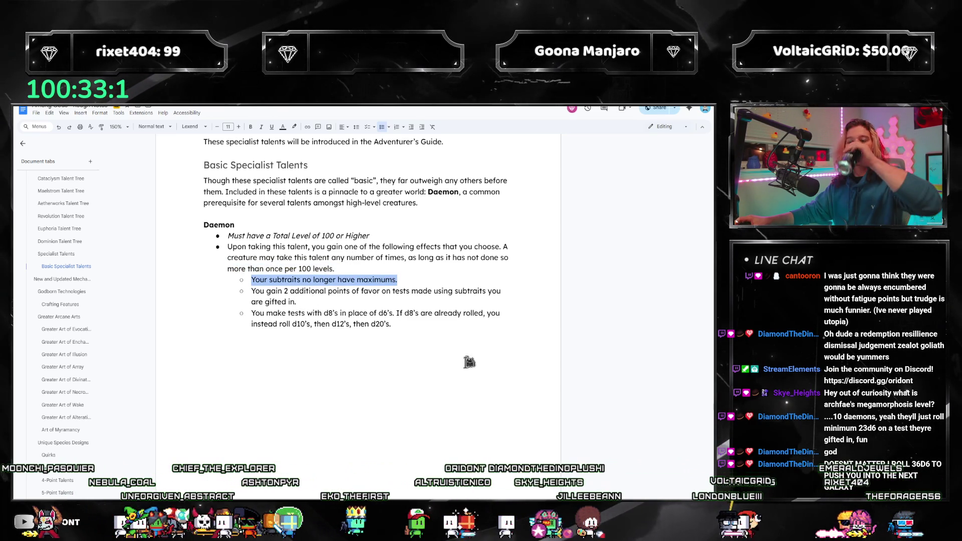
left_click_drag(408, 325, 247, 303)
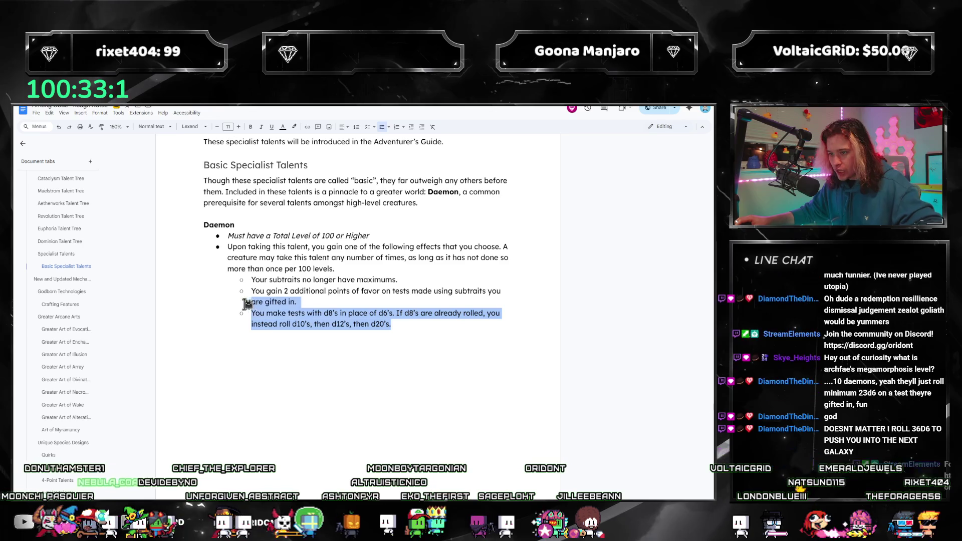
left_click(379, 323)
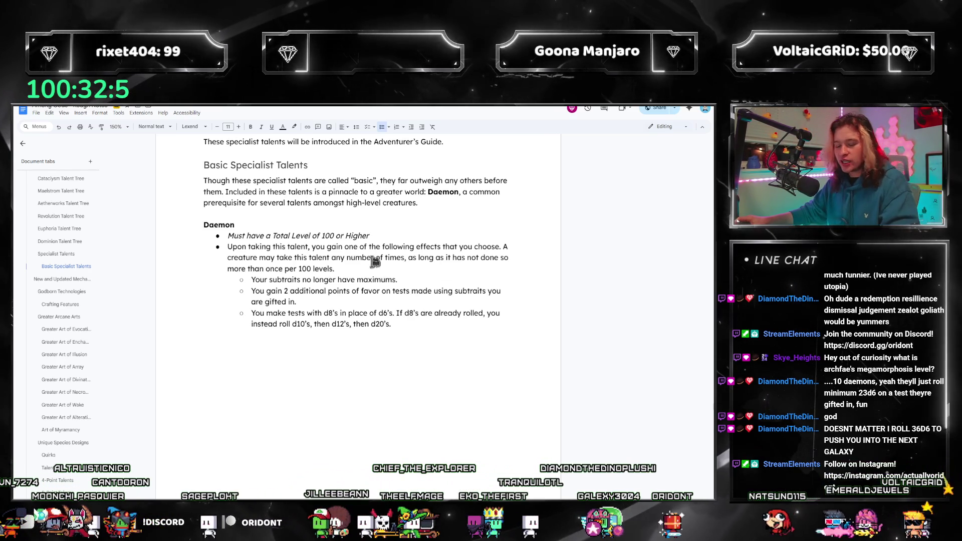
Switch to Rough Notes and scroll to the quirks from Cold Blooded through Changeling (+4 QP).
key("alt+Tab")
key("Tab")
key("Tab")
key("Tab")
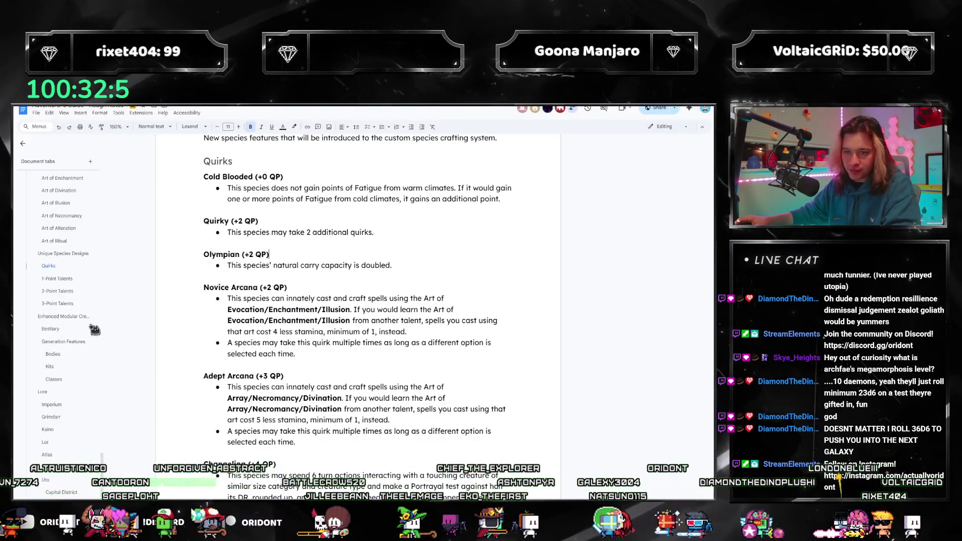
scroll(74, 301, "up", 3)
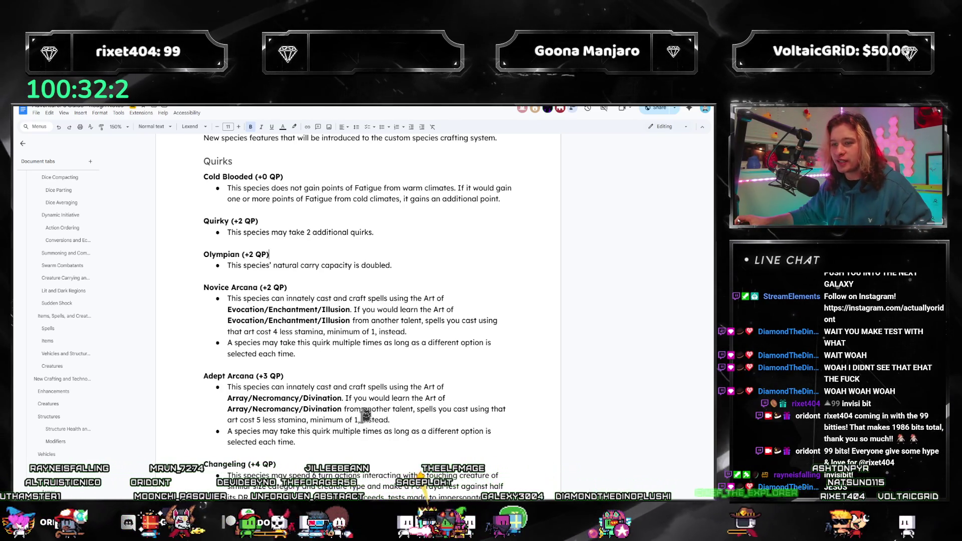
scroll(365, 415, "up", 2)
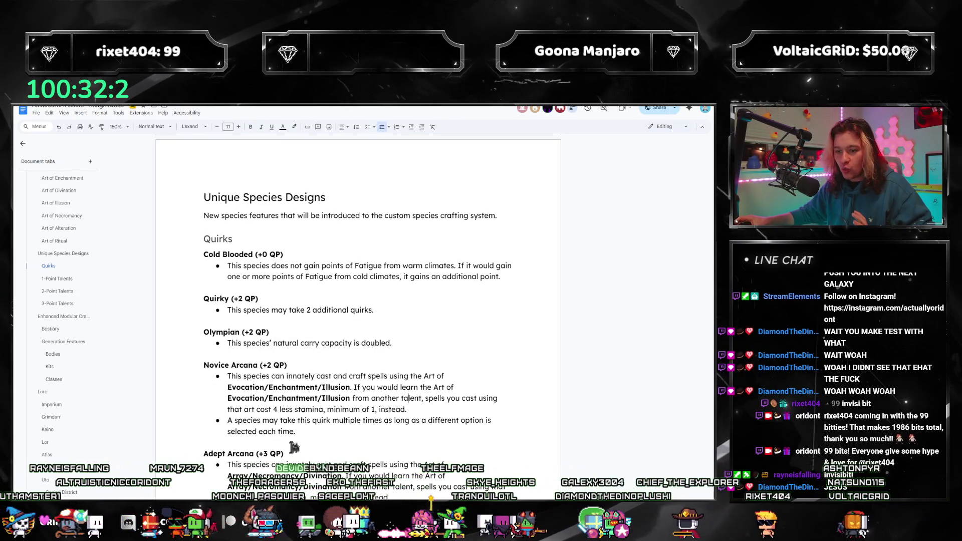
scroll(311, 316, "down", 3)
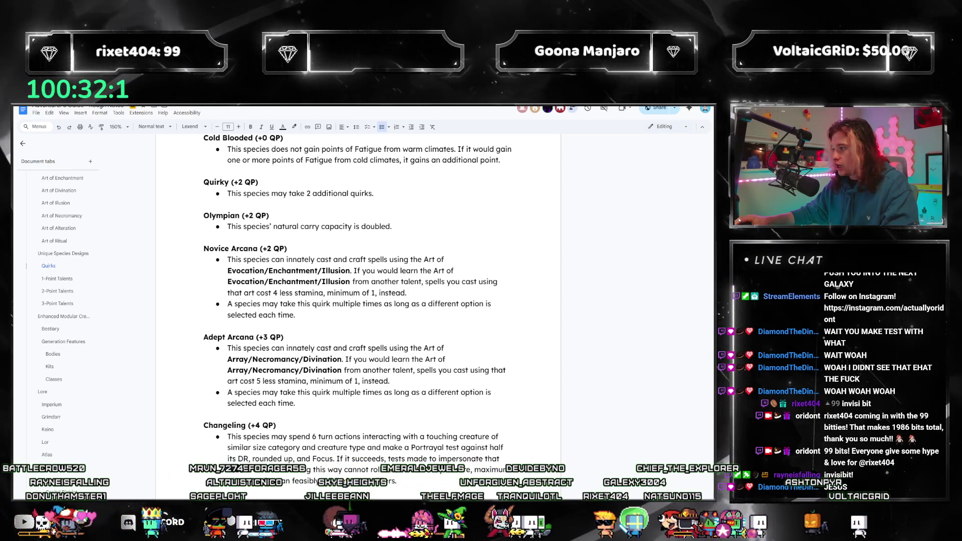
Compute 8 − 4 = 4 in Calculator, then return to the rulebook's quirk pages 207–208.
key("XF86Calculator")
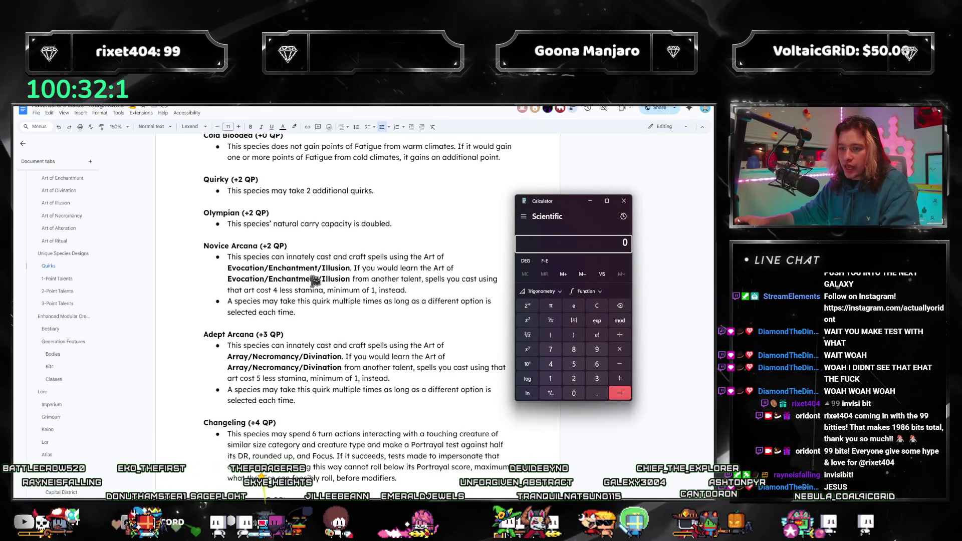
scroll(301, 296, "down", 10)
scroll(293, 307, "down", 3)
type("8")
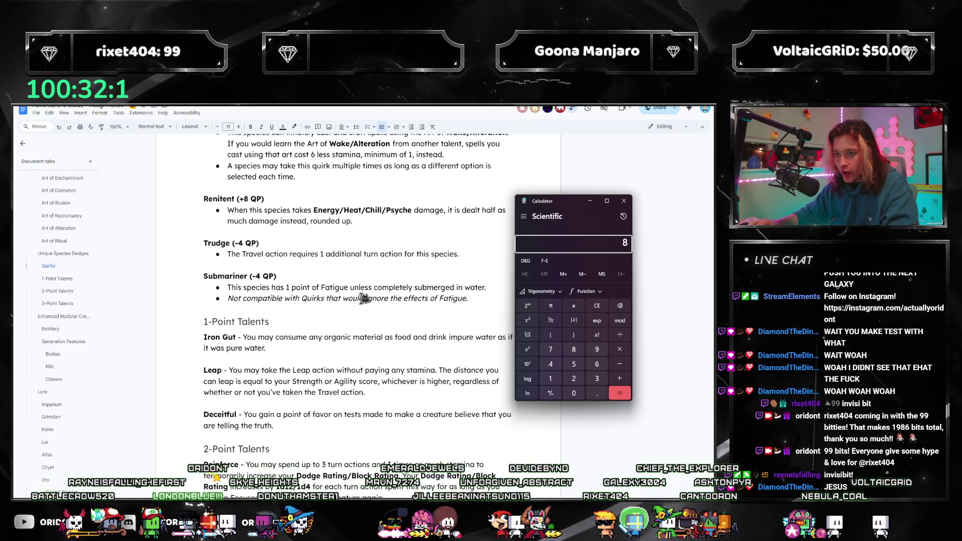
type("-4")
key("Return")
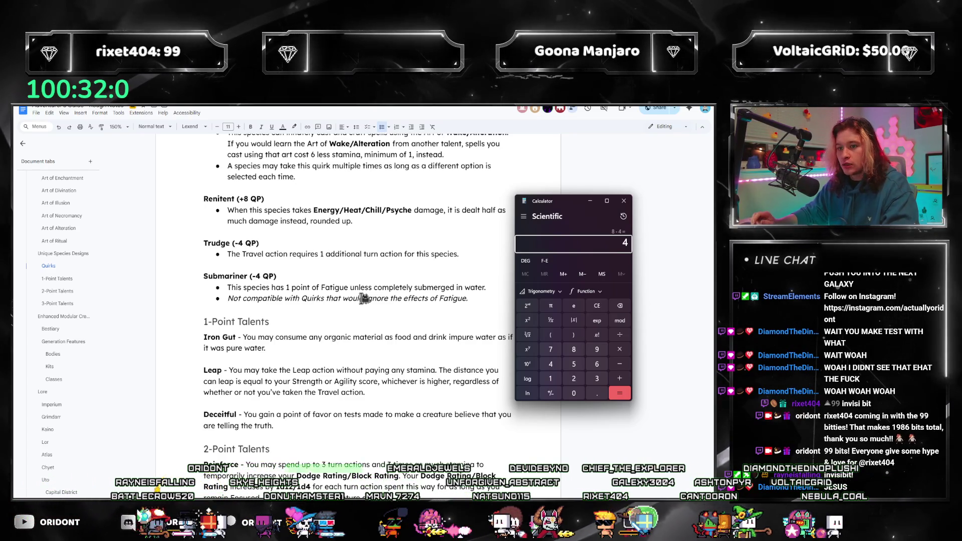
scroll(364, 299, "up", 10)
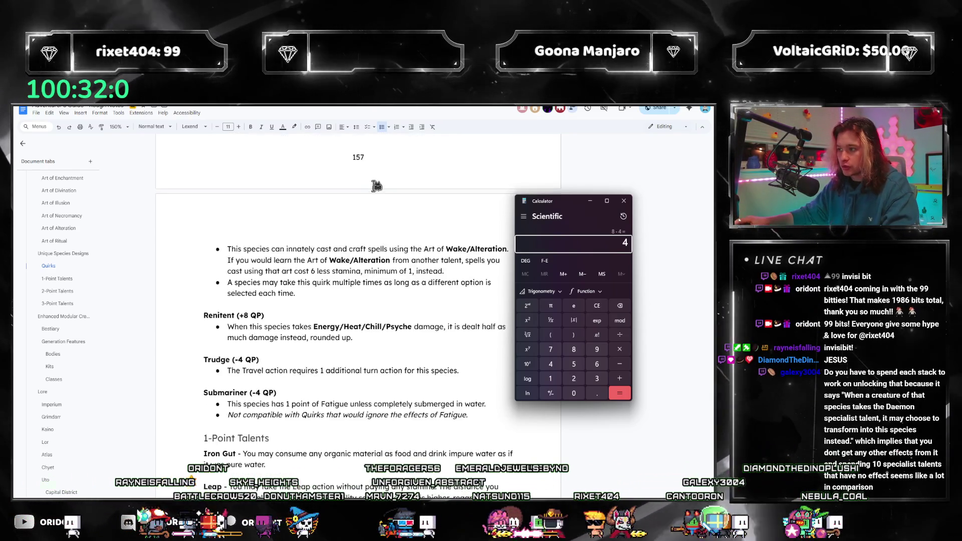
left_click(590, 201)
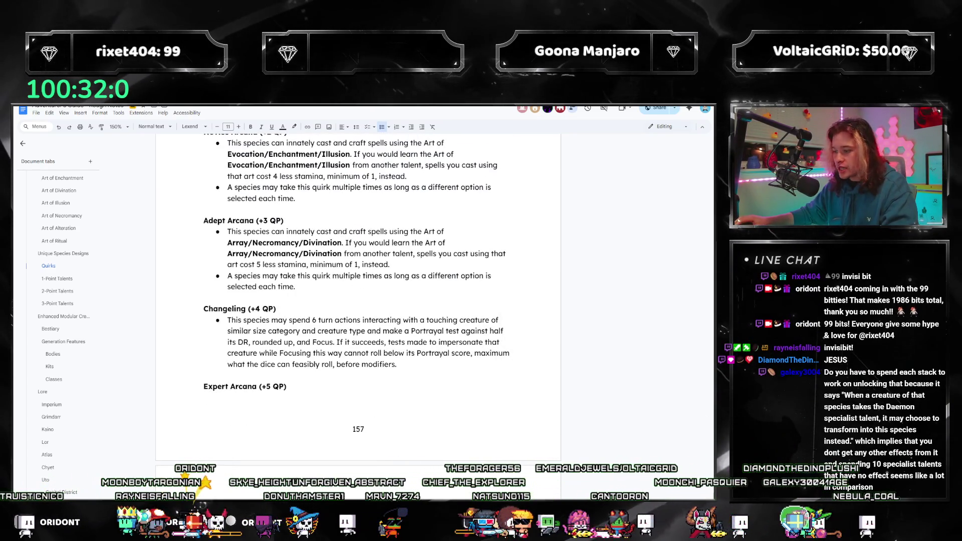
key("alt+Tab")
scroll(345, 328, "up", 12)
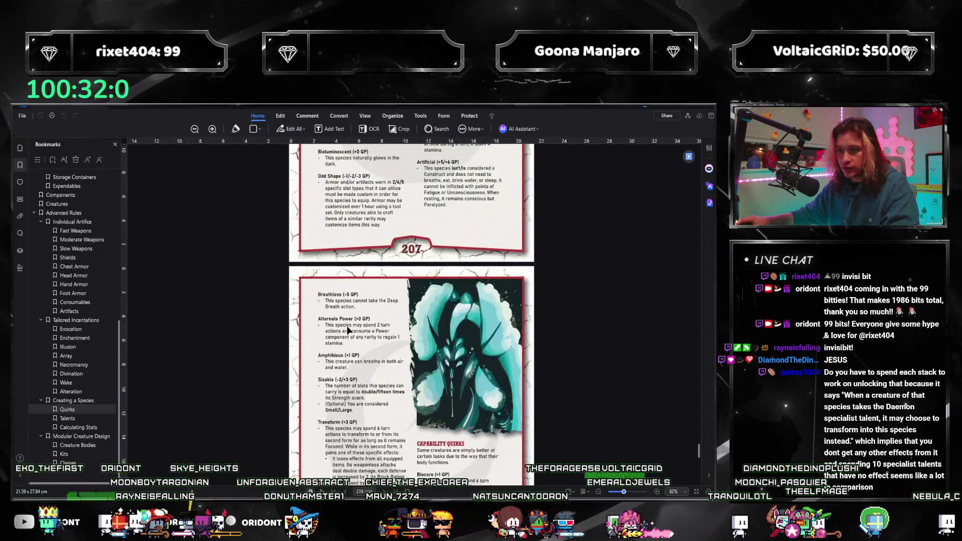
Start the quirk tally with 4 − in Calculator while scrolling the quirk pages.
scroll(344, 326, "down", 6)
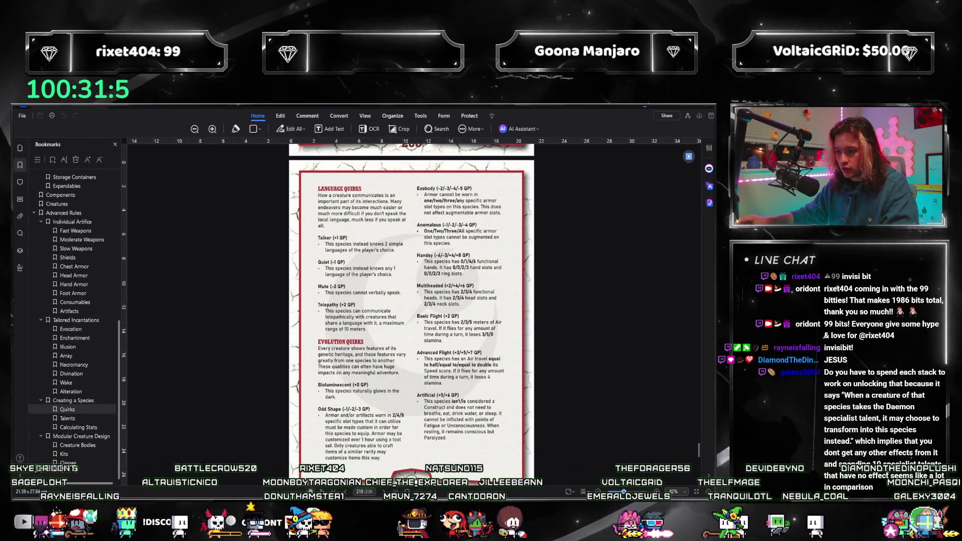
key("XF86Calculator")
type("4-3=")
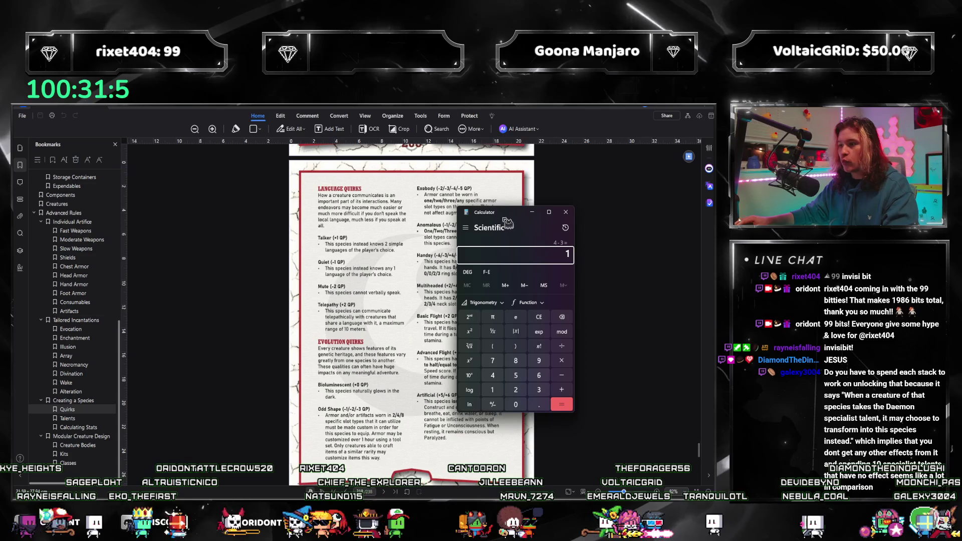
key("alt+F4")
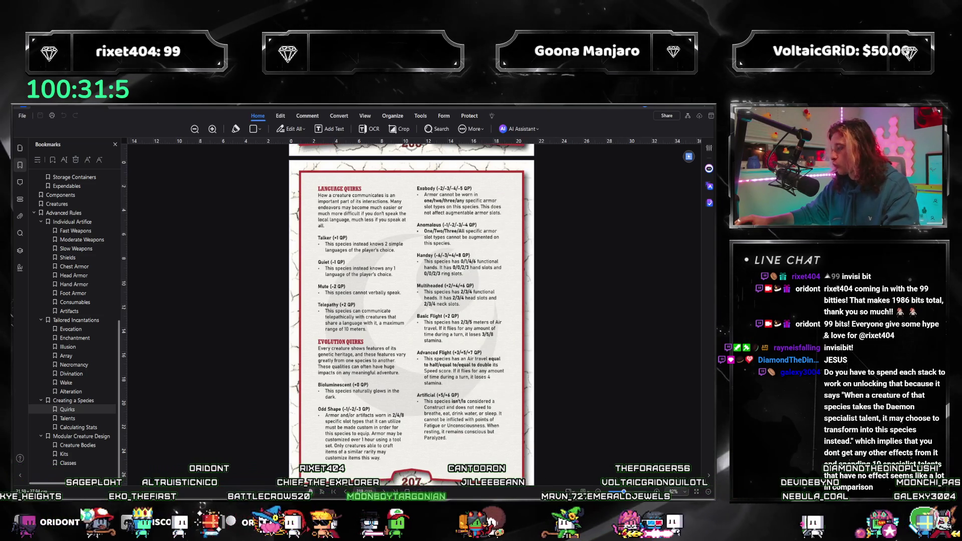
scroll(531, 245, "down", 7)
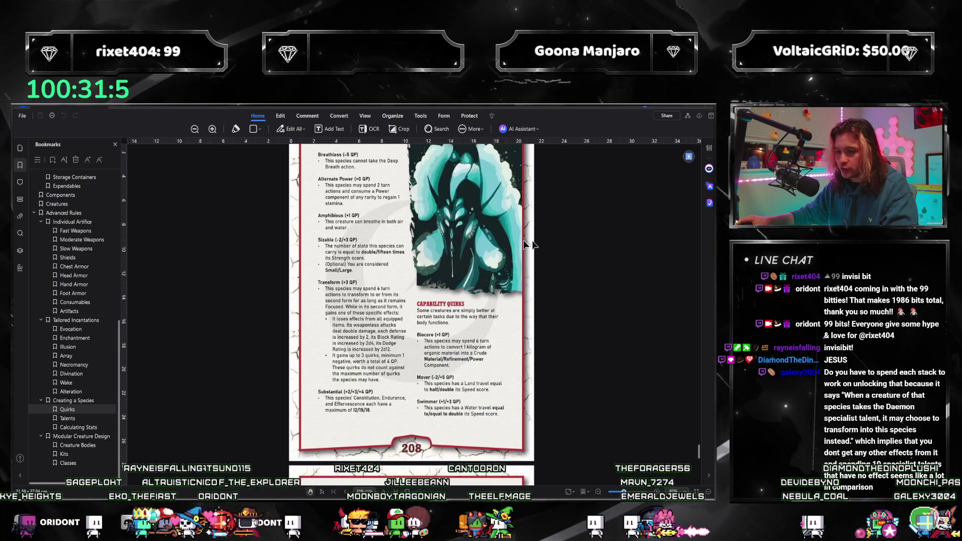
key("alt+Tab")
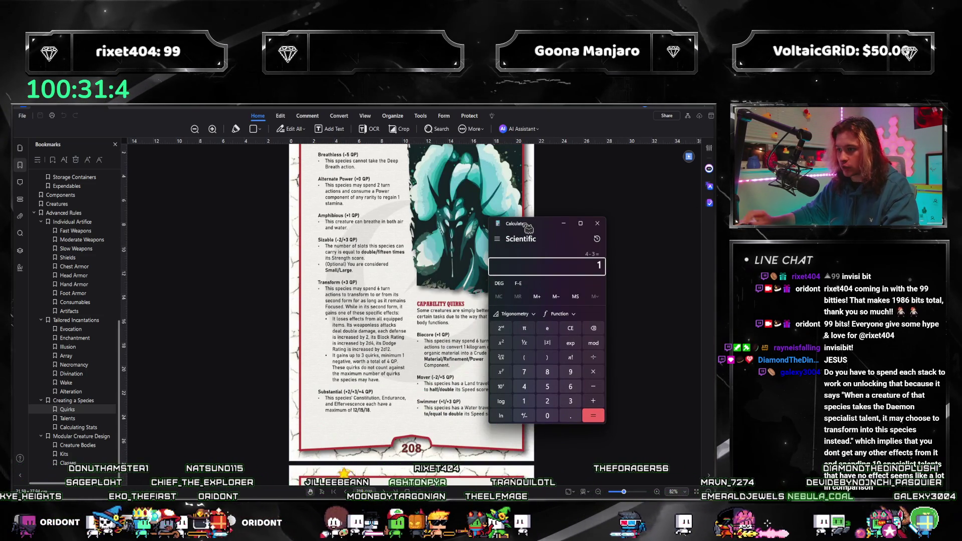
key("alt+F4")
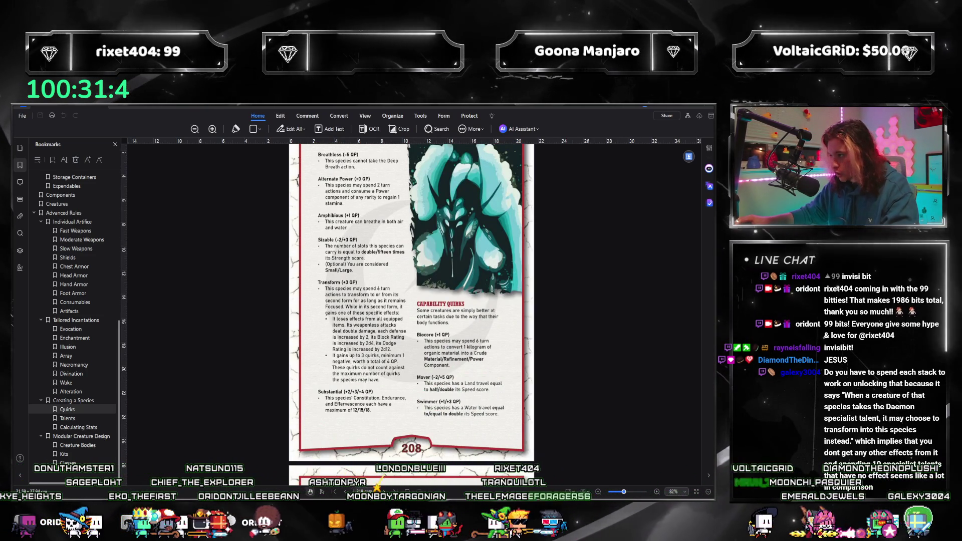
Recheck quirk pages 206–208 with Calculator back over the PDF, reaching 1 + 3 = 4.
scroll(647, 201, "up", 7)
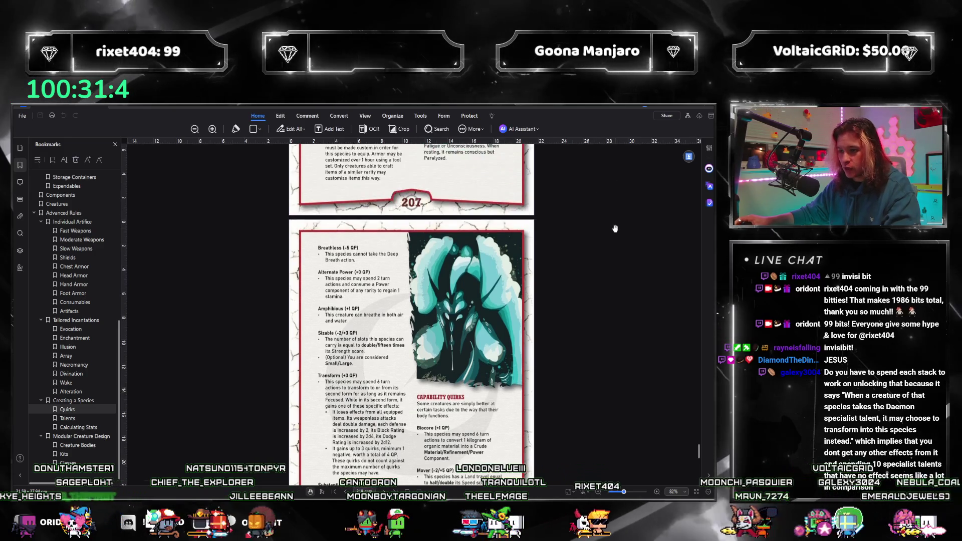
scroll(646, 201, "up", 8)
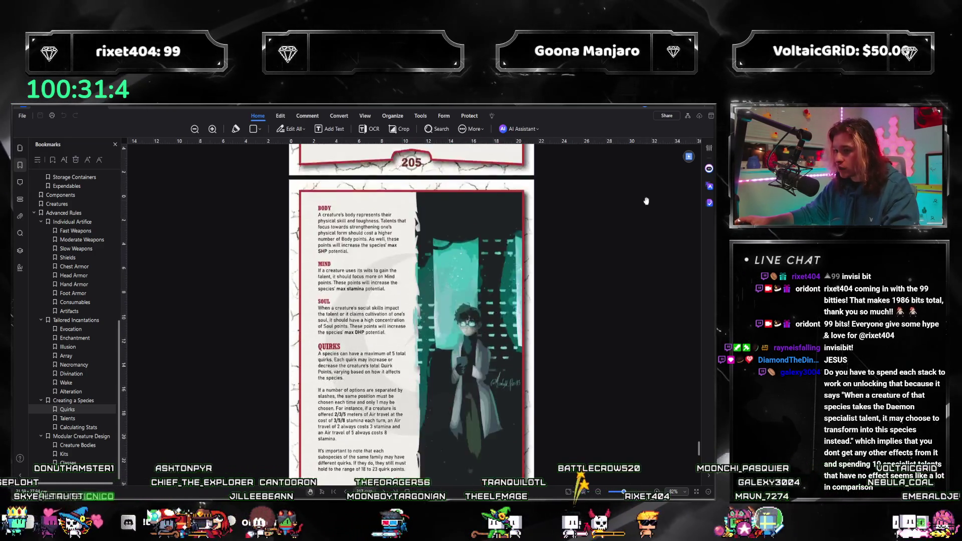
scroll(646, 201, "down", 7)
scroll(646, 201, "up", 5)
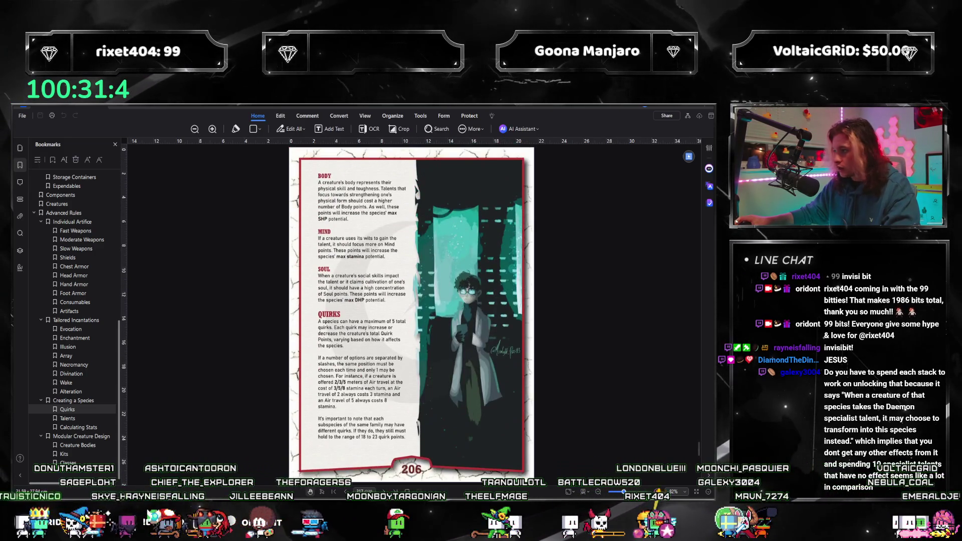
key("alt+Tab")
scroll(284, 296, "down", 3)
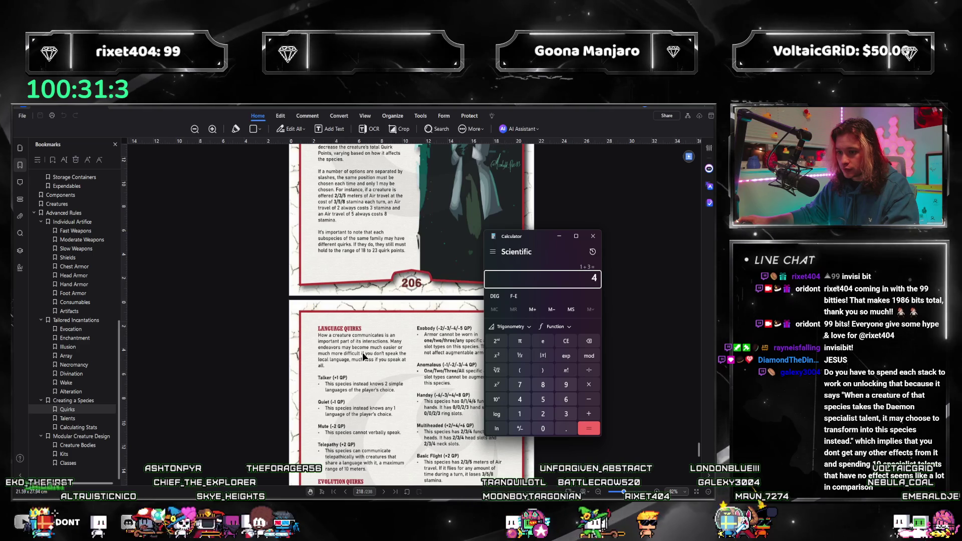
scroll(359, 346, "down", 3)
Scroll from page 205 to page 213's Calculating Stats, totalling 4 + 7 + 6 + 3 = 20.
scroll(364, 356, "up", 5)
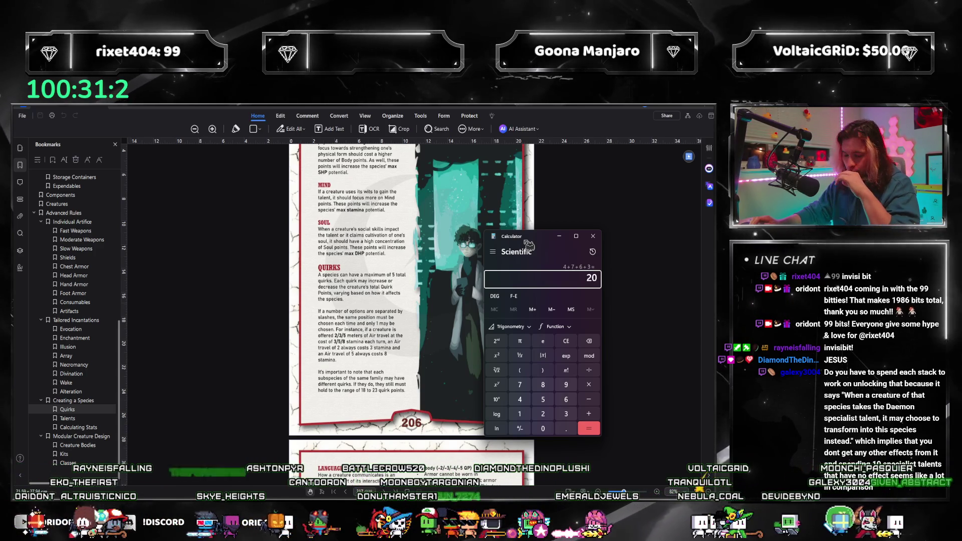
scroll(324, 189, "up", 3)
scroll(323, 189, "up", 15)
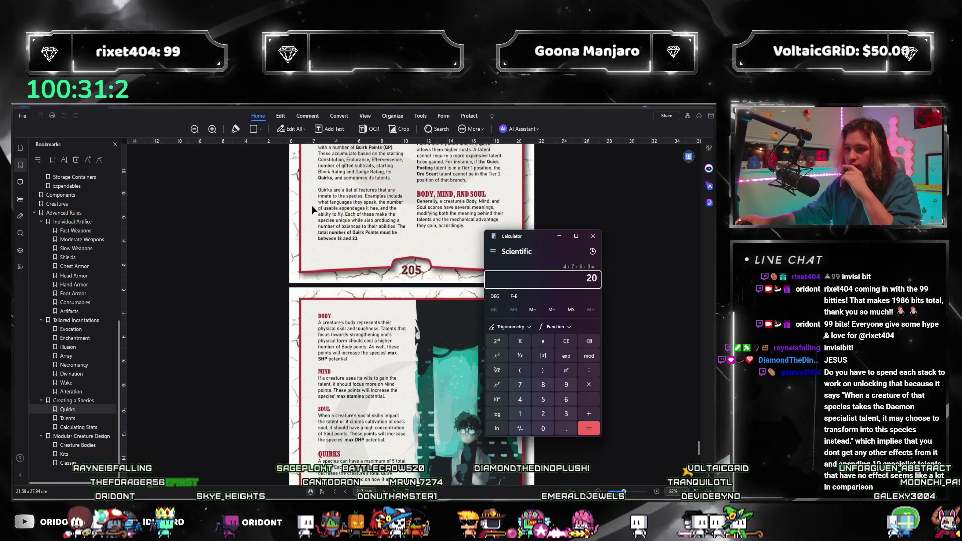
scroll(350, 269, "down", 5)
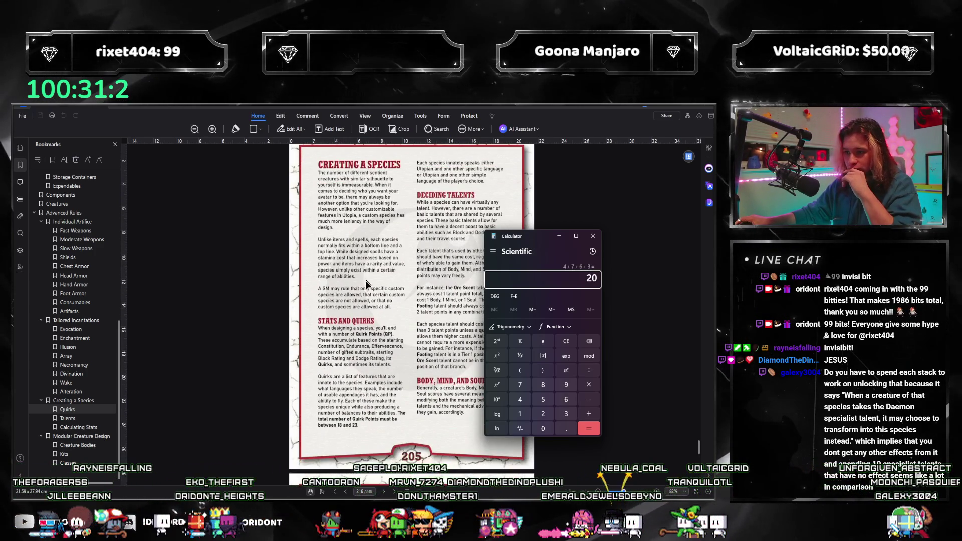
scroll(359, 324, "up", 5)
scroll(370, 335, "up", 2)
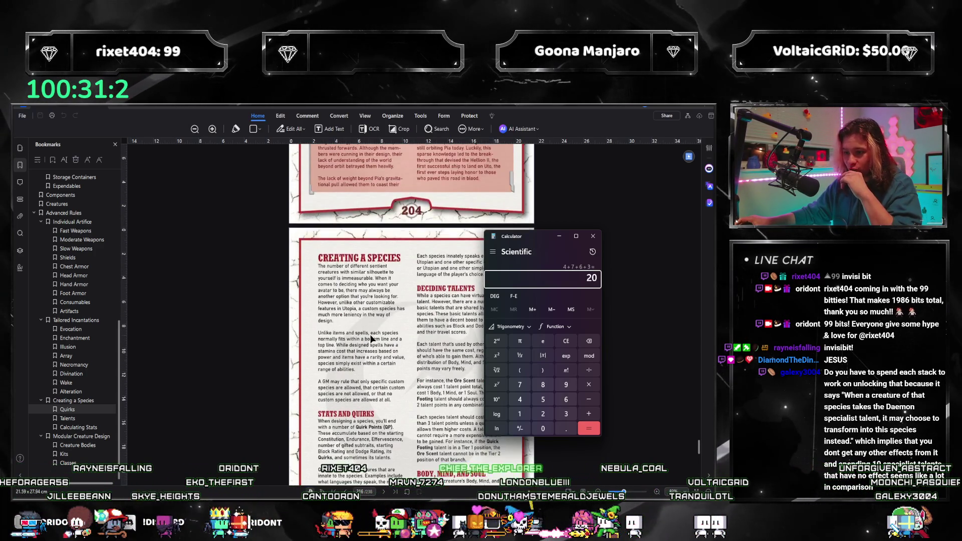
scroll(373, 350, "down", 8)
scroll(374, 357, "up", 8)
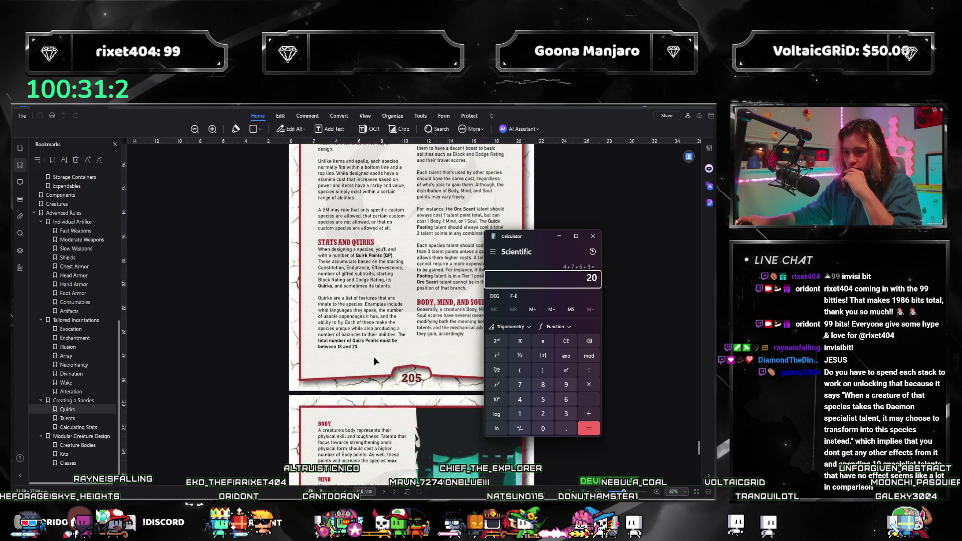
scroll(370, 355, "down", 5)
scroll(369, 354, "down", 15)
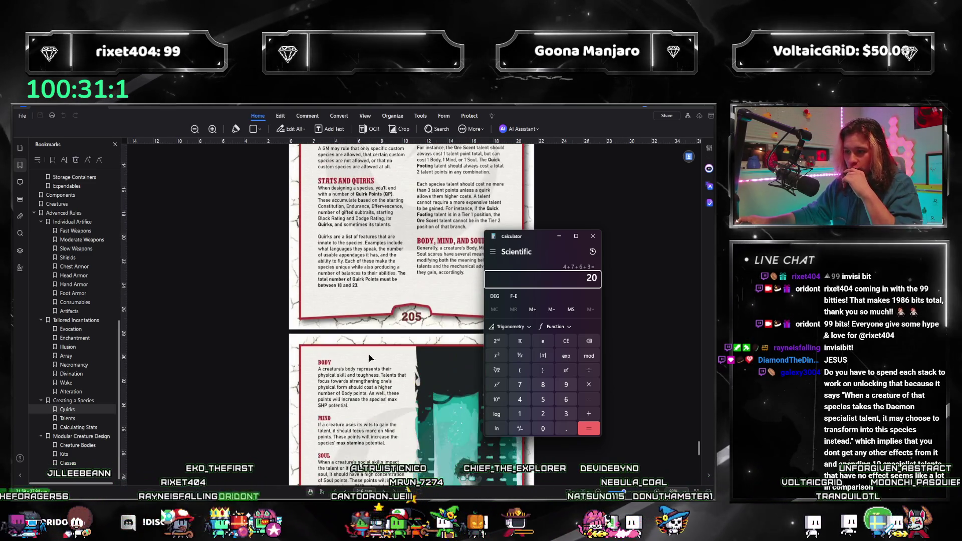
scroll(372, 351, "down", 15)
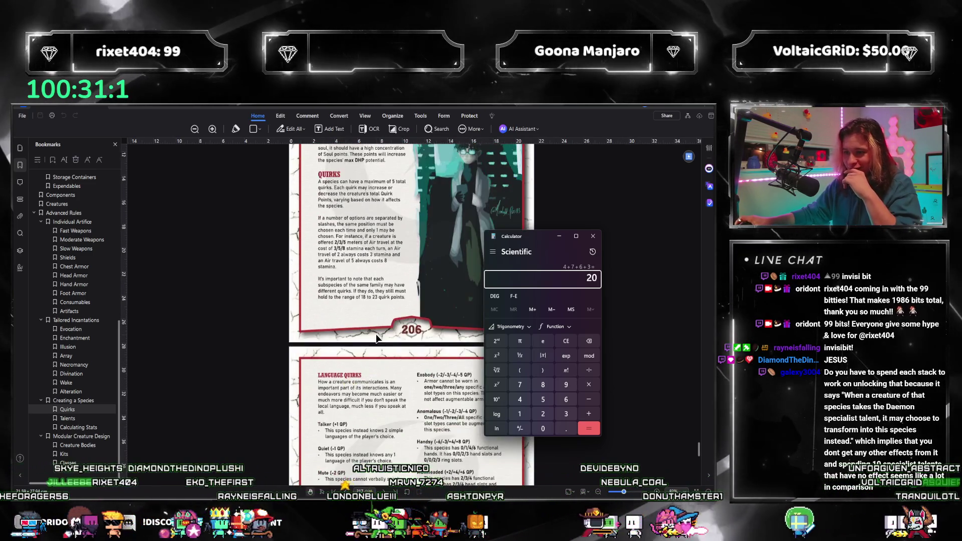
scroll(379, 386, "up", 5)
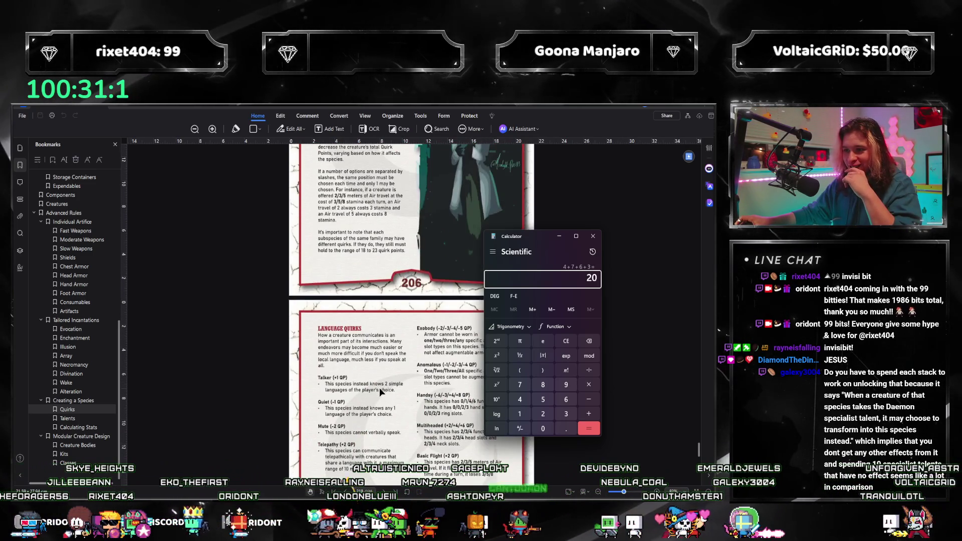
scroll(381, 390, "down", 10)
scroll(382, 385, "down", 6)
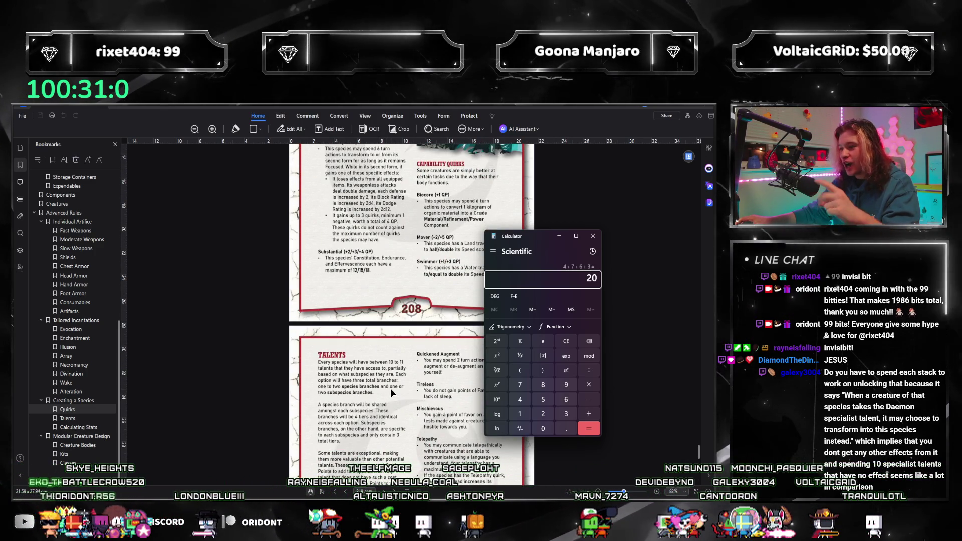
scroll(400, 350, "down", 3)
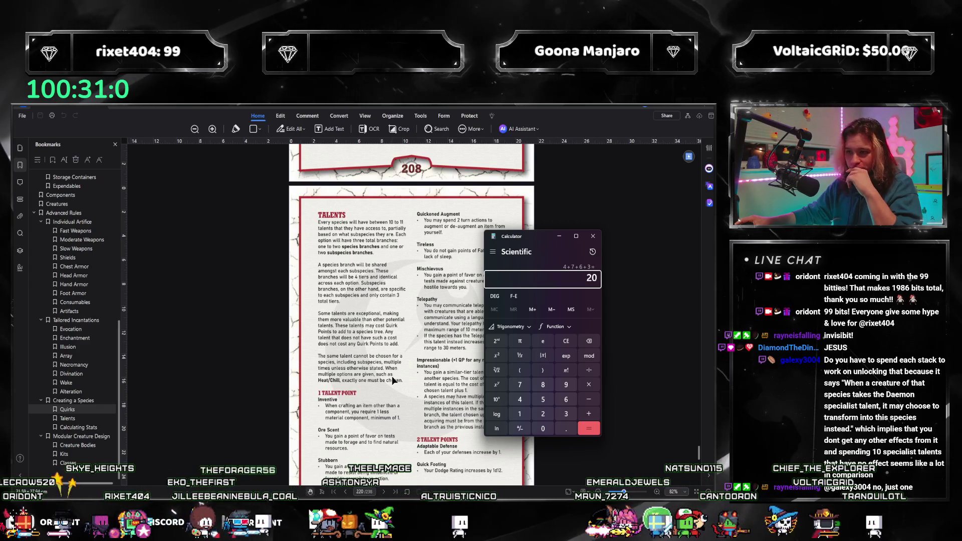
scroll(393, 381, "down", 15)
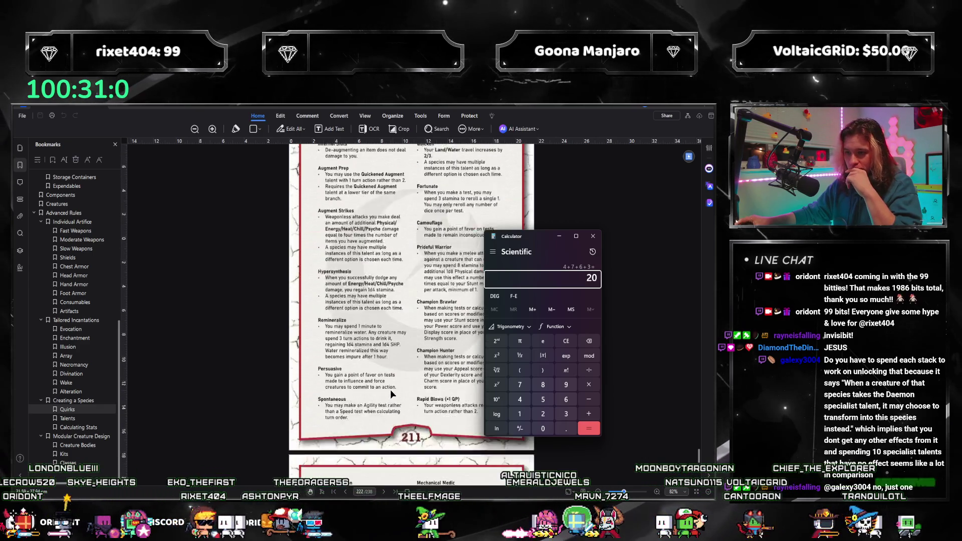
scroll(391, 394, "down", 8)
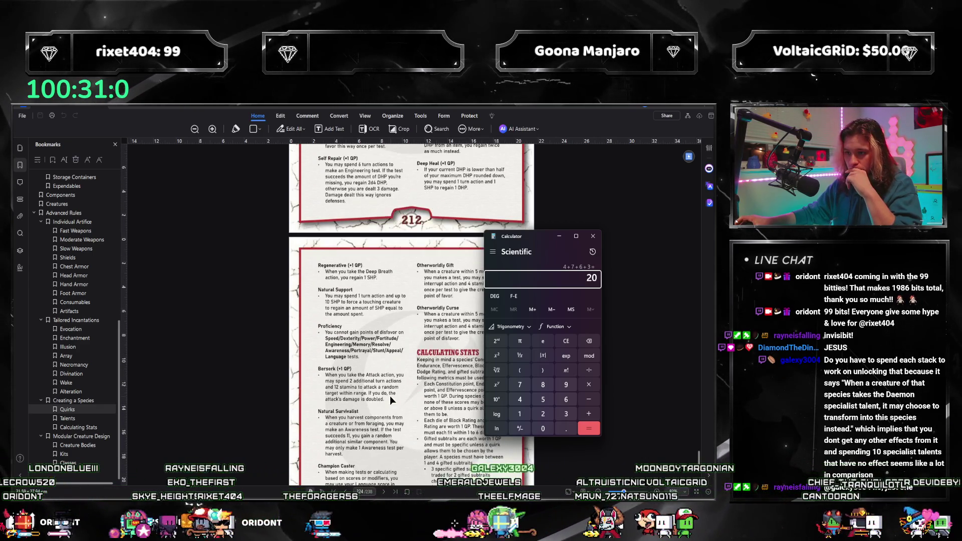
scroll(390, 396, "down", 6)
scroll(391, 396, "up", 4)
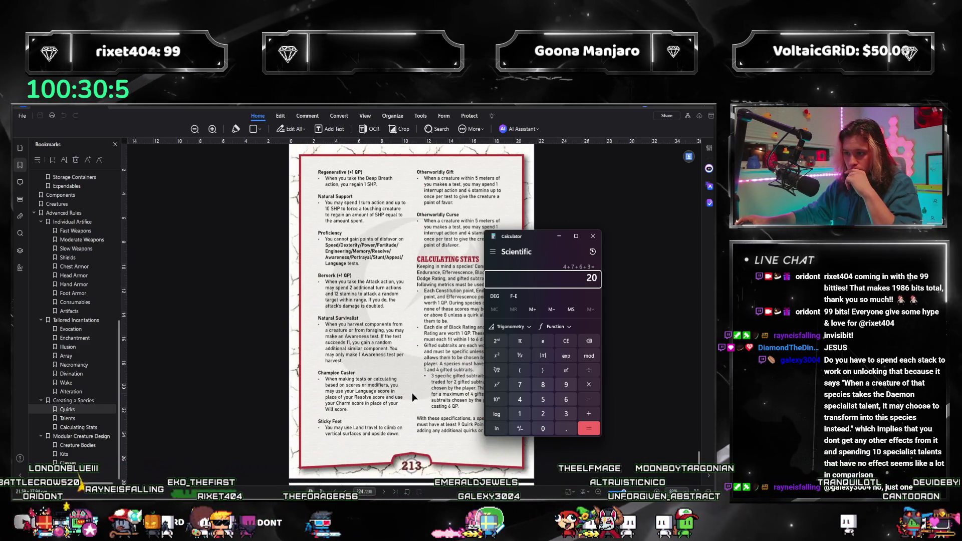
Move Calculator off the page text and add 3, taking the total from 20 to 23.
left_click_drag(522, 236, 596, 250)
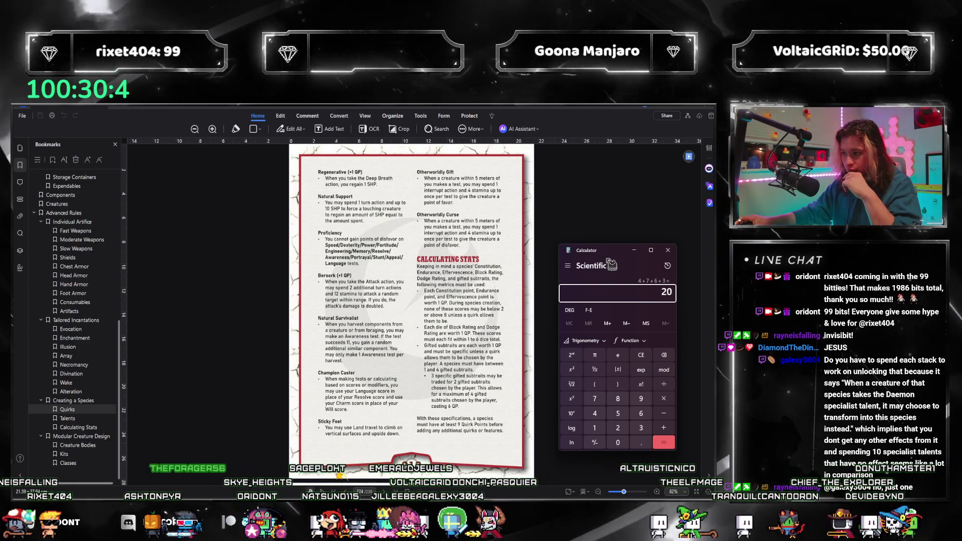
left_click_drag(609, 252, 608, 248)
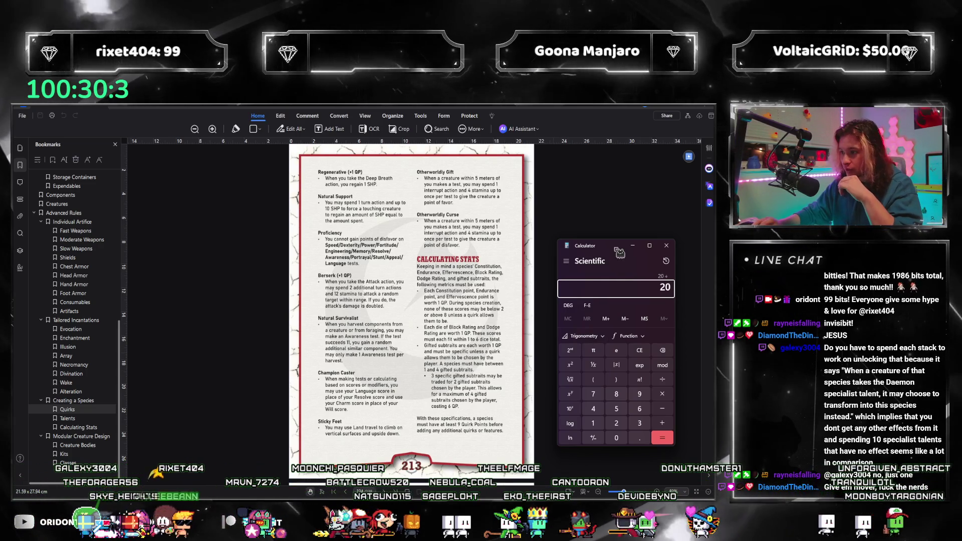
type("+3")
key("Return")
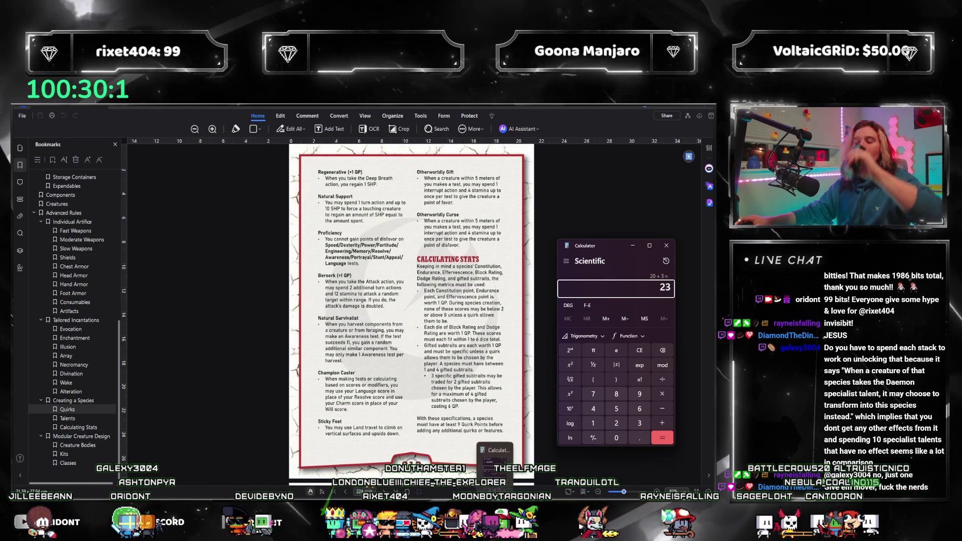
scroll(464, 343, "down", 3)
Minimize the Calculator and keep scrolling the rulebook pages.
scroll(481, 358, "up", 2)
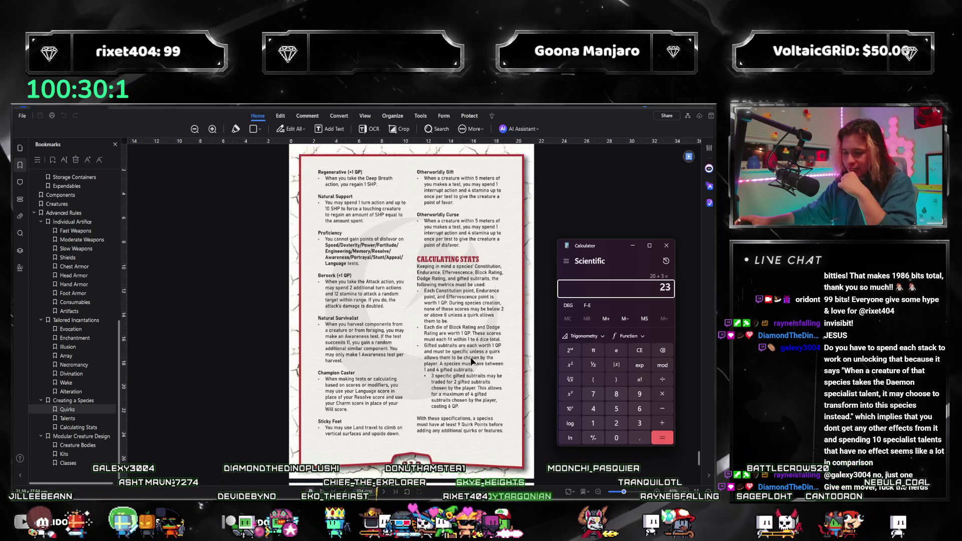
scroll(483, 360, "down", 10)
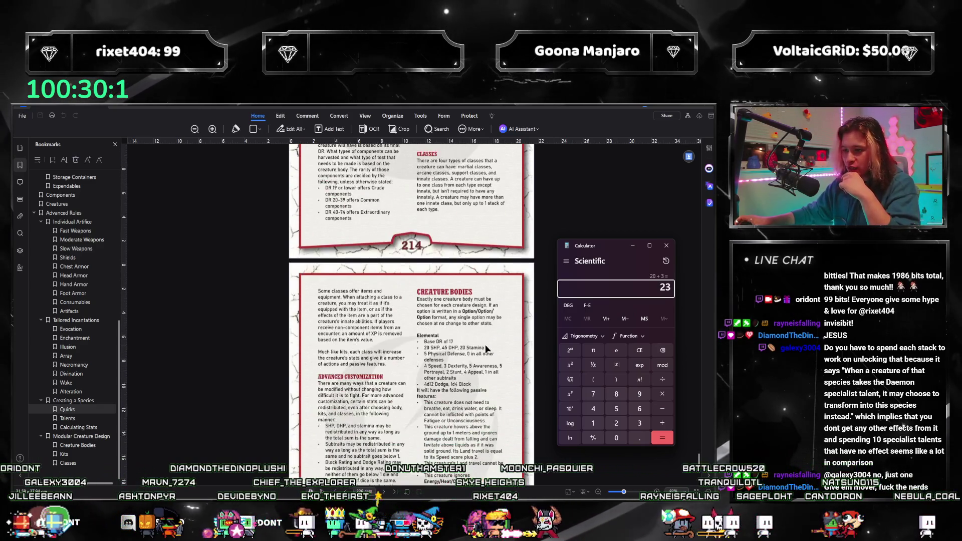
scroll(485, 351, "down", 2)
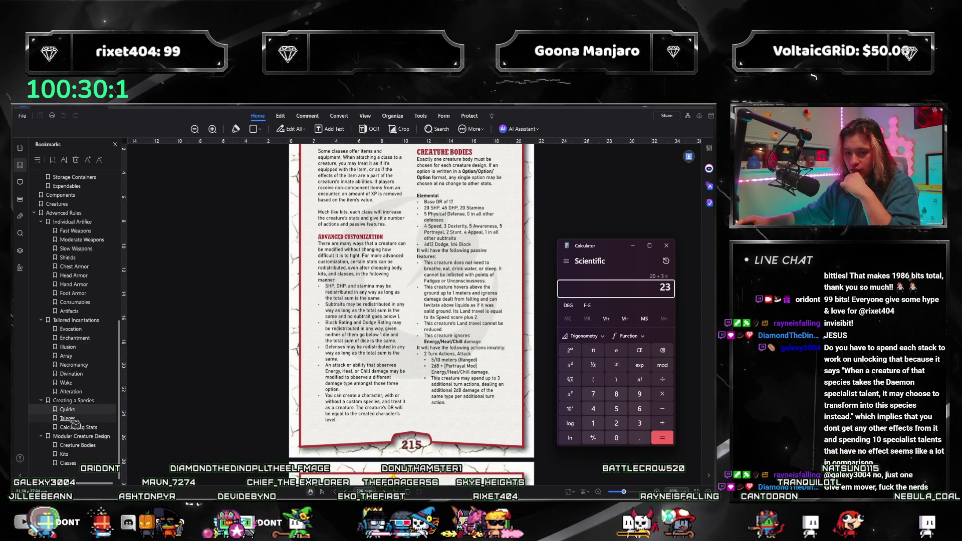
left_click(633, 246)
scroll(436, 274, "down", 10)
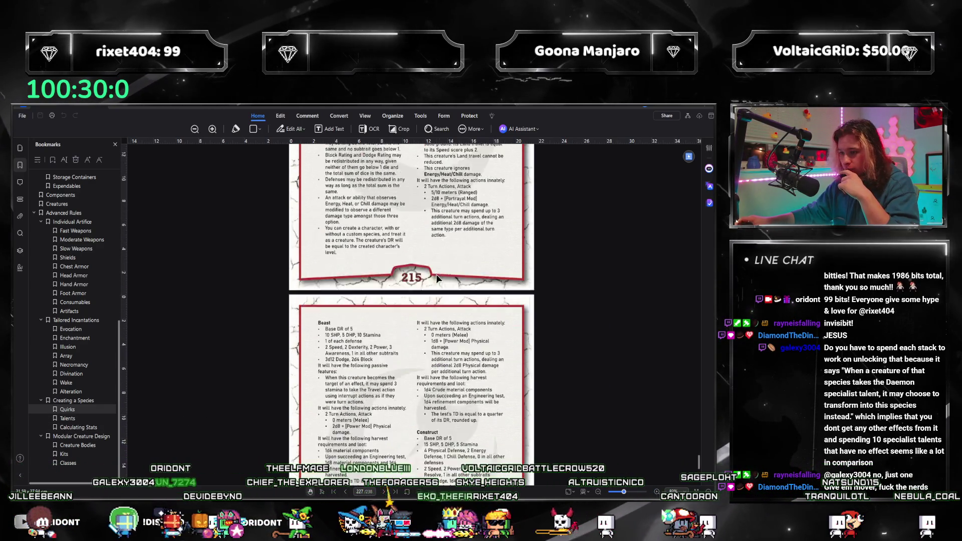
scroll(441, 302, "down", 3)
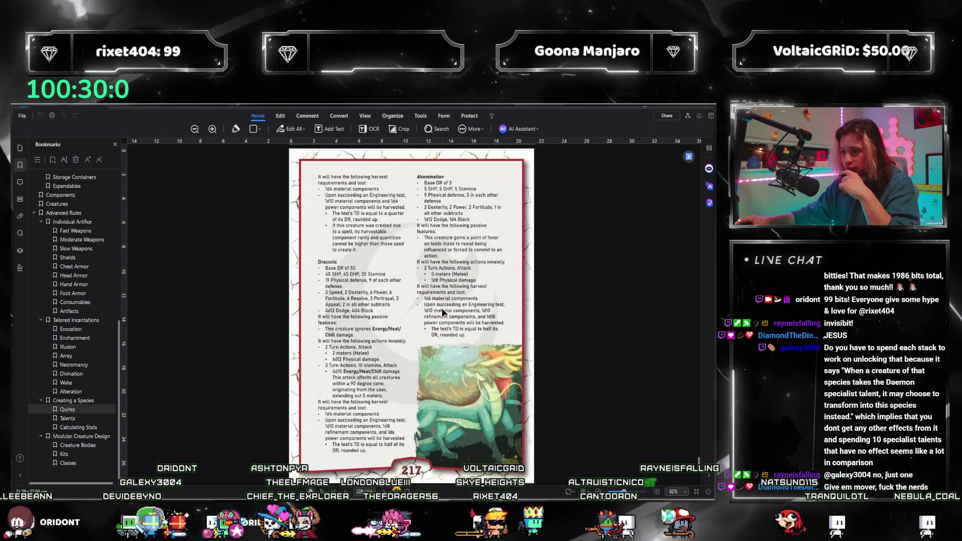
scroll(441, 307, "up", 4)
Jump to the Quirks bookmark and read the Capability Quirks and Talents pages around 208.
left_click(74, 410)
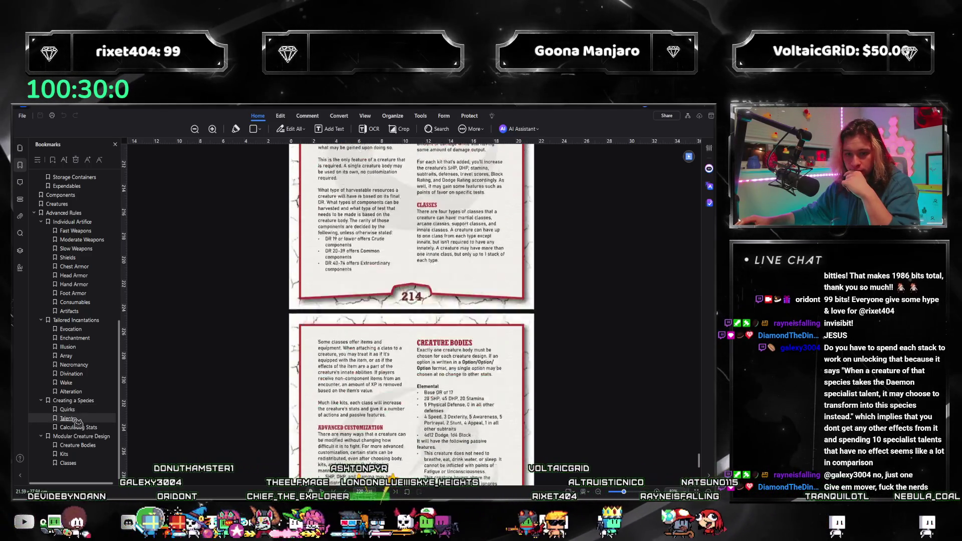
scroll(482, 371, "up", 7)
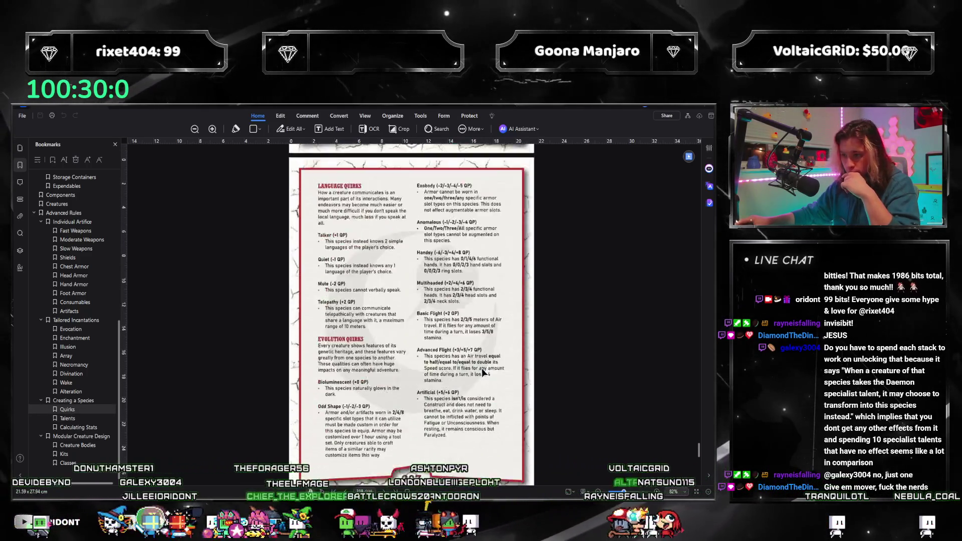
scroll(482, 372, "down", 1)
scroll(480, 380, "up", 1)
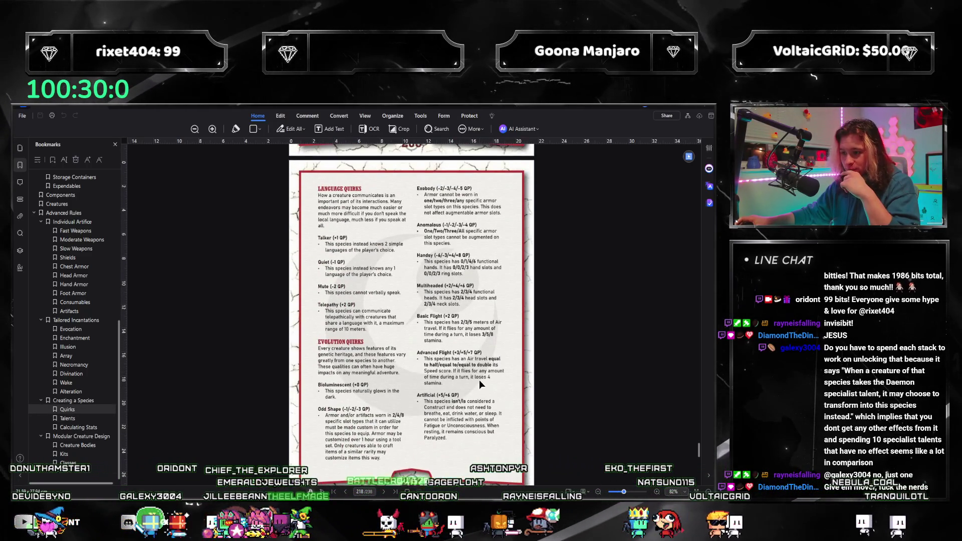
scroll(479, 380, "down", 1)
scroll(476, 376, "down", 7)
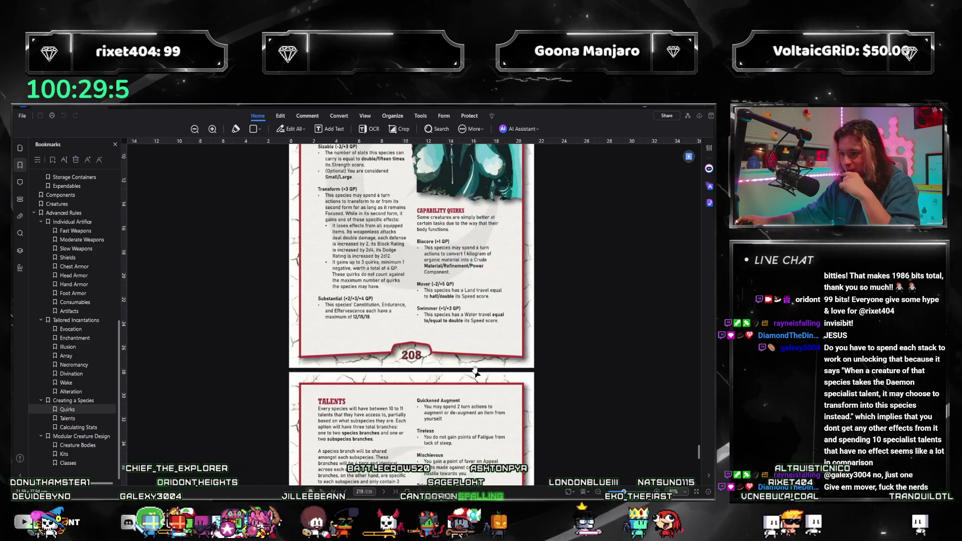
scroll(470, 374, "up", 2)
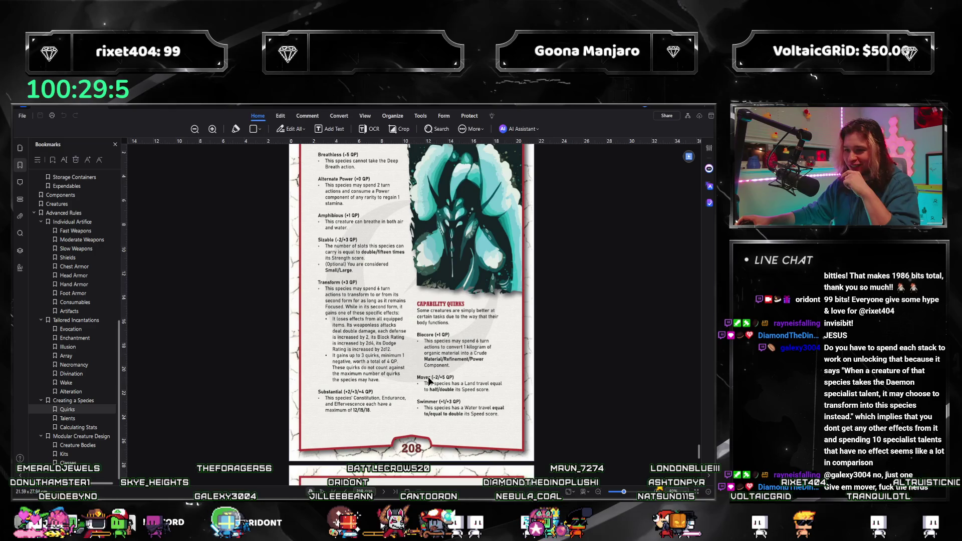
scroll(429, 382, "up", 2)
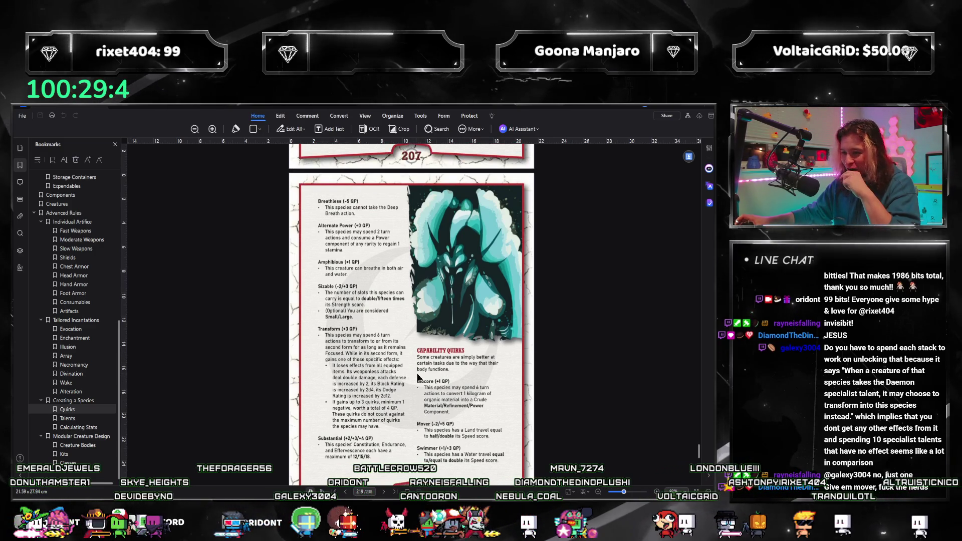
scroll(417, 377, "up", 2)
scroll(417, 377, "down", 6)
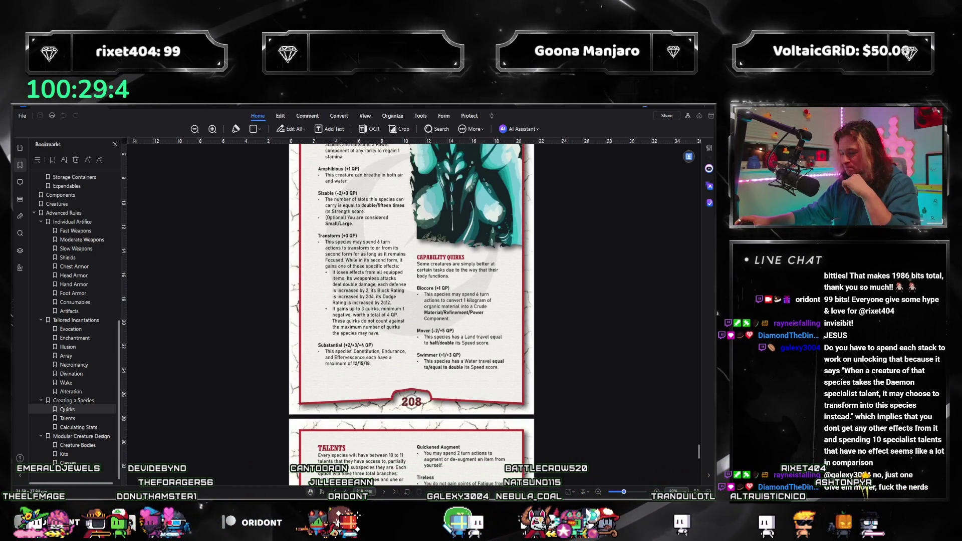
Hide the Calculator, switch to Google Docs and open the Species notes' Mutants section.
left_click_drag(600, 235, 577, 234)
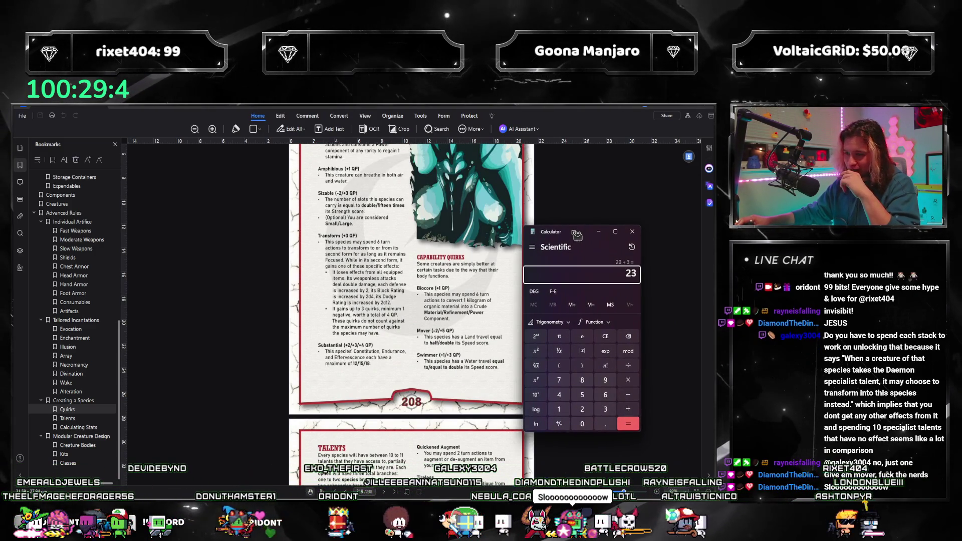
left_click(632, 231)
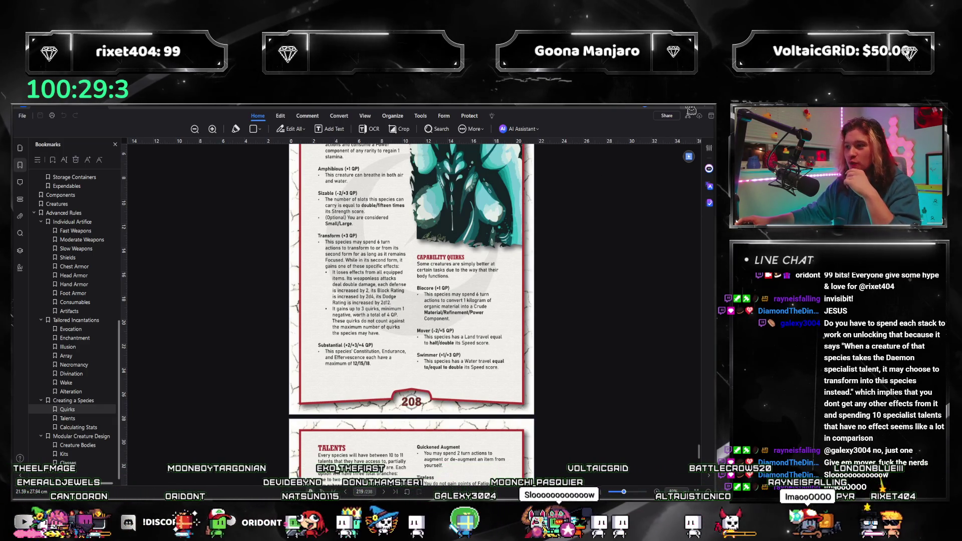
key("alt+Tab")
scroll(351, 276, "up", 2)
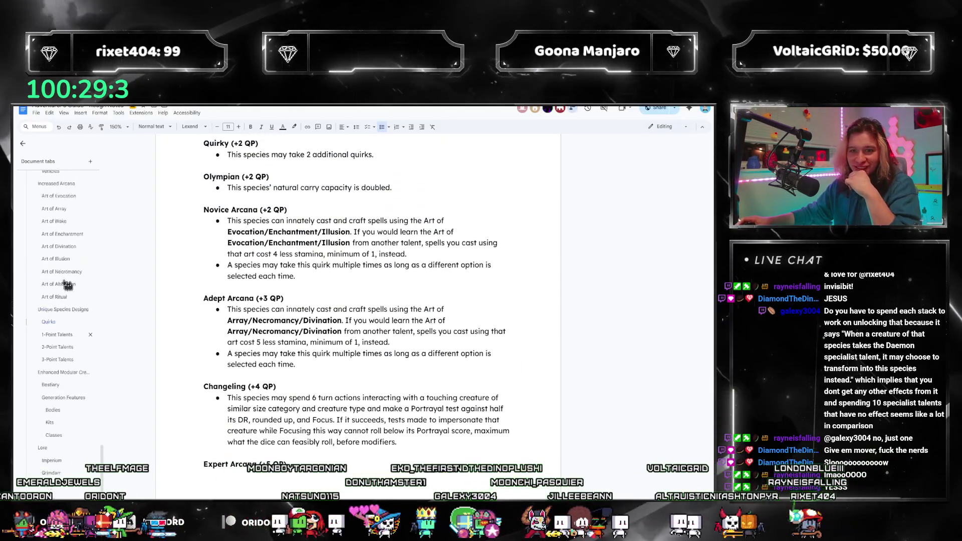
scroll(68, 285, "up", 8)
left_click_drag(107, 384, 117, 264)
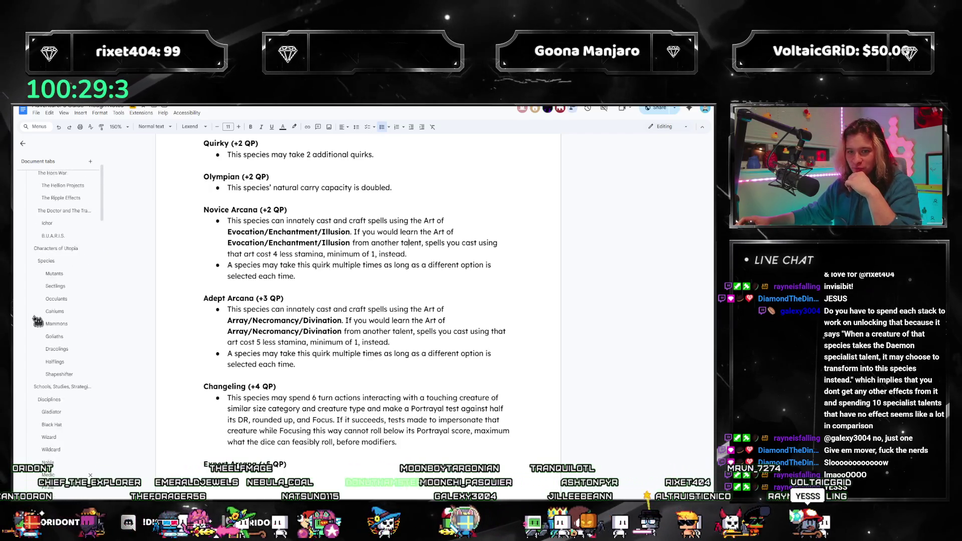
left_click(60, 317)
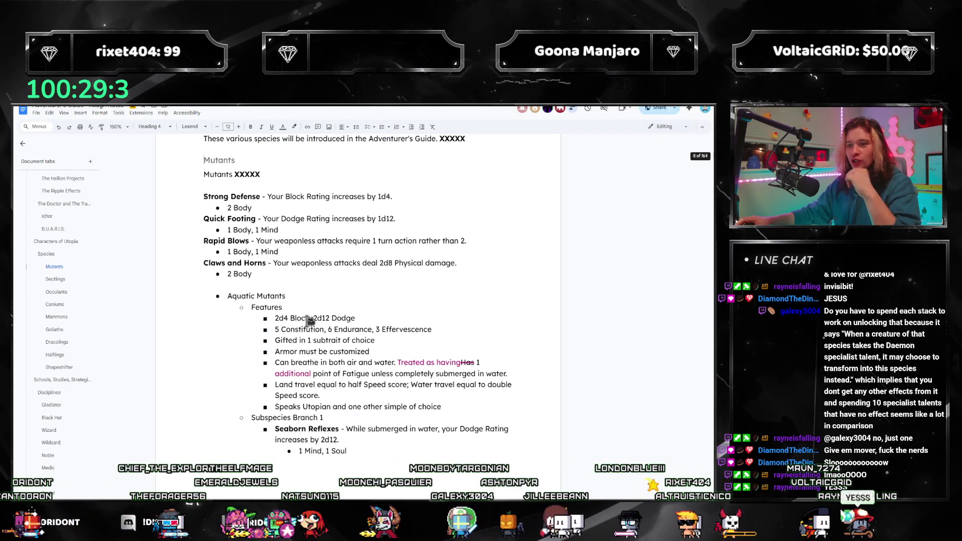
Select the whole Sectlings talents section for copying.
scroll(281, 281, "up", 3)
scroll(258, 225, "down", 2)
scroll(253, 286, "up", 4)
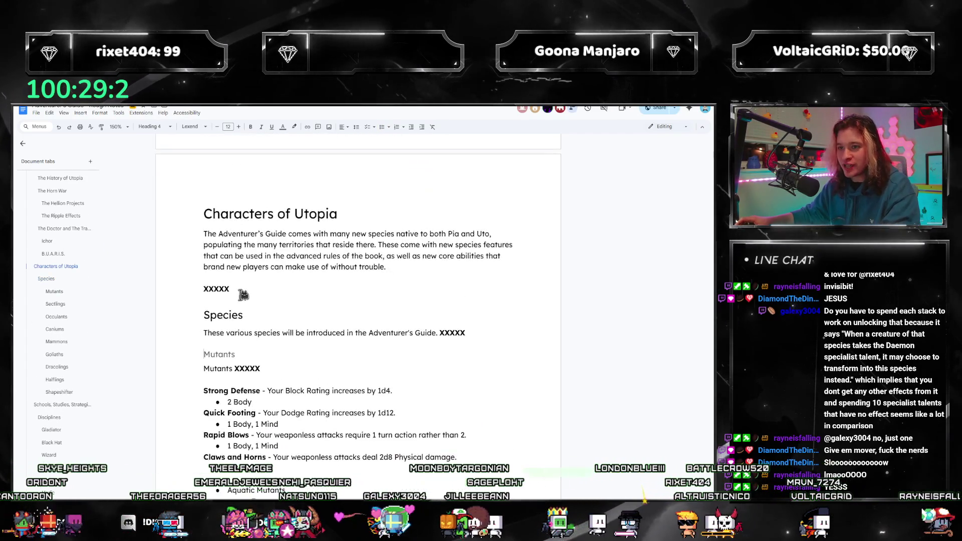
scroll(235, 281, "down", 10)
mouse_move(211, 188)
left_mouse_down()
mouse_move(247, 217)
mouse_move(322, 408)
left_mouse_up()
scroll(301, 406, "down", 8)
scroll(295, 404, "down", 20)
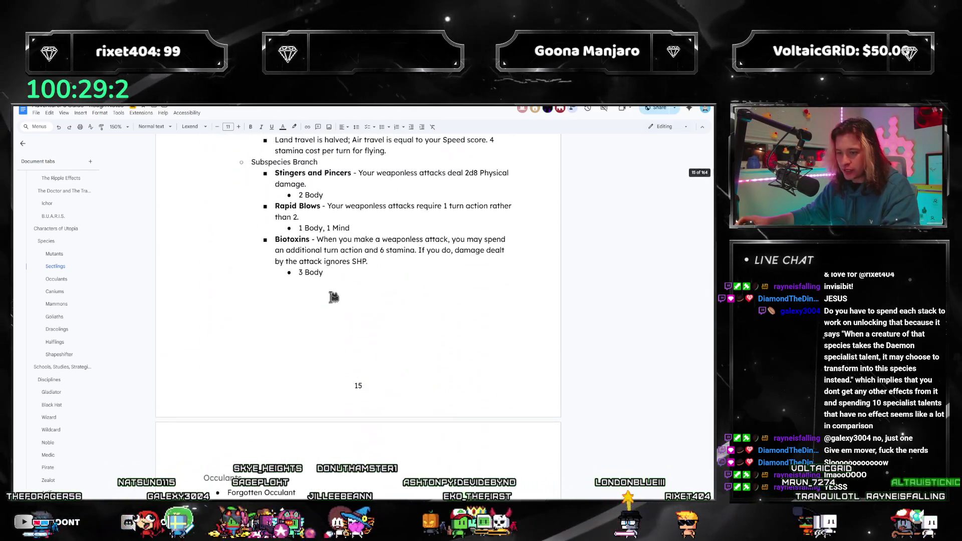
left_click(334, 271, "shift")
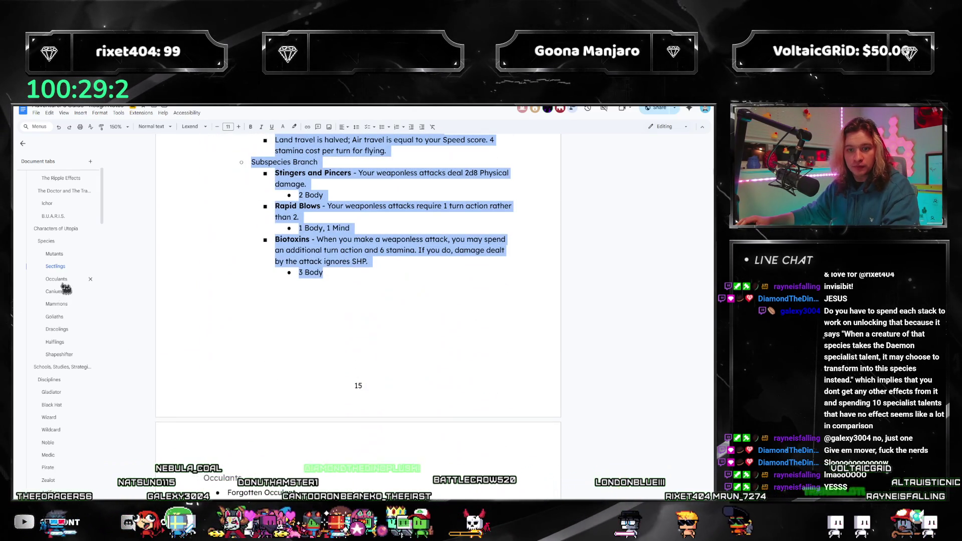
Paste it into the empty Goliaths tab and retitle the subheading 'Goliaths XXXXX'.
left_click(56, 319)
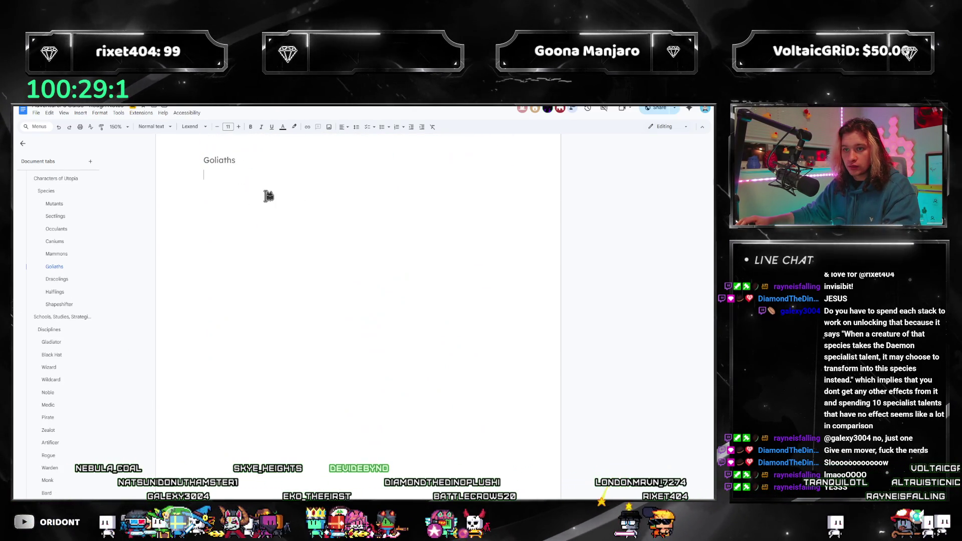
scroll(296, 233, "up", 5)
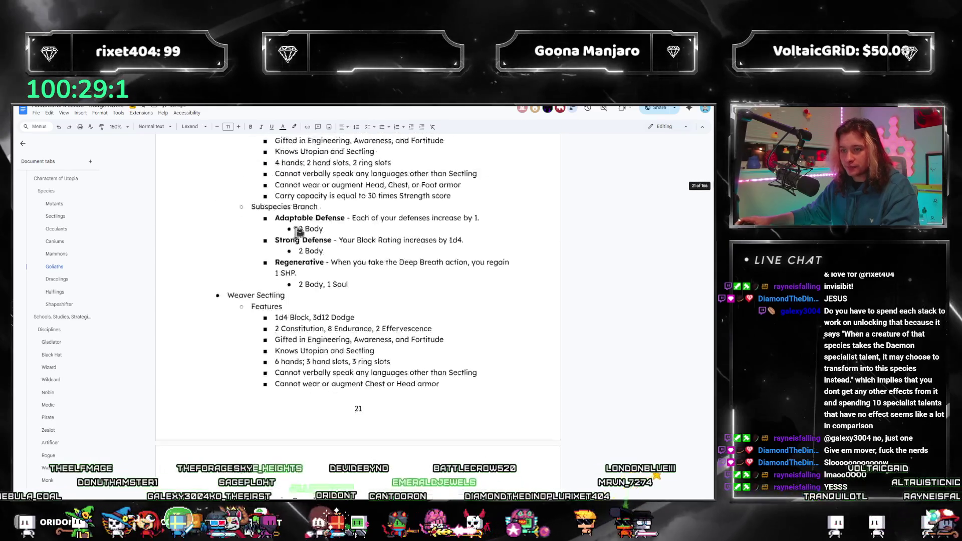
scroll(299, 232, "up", 10)
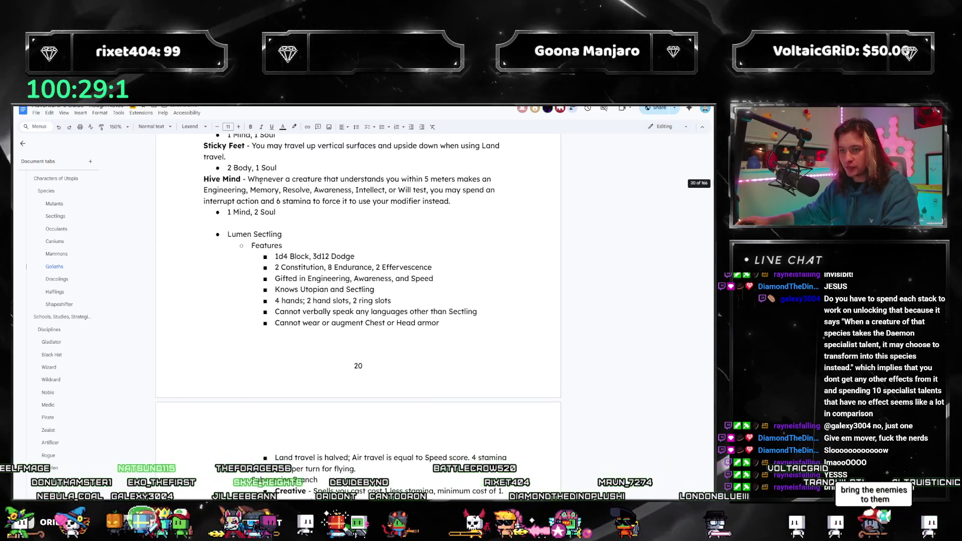
scroll(261, 180, "up", 8)
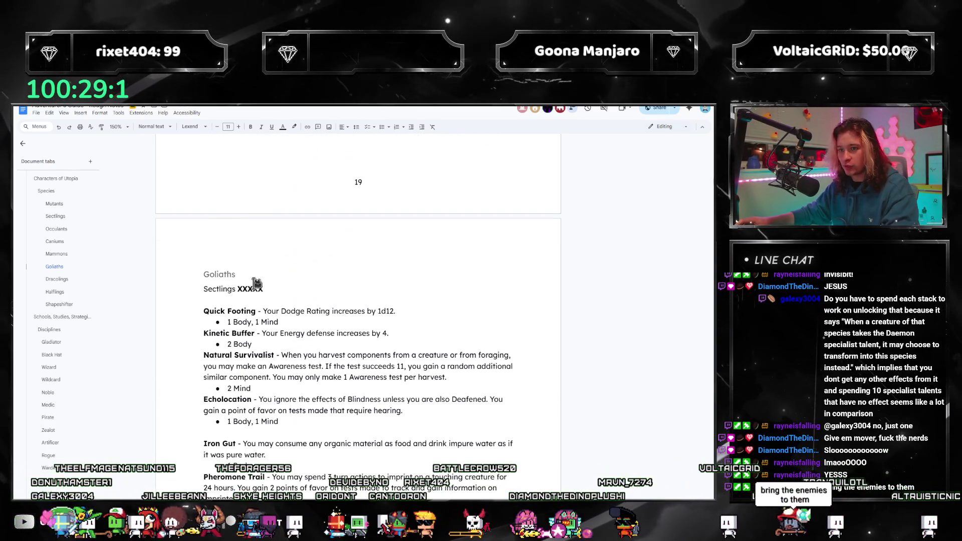
type("Goliath")
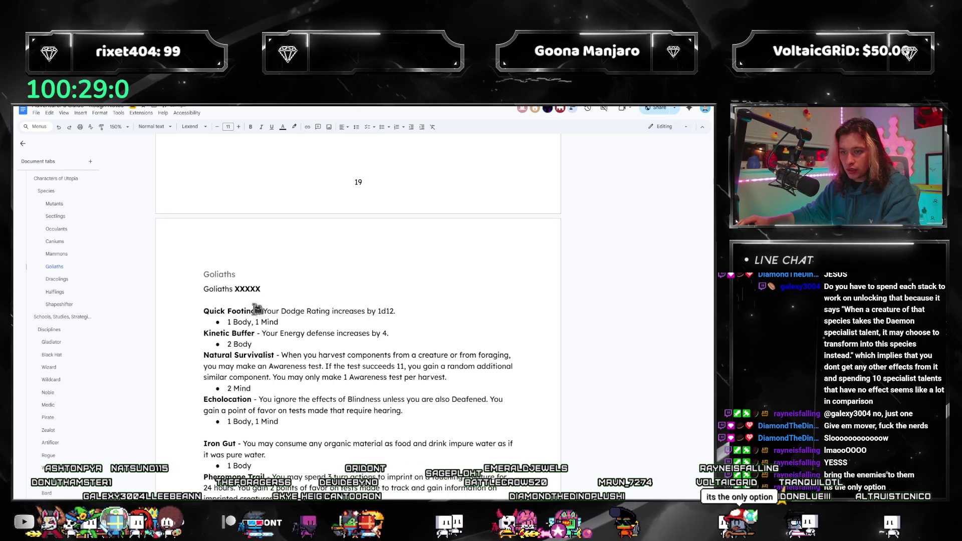
Overwrite the Quick Footing and Natural Survivalist entries with 'XXXX - XXXX' placeholders.
left_click_drag(257, 311, 203, 311)
type("XXX")
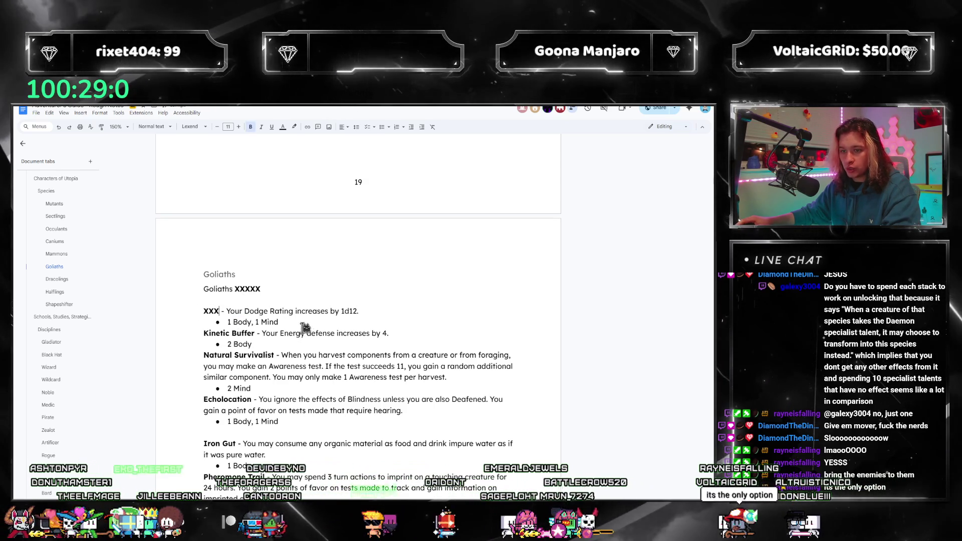
type("X")
key("Right")
key("Right")
key("Right")
key("shift+End")
type("XX")
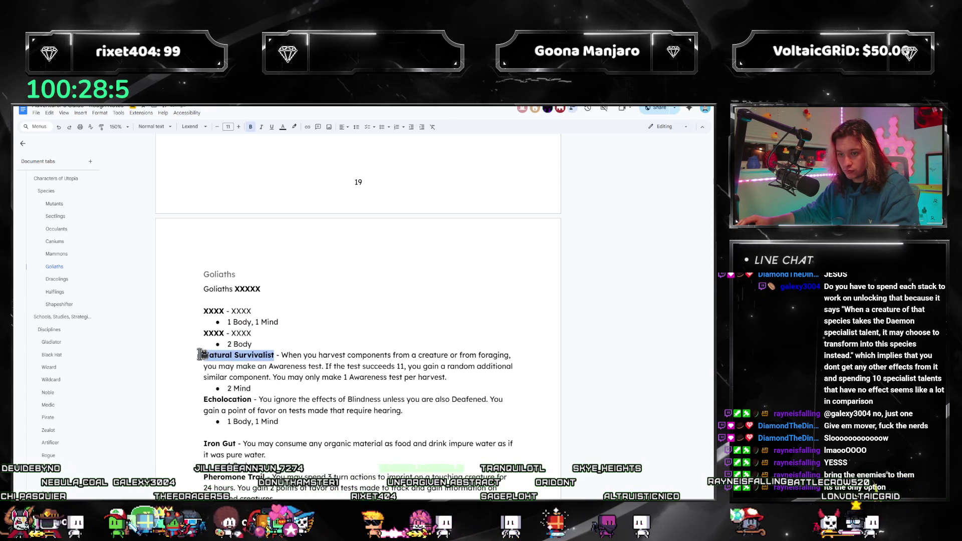
type("XXXX")
left_click_drag(422, 378, 234, 356)
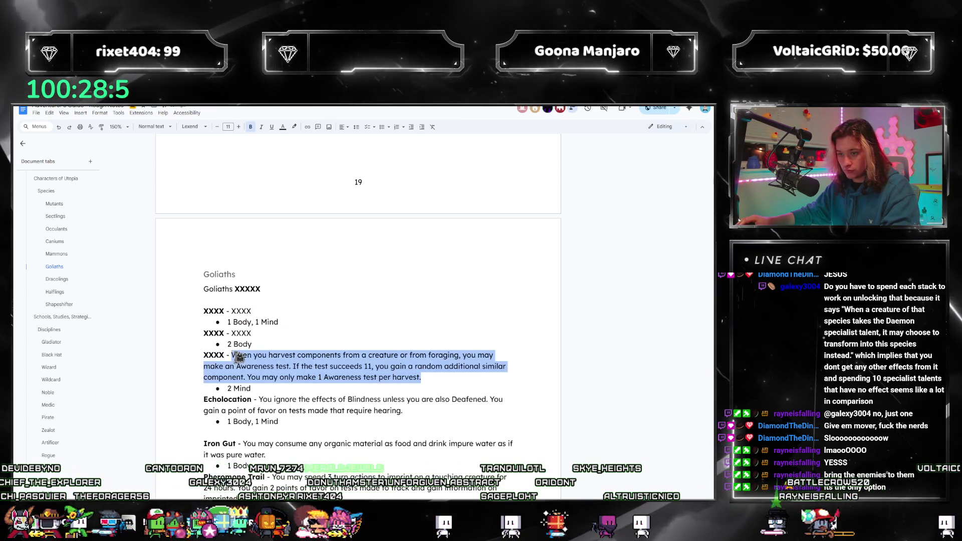
type("XXXX - XXX")
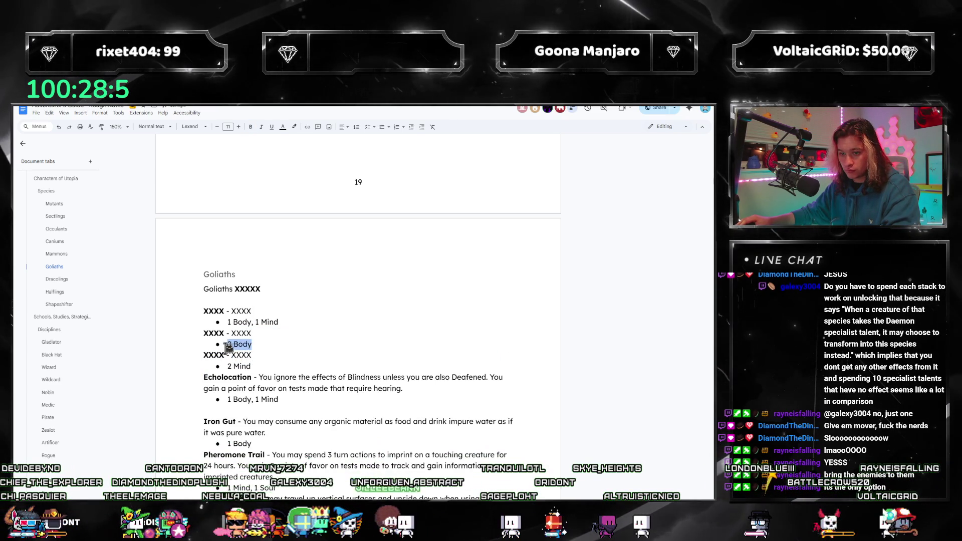
type("X")
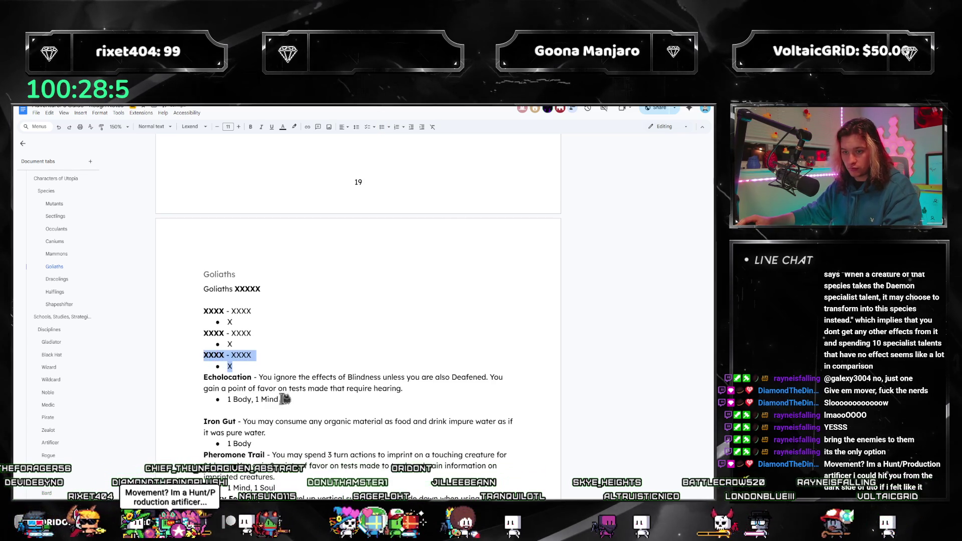
left_click_drag(213, 389, 203, 377)
type("XXXX - XXXX")
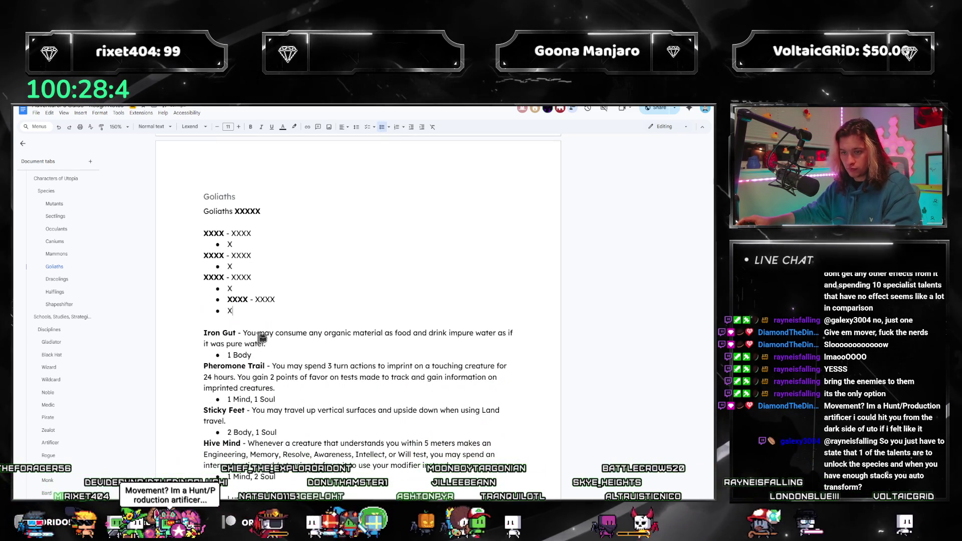
Paste placeholders over Echolocation and Iron Gut through Hive Mind, removing the empty bullet.
key("ctrl+z")
type("XXXX - XXXX X")
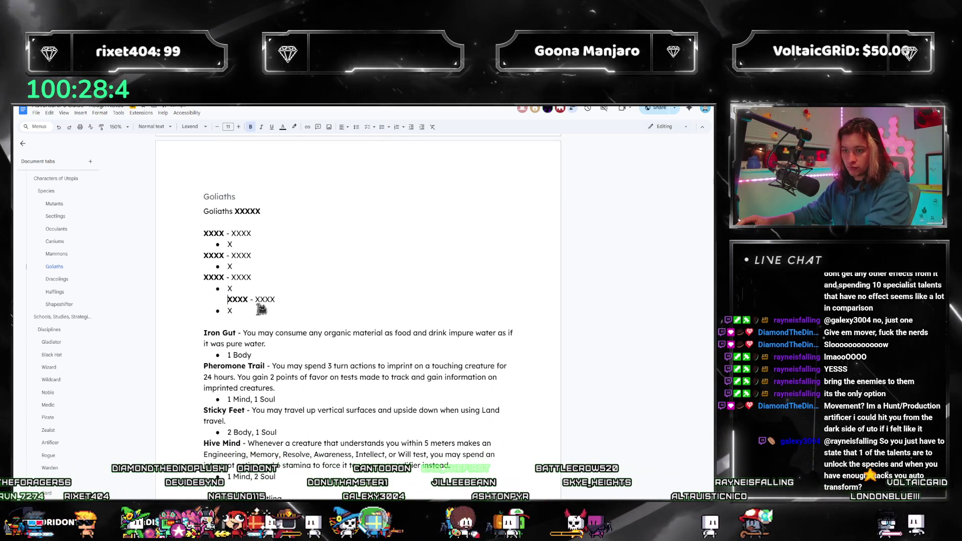
scroll(271, 349, "down", 1)
left_click_drag(204, 195, 250, 258)
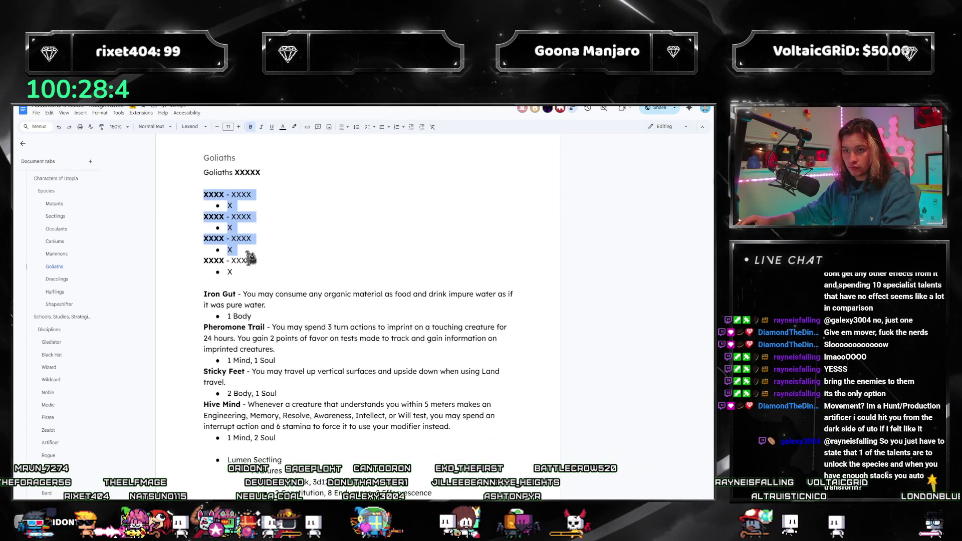
scroll(274, 291, "down", 2)
mouse_move(204, 217)
left_mouse_down()
mouse_move(454, 349)
mouse_move(292, 363)
left_mouse_up()
type("XXXX - XXXX X XXXX - XXXX X XXXX - XXXX X XXXX - XXXX X")
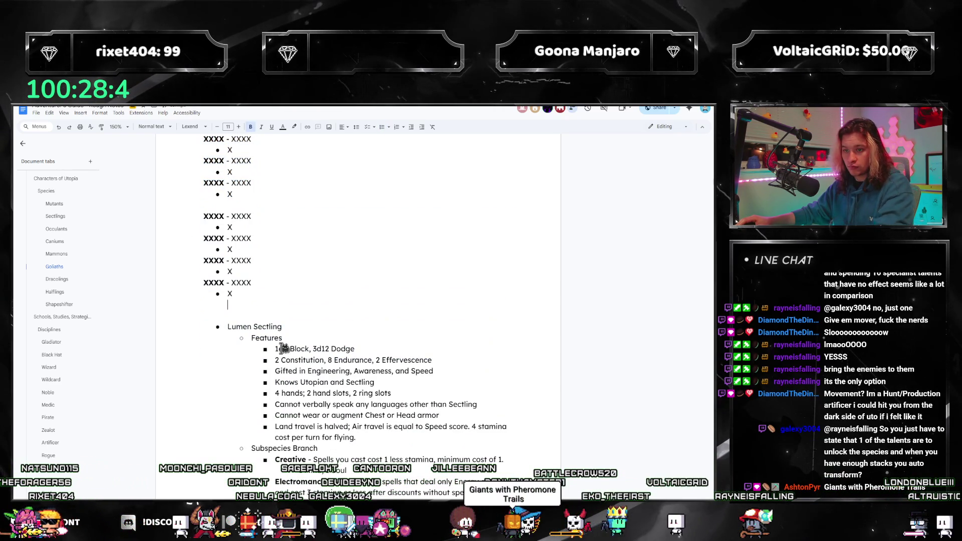
key("BackSpace")
scroll(271, 281, "down", 3)
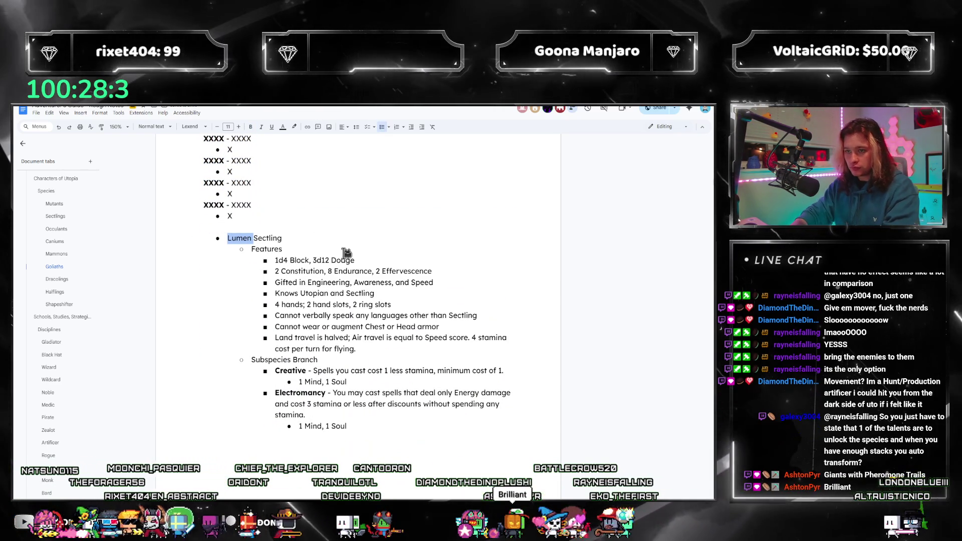
Rename the copied Lumen Sectling heading to '[Purple] Goliath'.
type("[]")
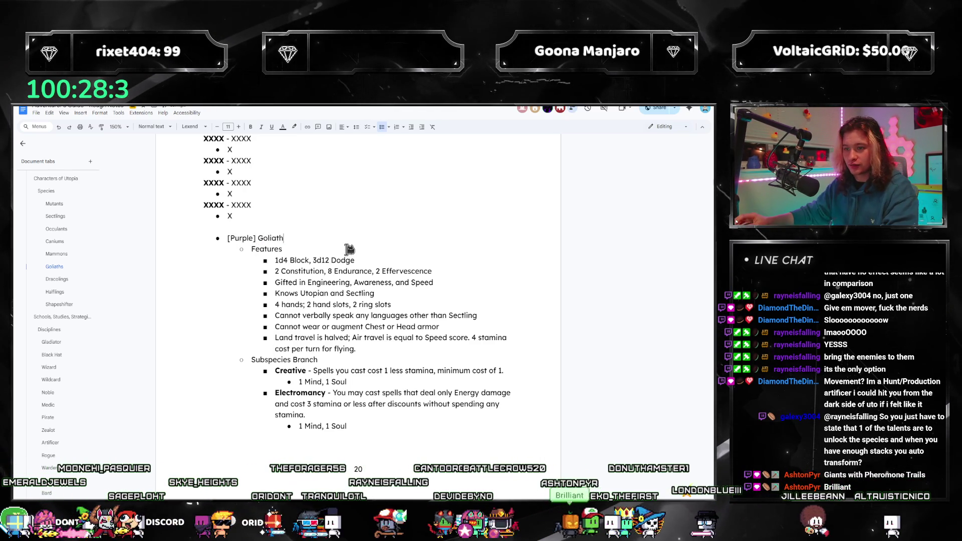
scroll(349, 249, "down", 2)
scroll(339, 252, "up", 2)
scroll(331, 285, "down", 5)
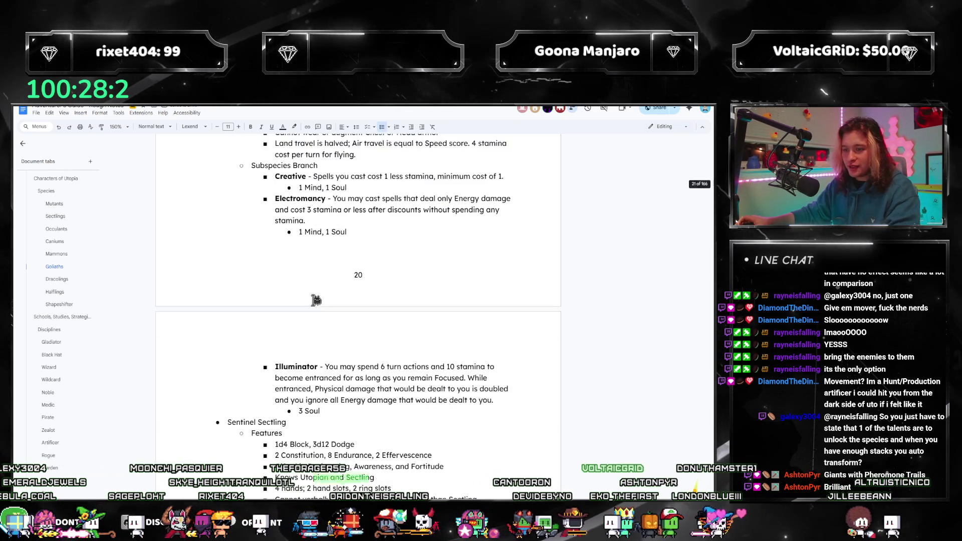
scroll(329, 346, "up", 3)
scroll(322, 344, "up", 2)
scroll(322, 343, "down", 1)
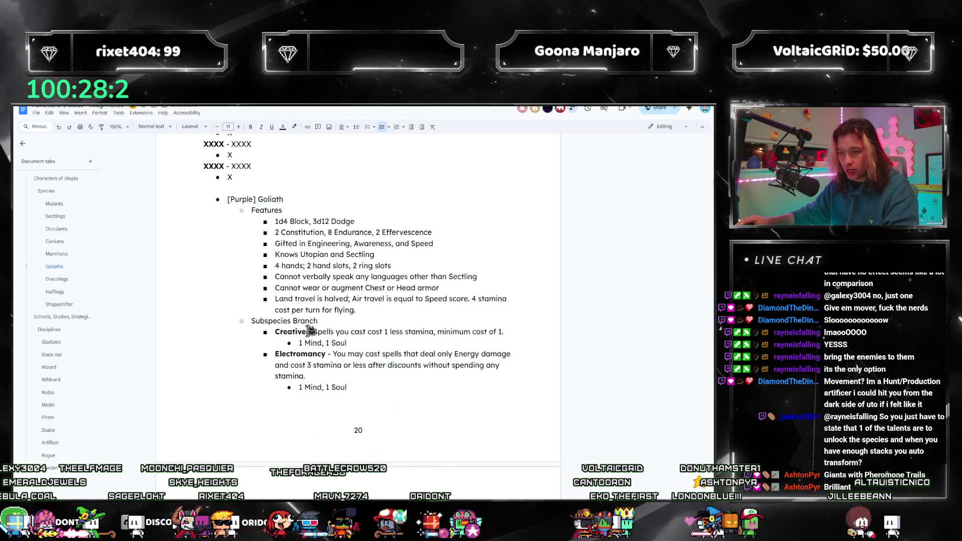
Replace Creative, Electromancy and Illuminator with 'XXXX - XXXX' placeholders and remove the stray bullet.
double_click(290, 331)
type("X")
left_click_drag(491, 332, 288, 332)
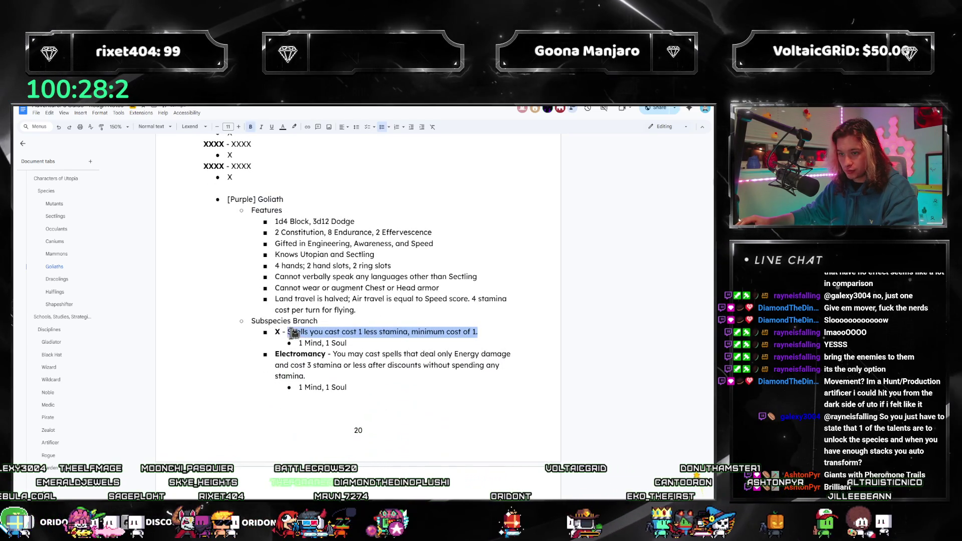
type("XXXX - XXXX")
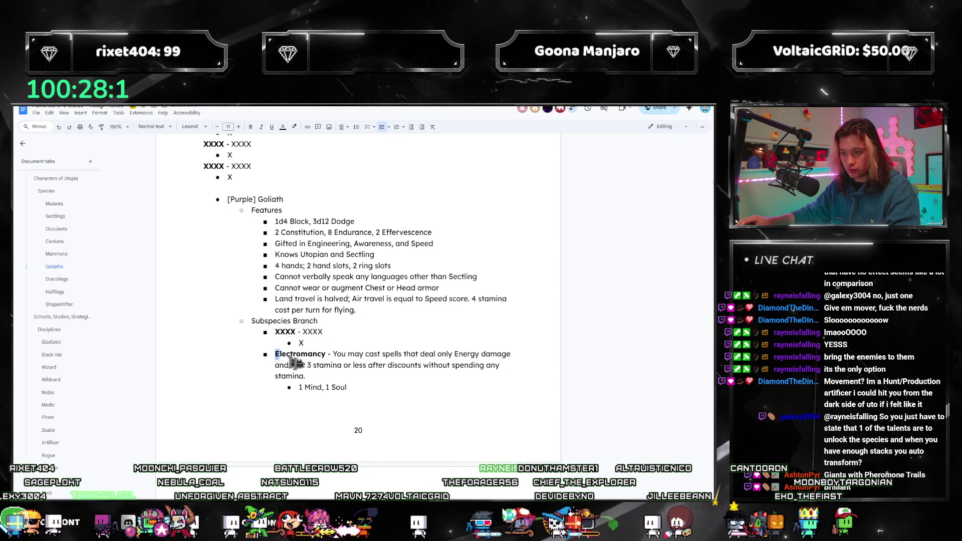
left_click_drag(296, 363, 366, 387)
type("XXXX - XXXX X")
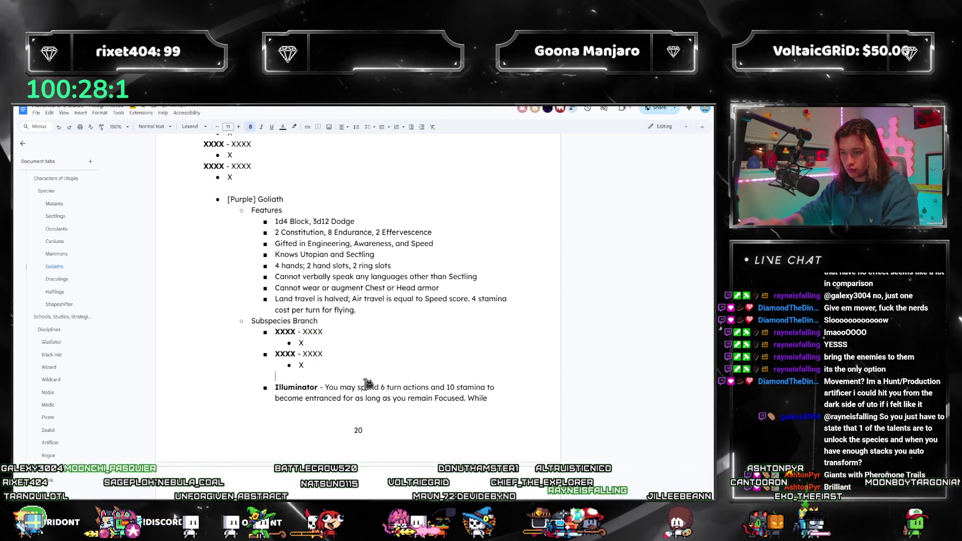
key("Delete")
key("shift+Down")
key("shift+Down")
key("shift+Down")
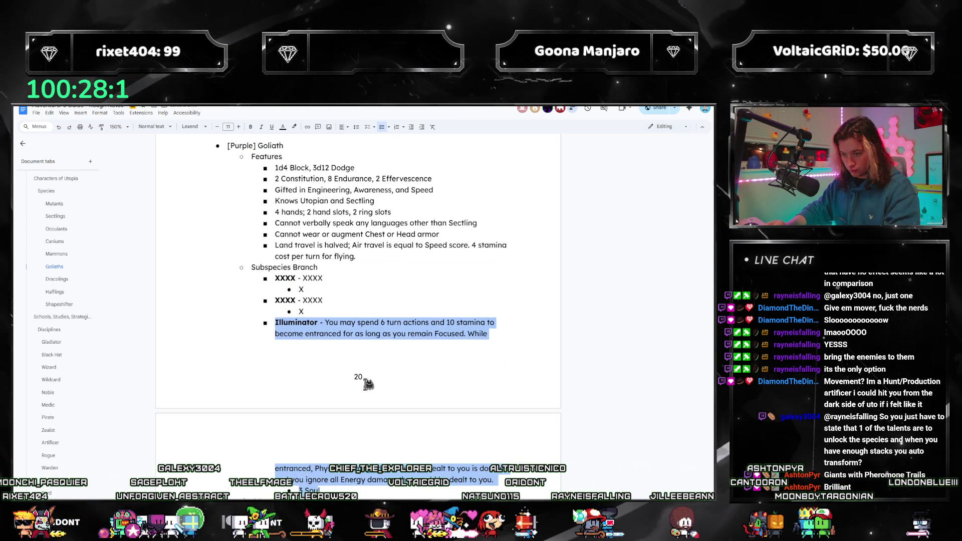
key("BackSpace")
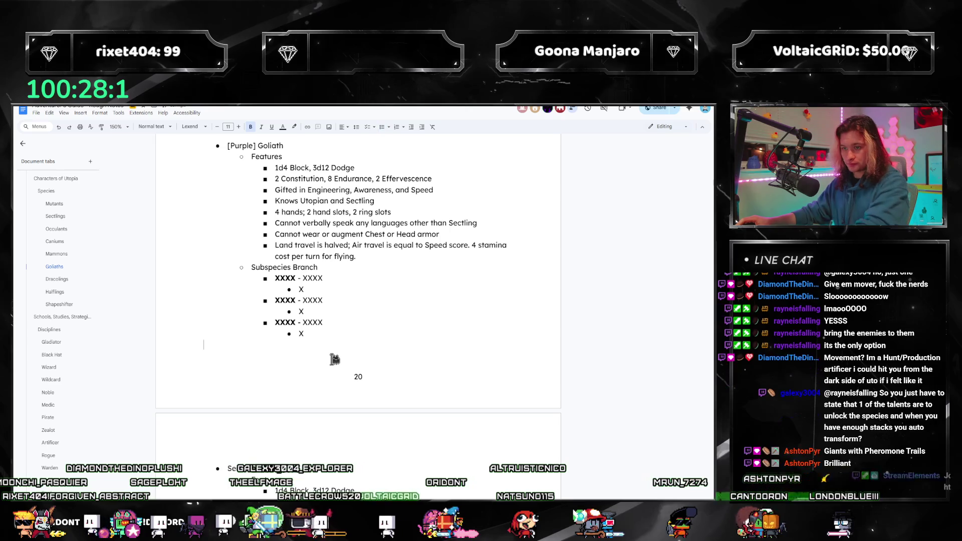
scroll(366, 361, "up", 3)
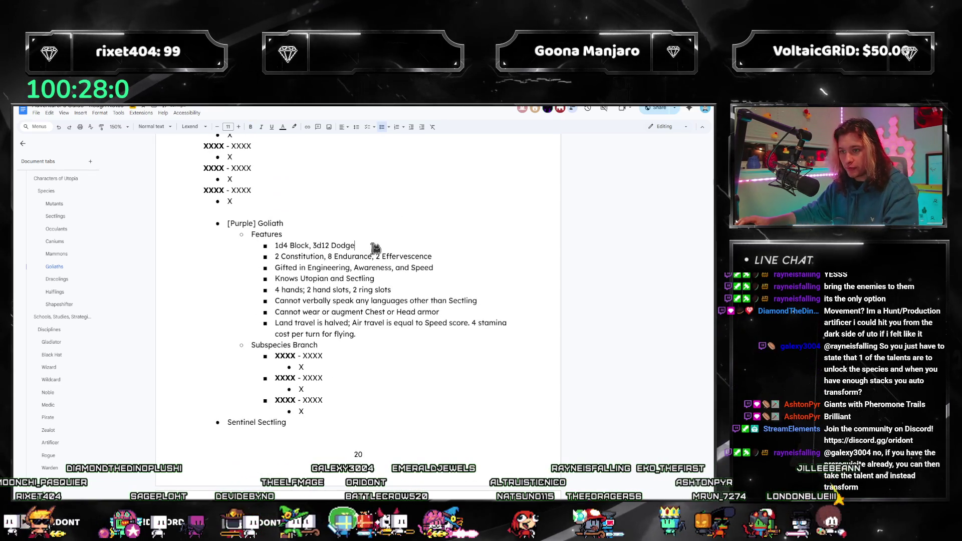
left_click_drag(324, 246, 329, 246)
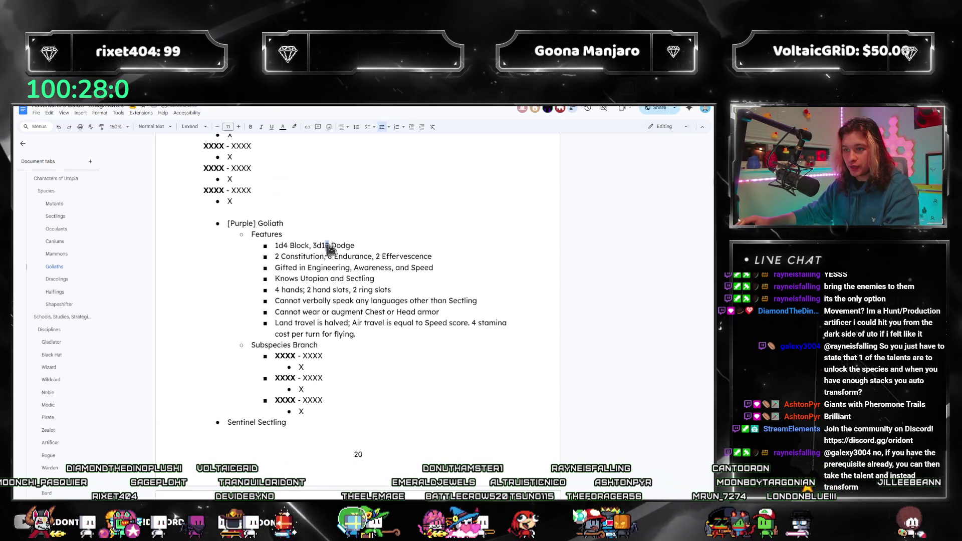
Set the Effervescence value to 6, make the gift Fortitude, and add Primordial language.
left_click(316, 245)
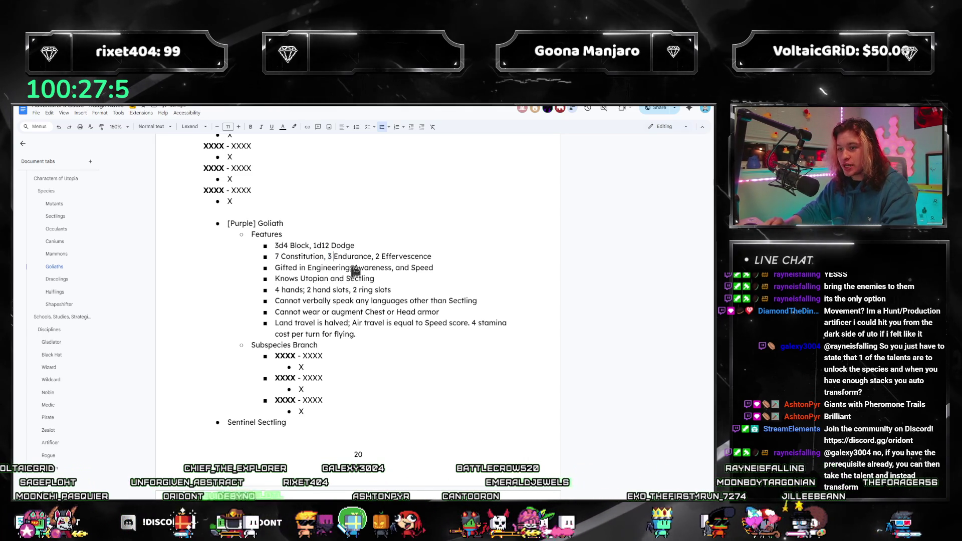
key("ctrl+Right")
key("Delete")
type("6")
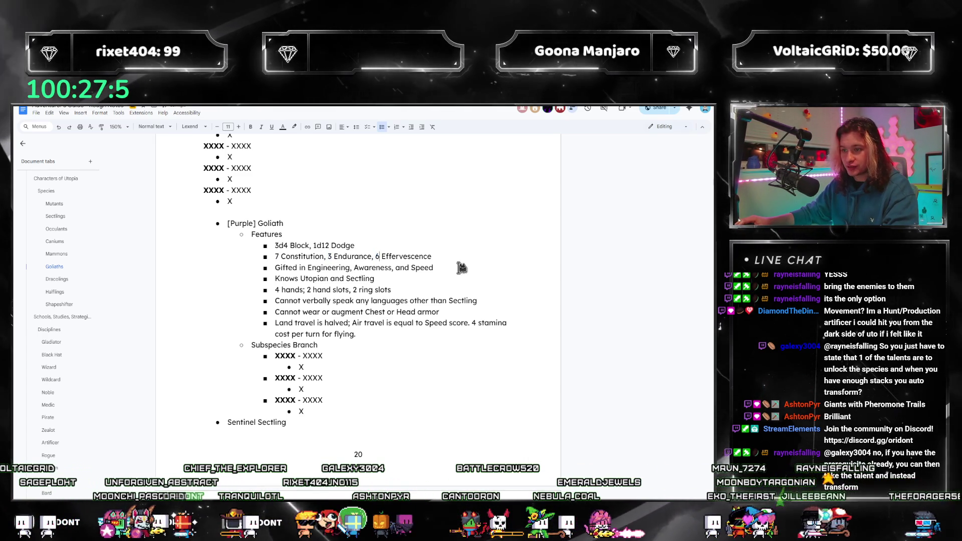
left_click_drag(308, 268, 435, 268)
type("Fortitude")
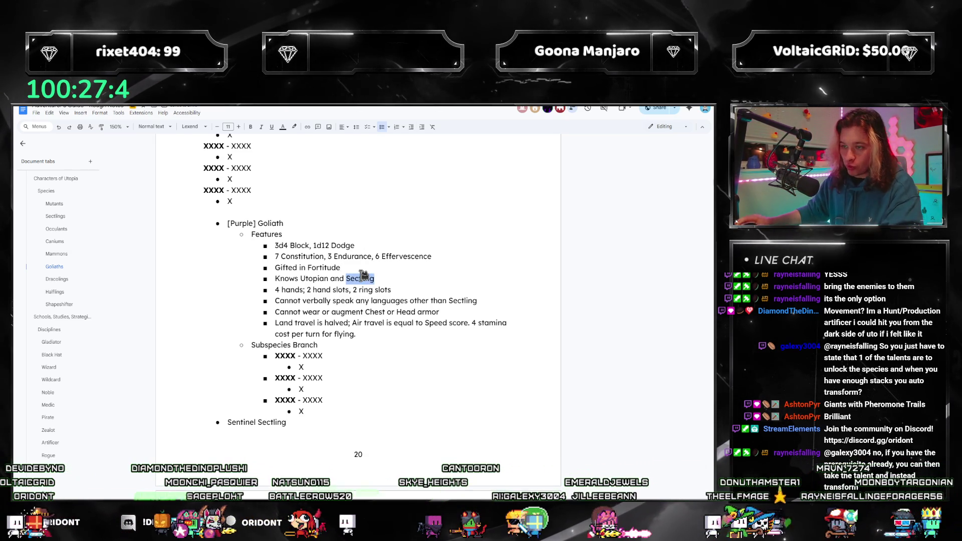
type("Primordial")
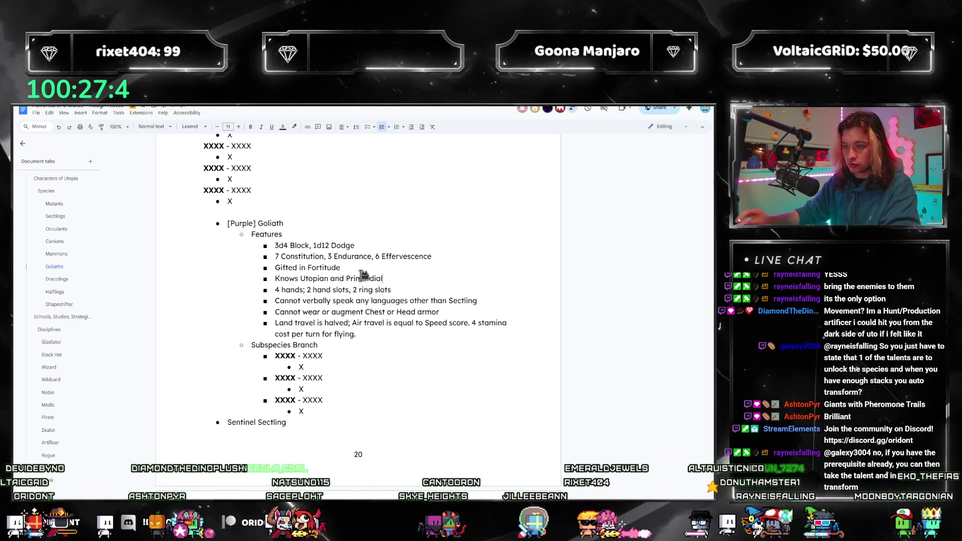
Replace the 4 hands and speech lines with 'armor must be customized' and edit Land travel.
left_click_drag(391, 290, 259, 291)
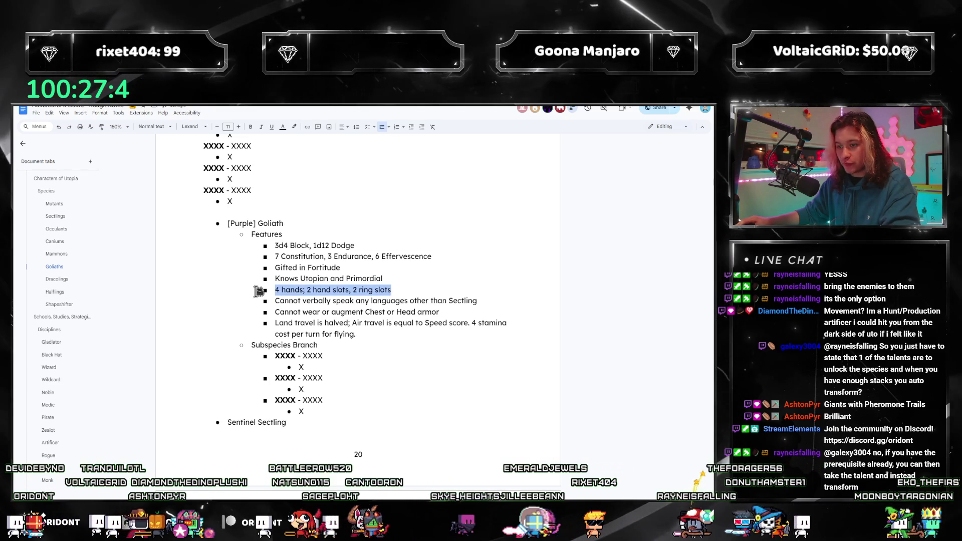
key("Delete")
left_click_drag(477, 289, 288, 281)
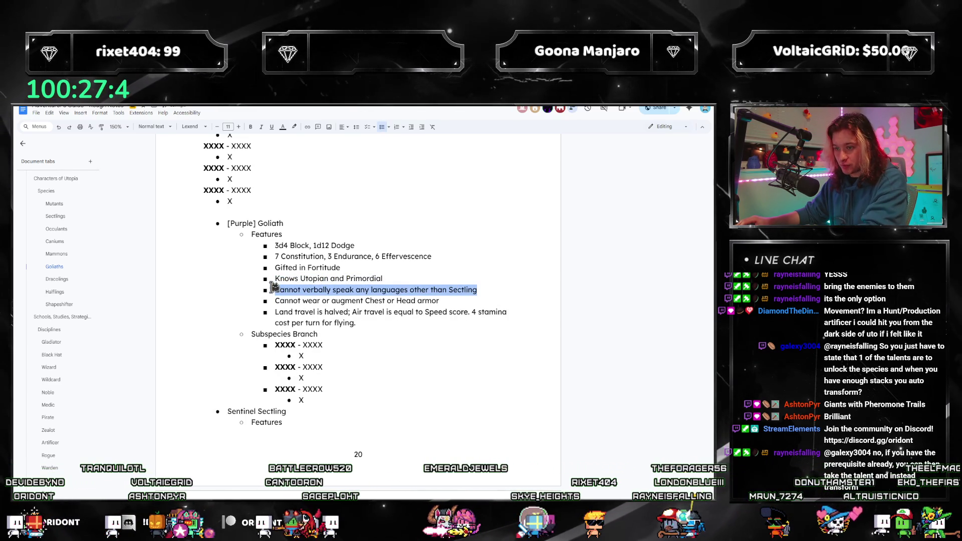
key("Delete")
key("BackSpace")
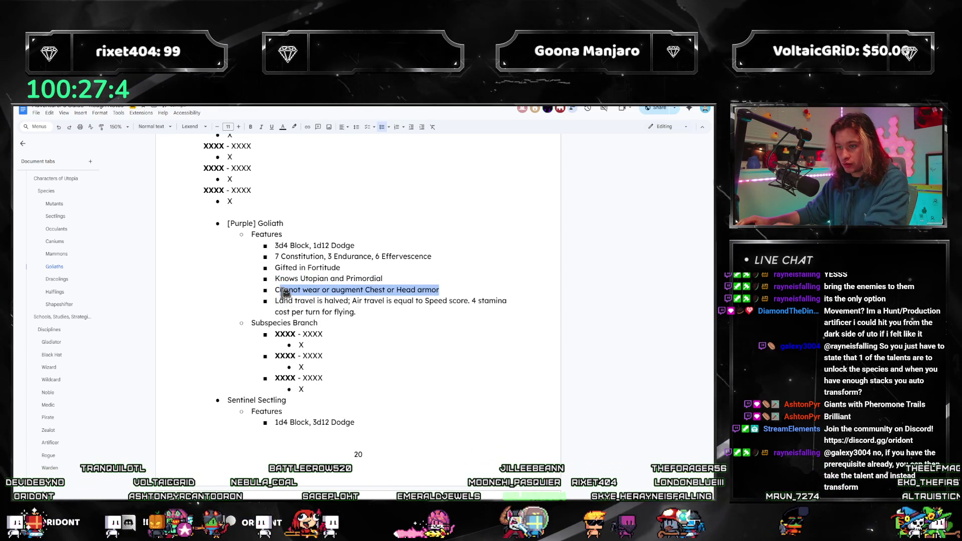
type("Allarmor must be custom")
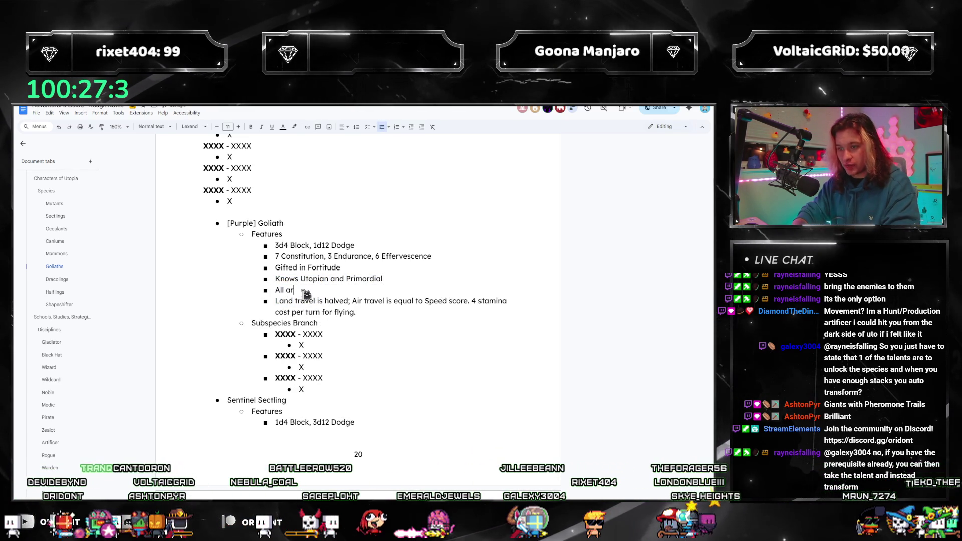
type("ized")
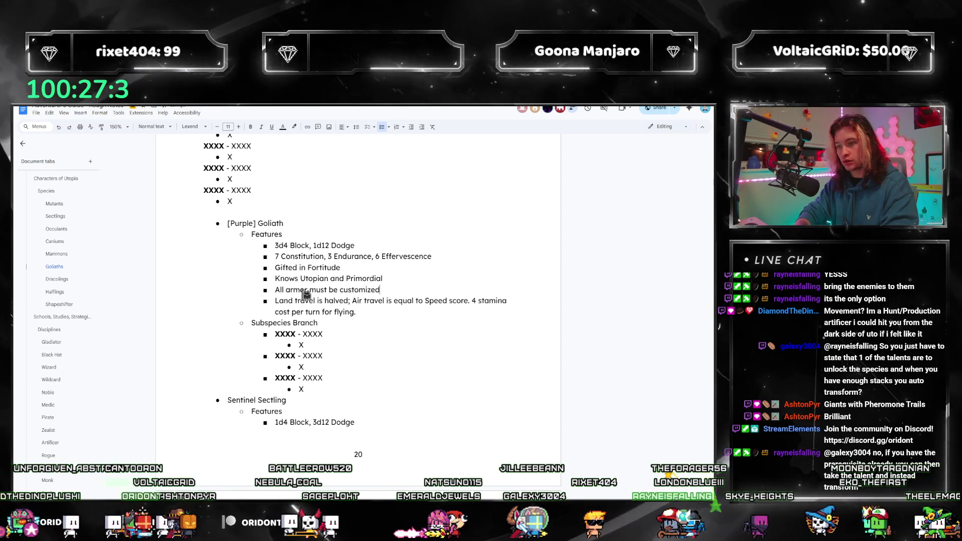
mouse_move(355, 312)
left_mouse_down()
mouse_move(266, 298)
mouse_move(351, 302)
mouse_move(356, 312)
left_mouse_up()
type("=")
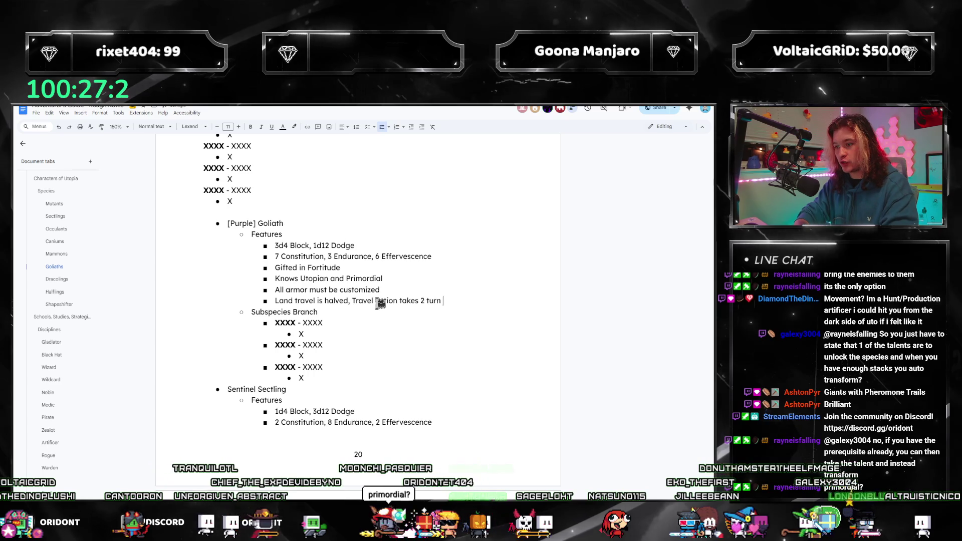
type("actions instead of 1")
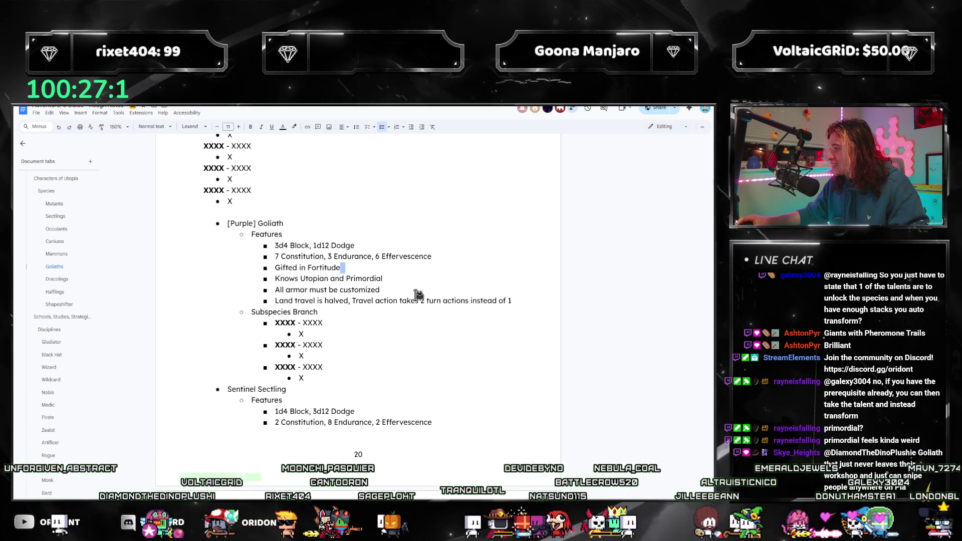
left_click(517, 301)
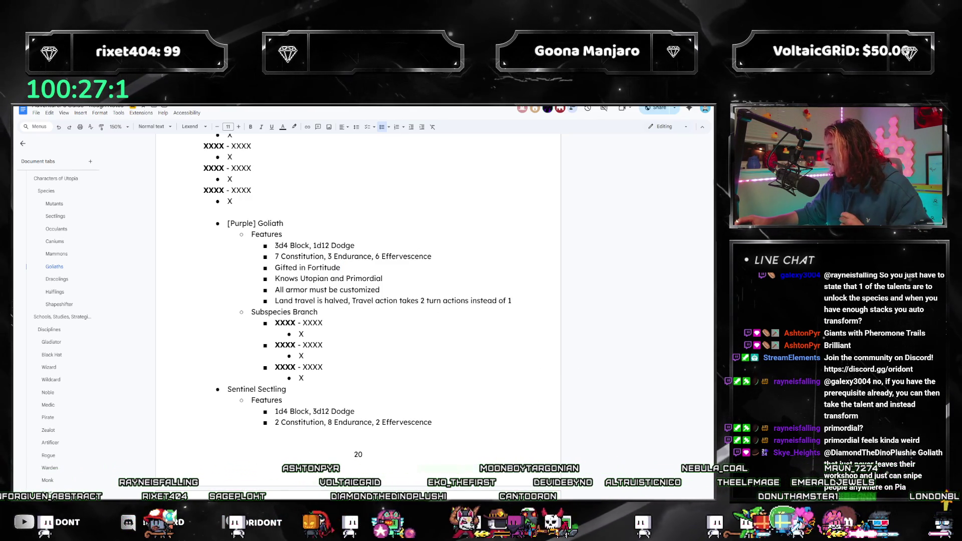
key("alt+Tab")
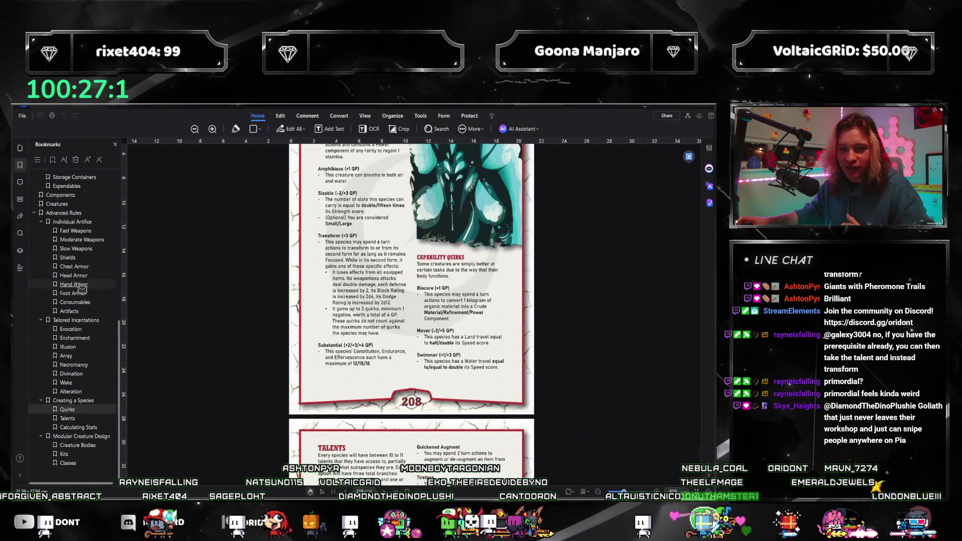
Read the Tactics talent tree page (Sprint, Parry, Total Poise), then minimize PDFelement.
scroll(55, 331, "up", 10)
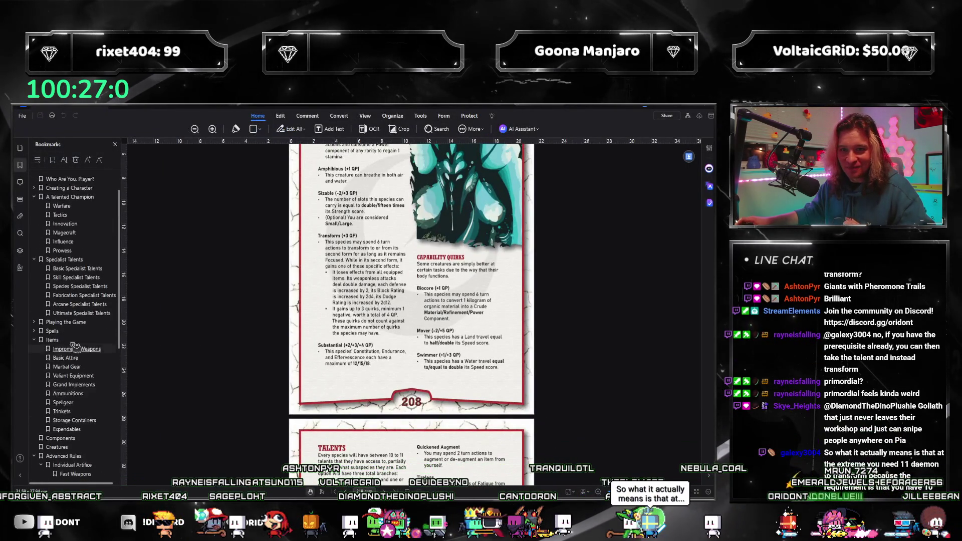
left_click(61, 251)
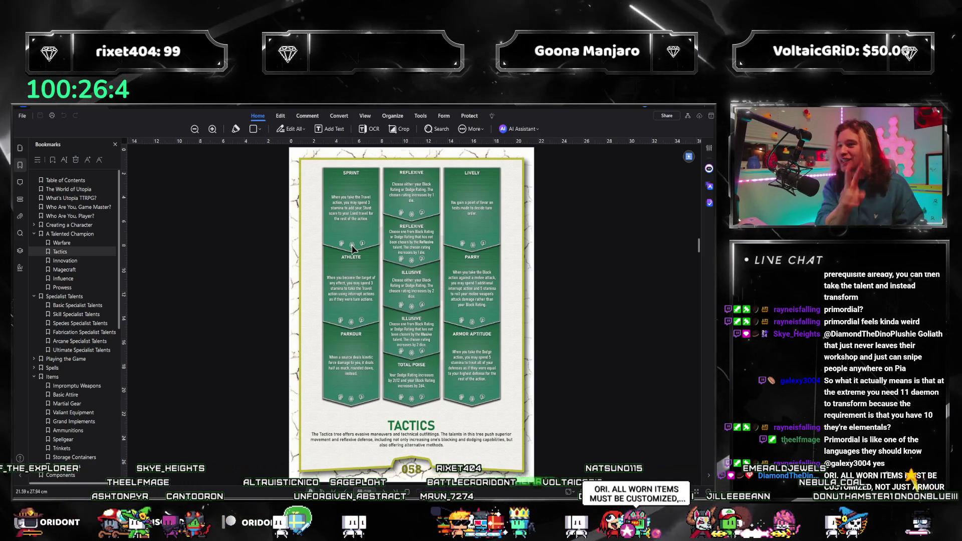
left_click(689, 119)
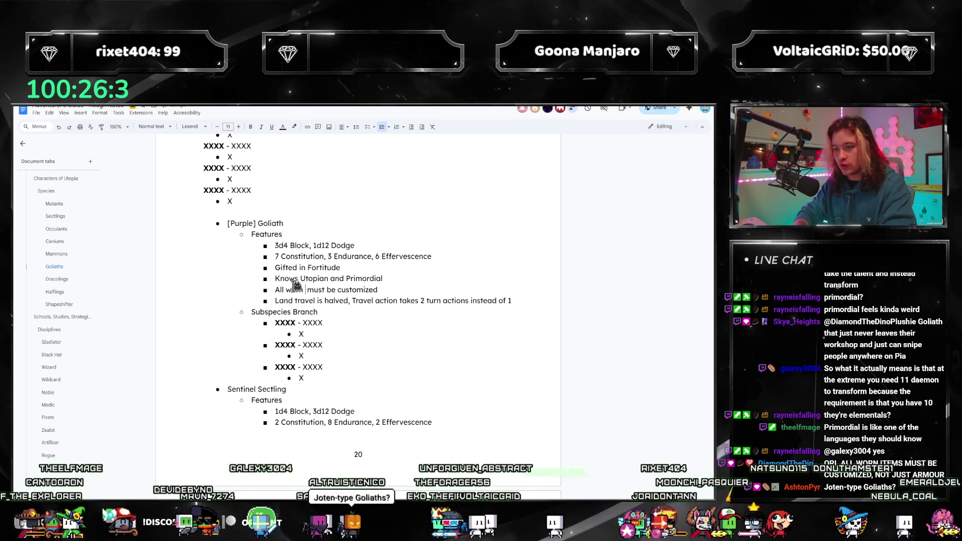
Insert 'items' after 'All worn' in the [Purple] Goliath customization bullet.
type("items")
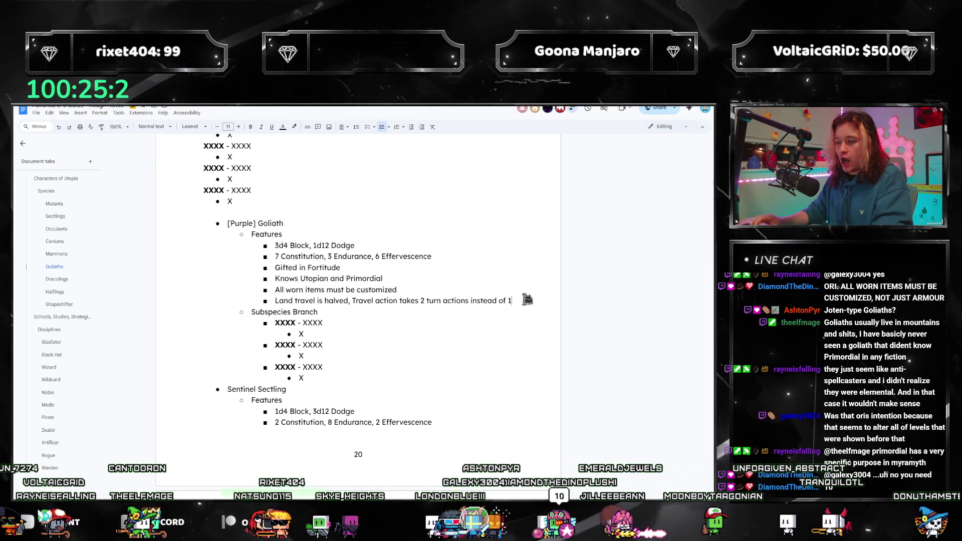
Add the Purple Goliath feature 'Energy damage is halved from any source' below Land travel.
key("Return")
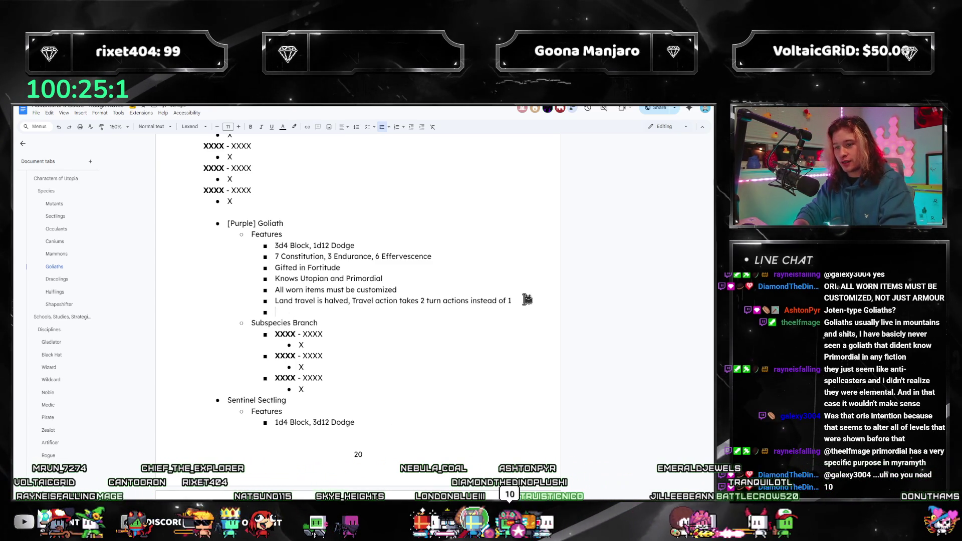
type("Half ")
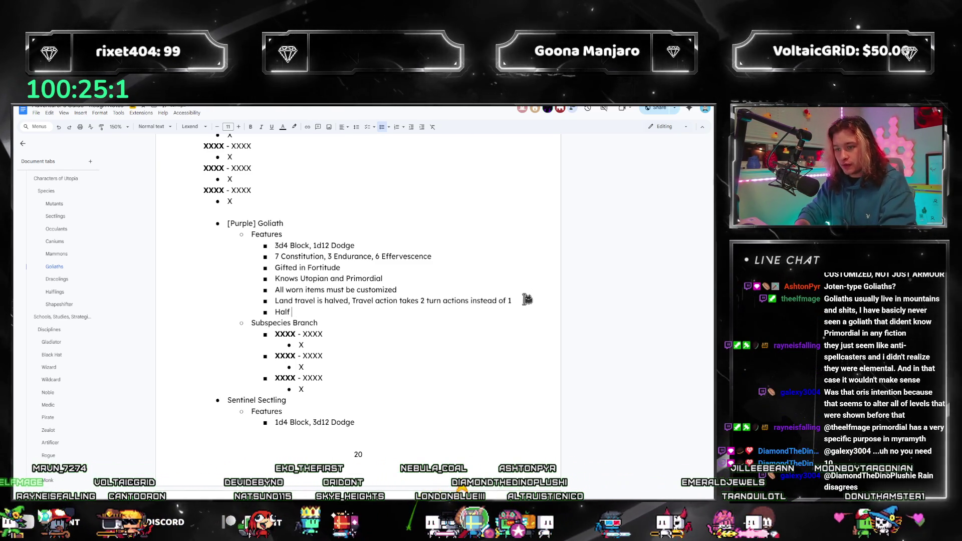
type("Energy damage taken ")
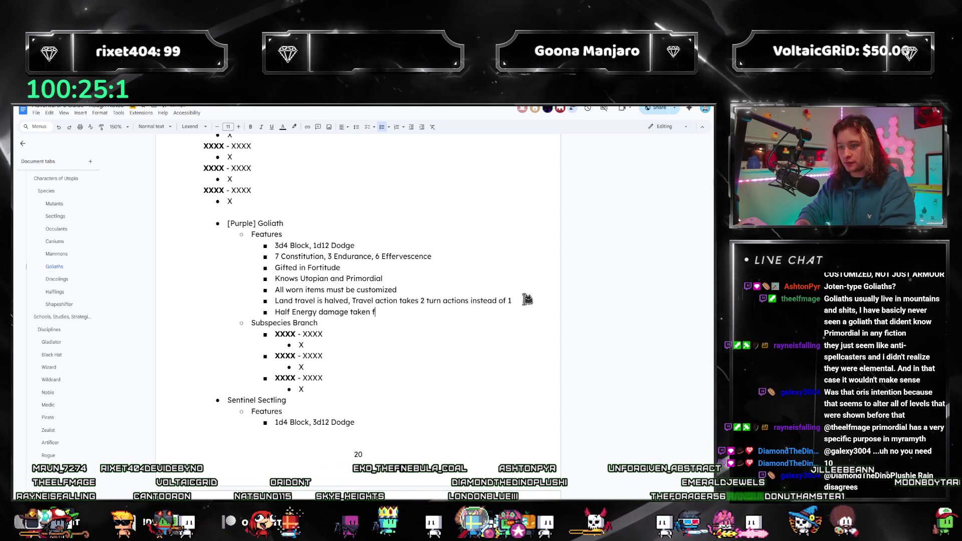
type("from any source")
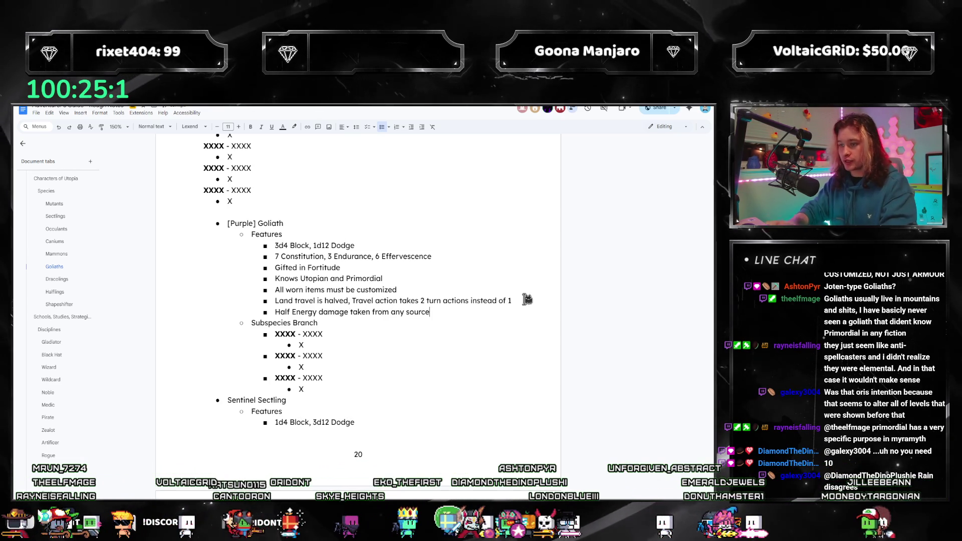
triple_click(303, 312)
type("D")
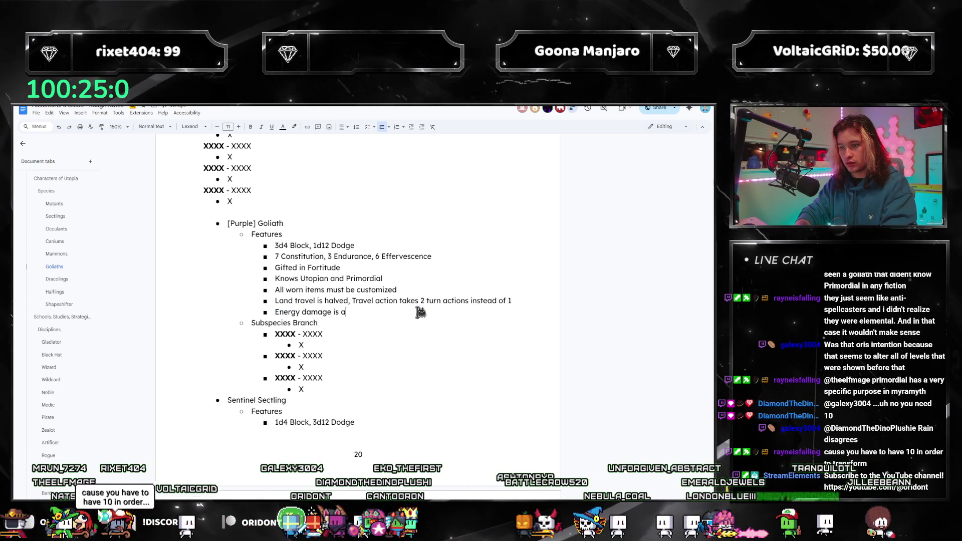
key("BackSpace")
key("BackSpace")
type("lved fro")
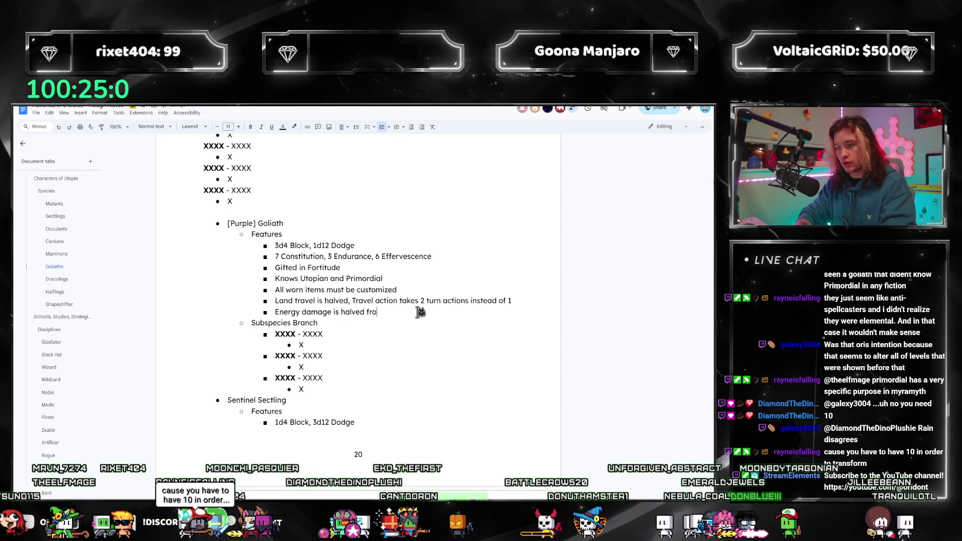
type("m any sour")
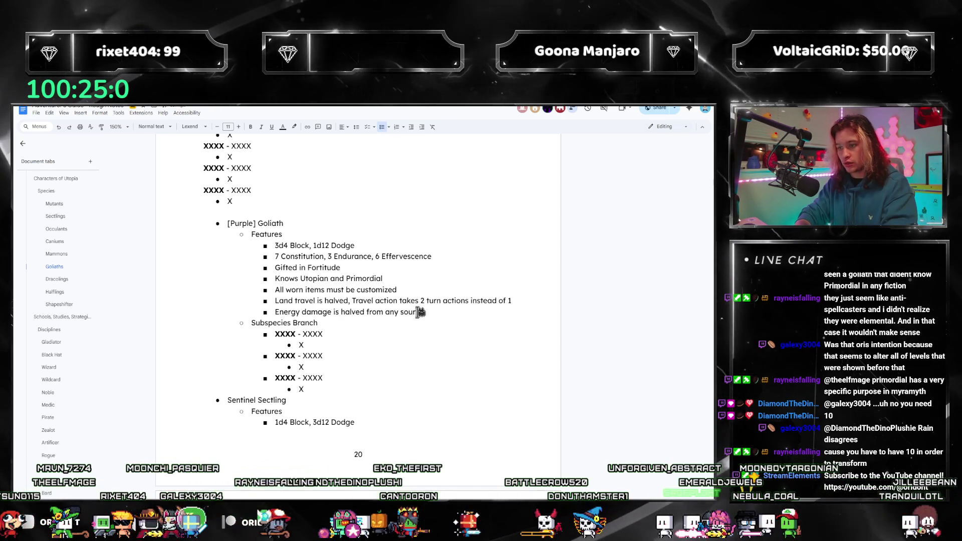
type("ce")
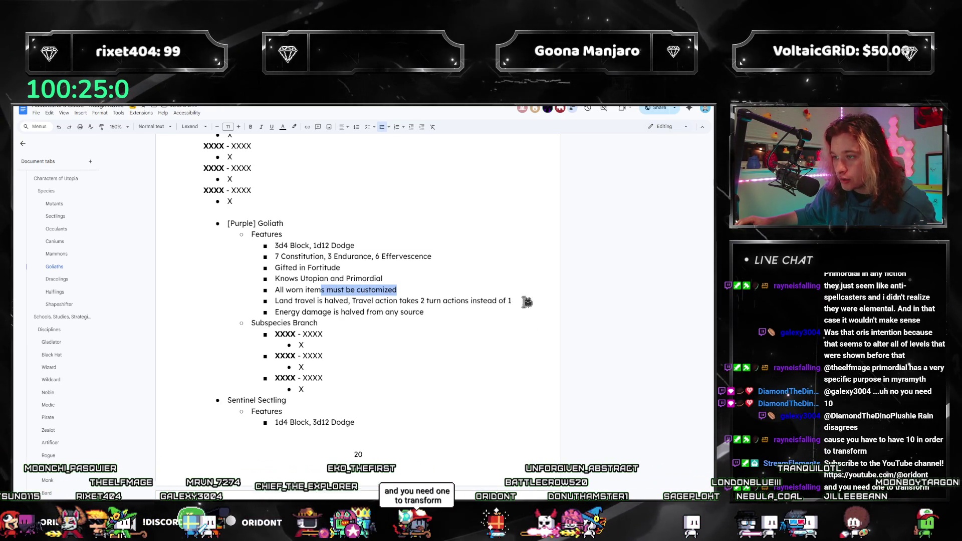
Add the 'Large creature, 15x Strength carry capacity' feature below the Energy damage line.
left_click_drag(527, 301, 301, 295)
left_click_drag(459, 317, 262, 308)
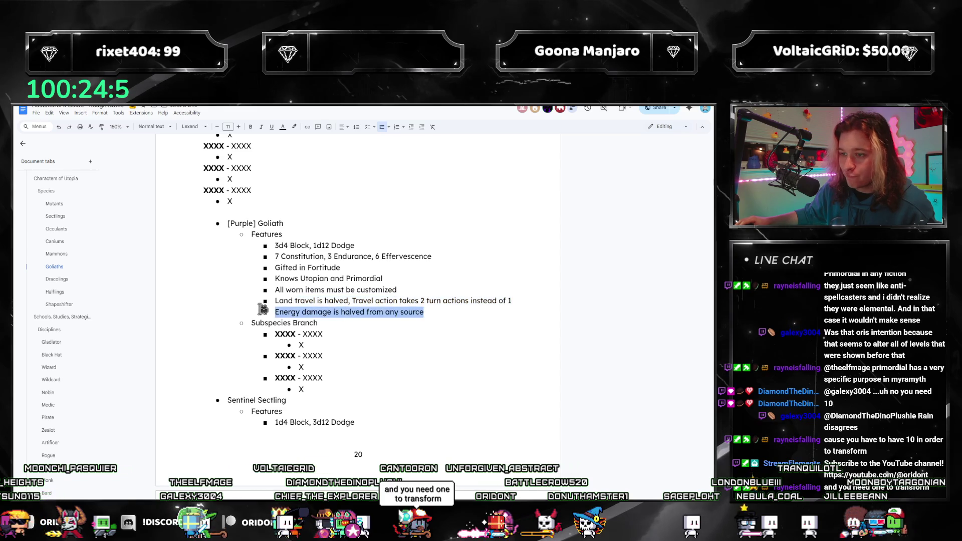
left_click(451, 312)
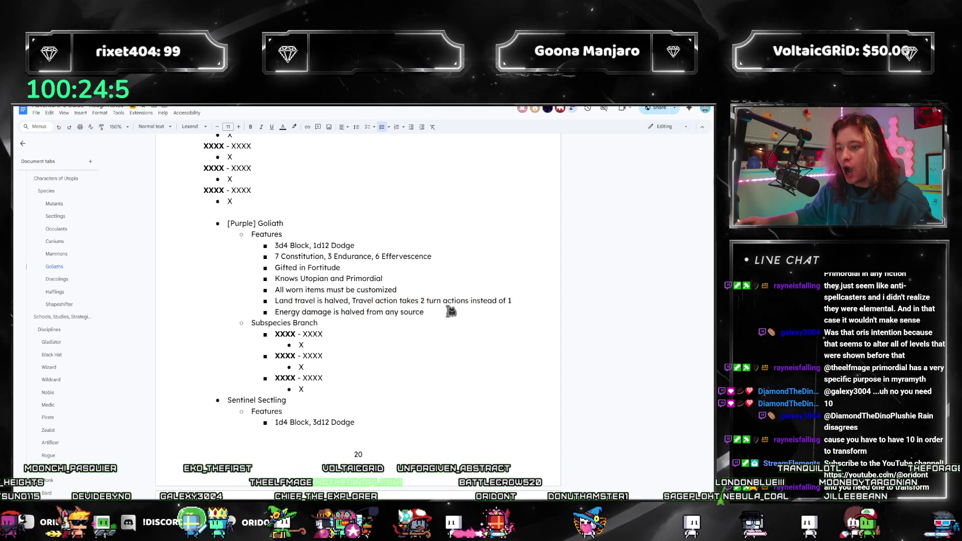
key("Return")
type("Large cr")
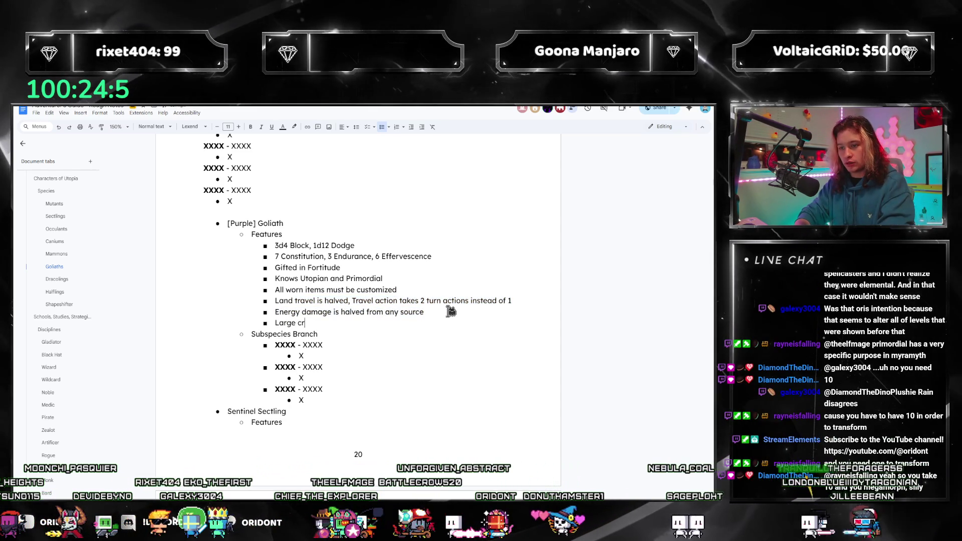
type("eature, 15x Strength carry capacity")
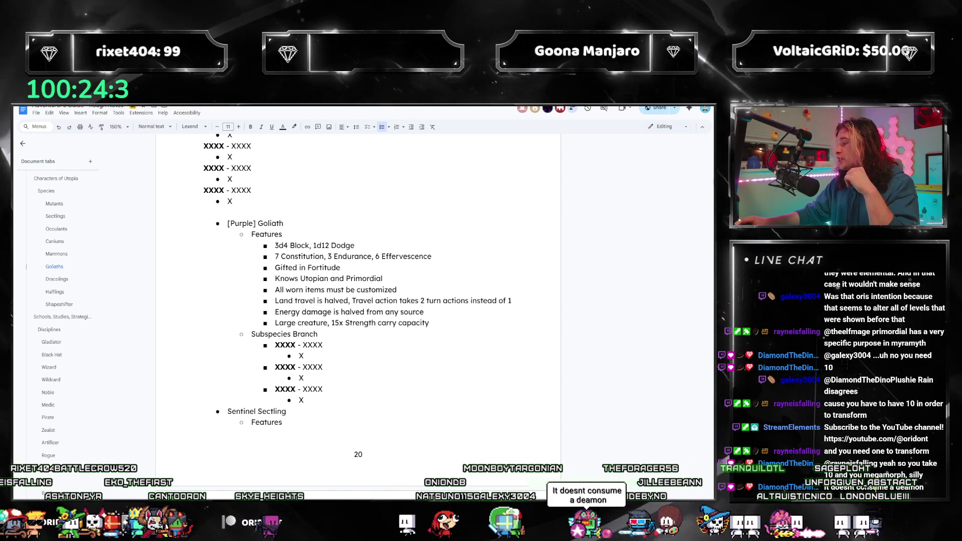
left_click(370, 246)
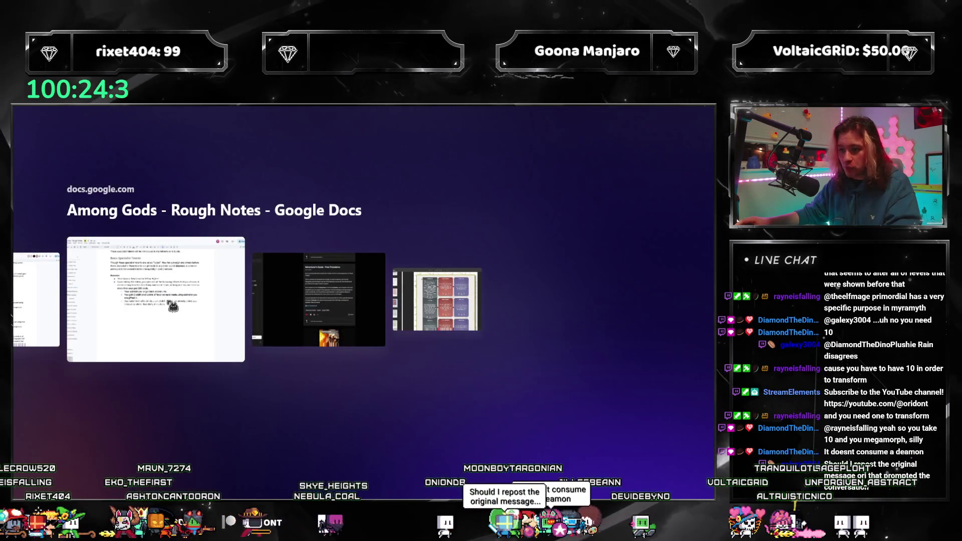
Bring up the Among Gods - Rough Notes document at its Quirks section.
left_click(173, 306)
scroll(95, 306, "up", 3)
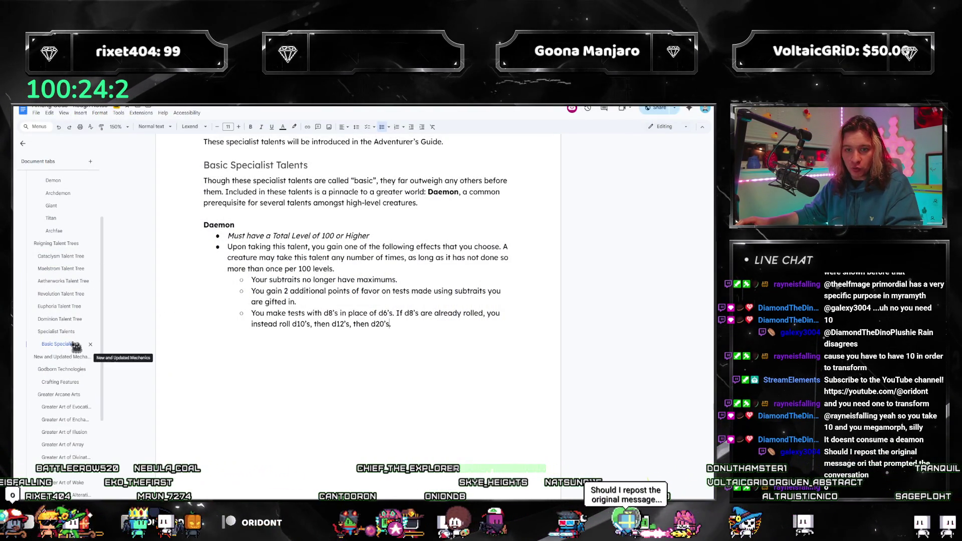
scroll(68, 346, "down", 2)
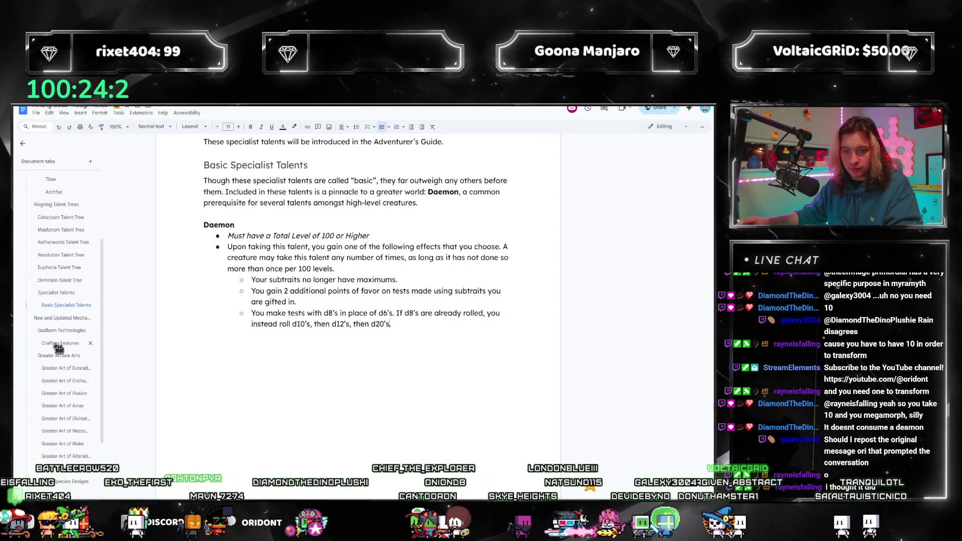
scroll(55, 371, "down", 3)
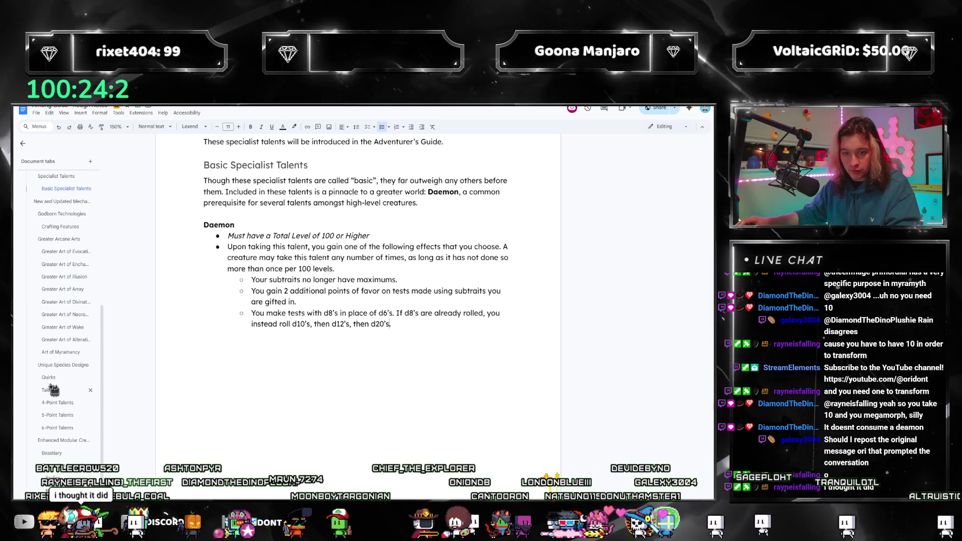
left_click(48, 378)
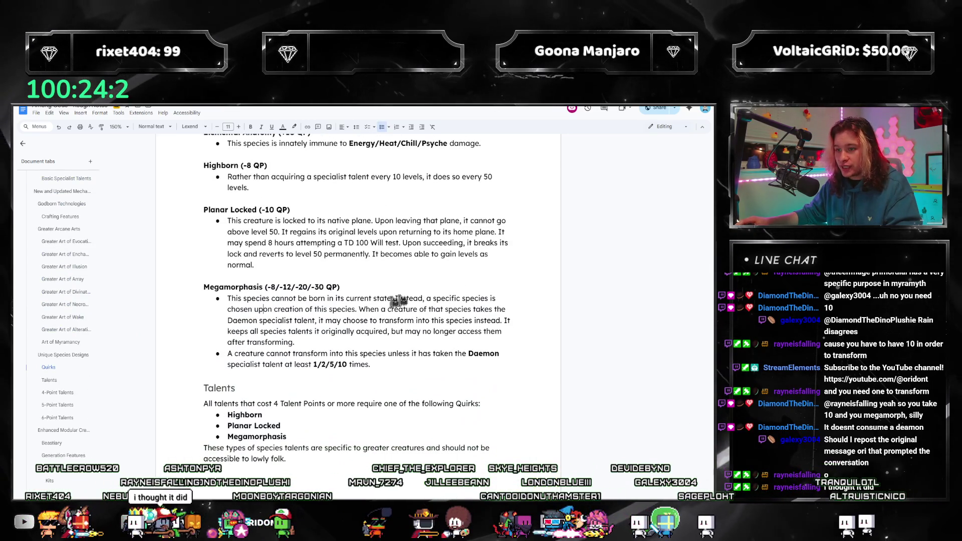
Review the Megamorphasis requirement (1/2/5/10 times), then switch back to the rulebook document.
mouse_move(359, 309)
left_mouse_down()
mouse_move(406, 321)
mouse_move(489, 309)
left_mouse_up()
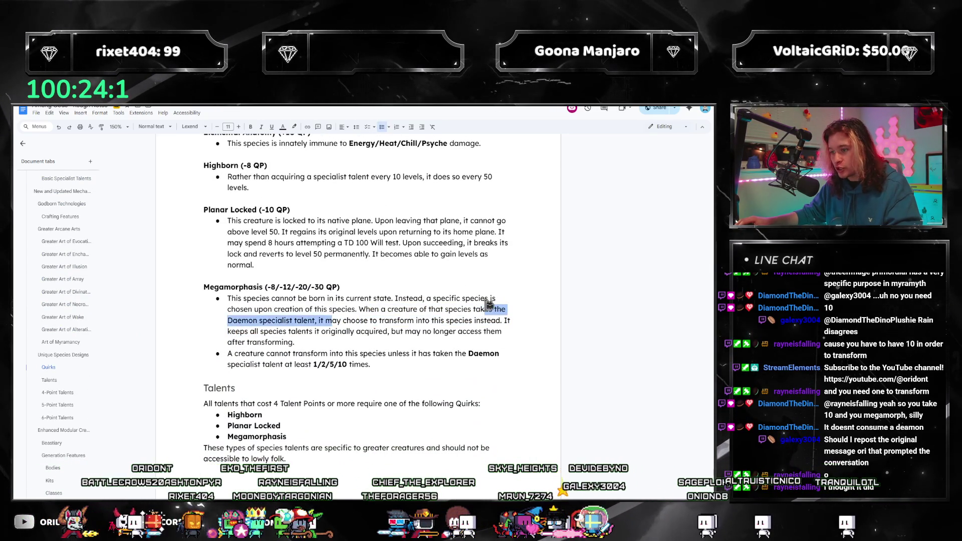
left_click_drag(488, 304, 487, 322)
left_click_drag(371, 365, 342, 366)
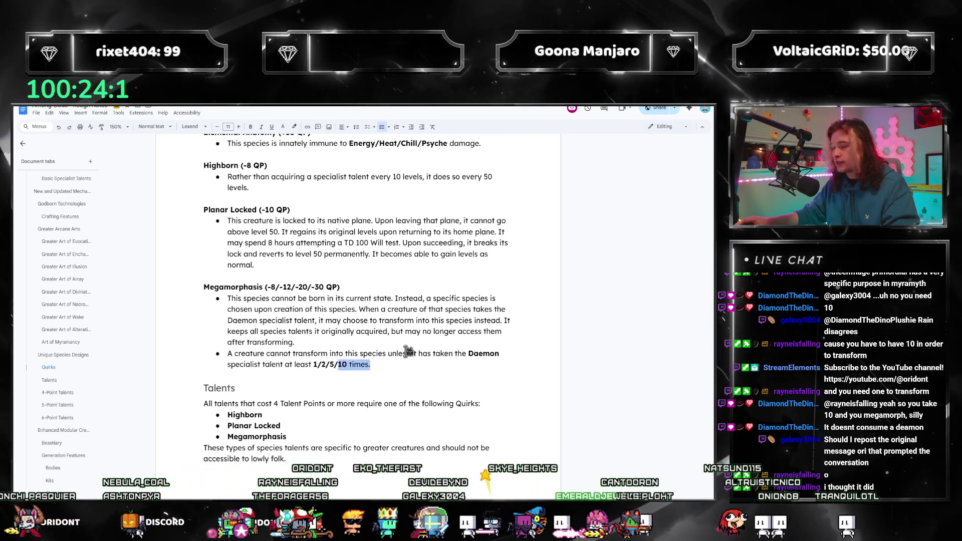
left_click(474, 365)
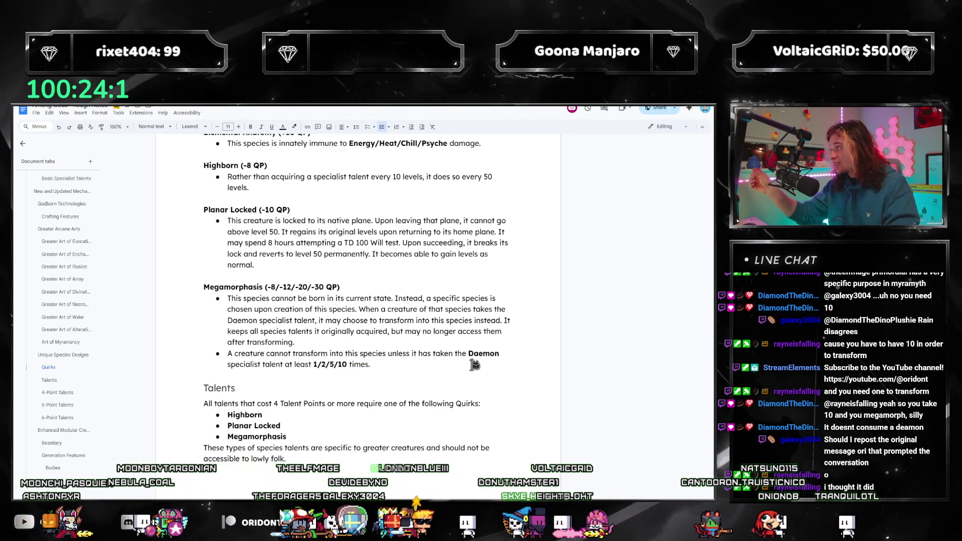
mouse_move(307, 345)
left_mouse_down()
mouse_move(230, 309)
mouse_move(234, 295)
left_mouse_up()
left_click(259, 308)
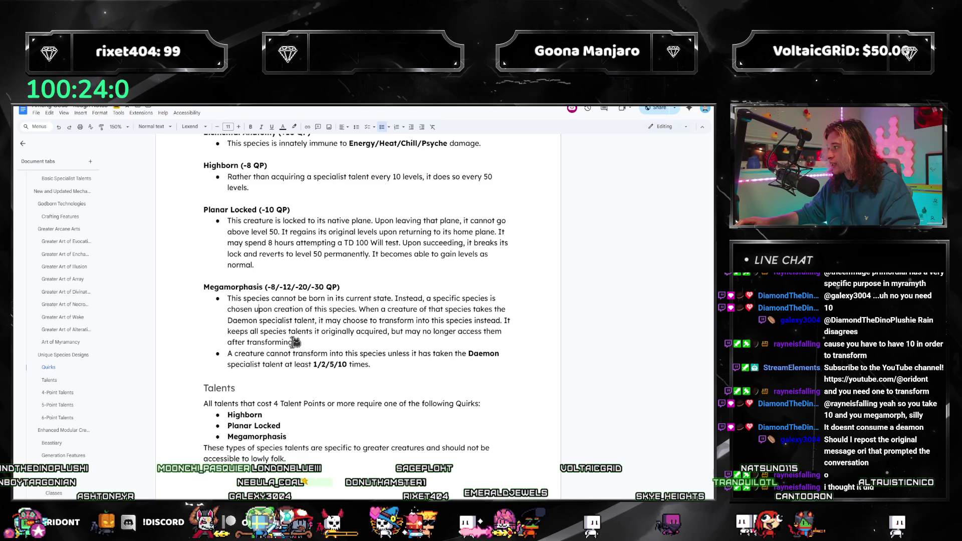
triple_click(368, 364)
double_click(333, 364)
left_click(403, 366)
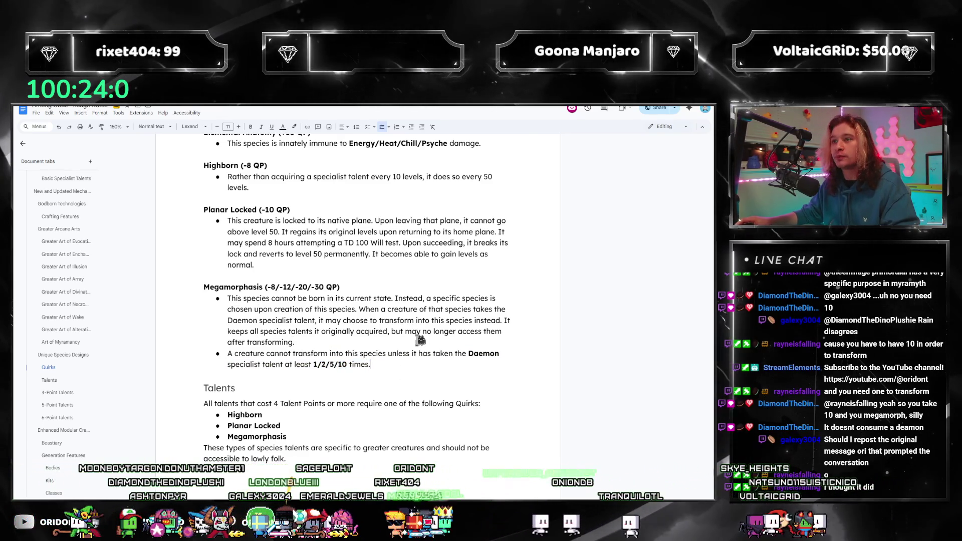
key("alt+Tab")
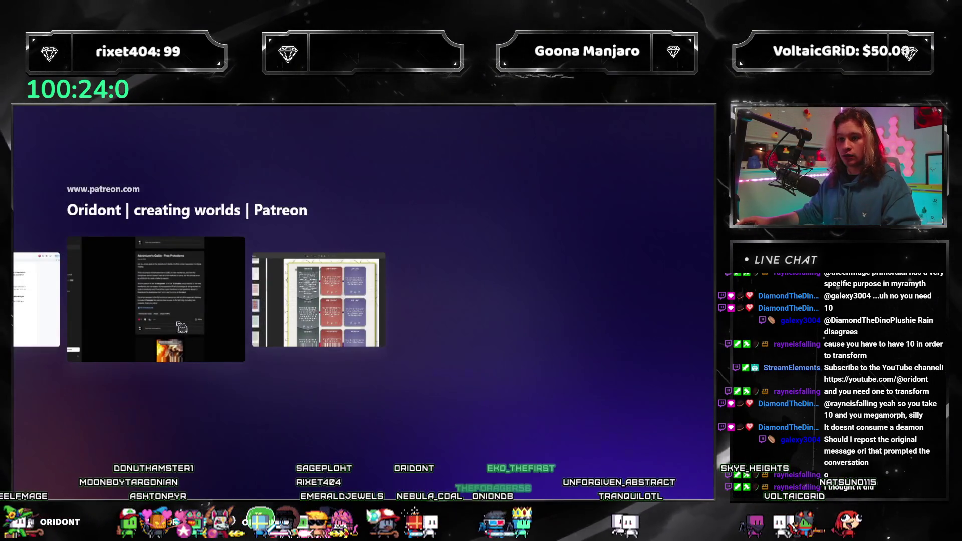
key("alt+Tab")
key("alt+Tab")
key("alt+Tab")
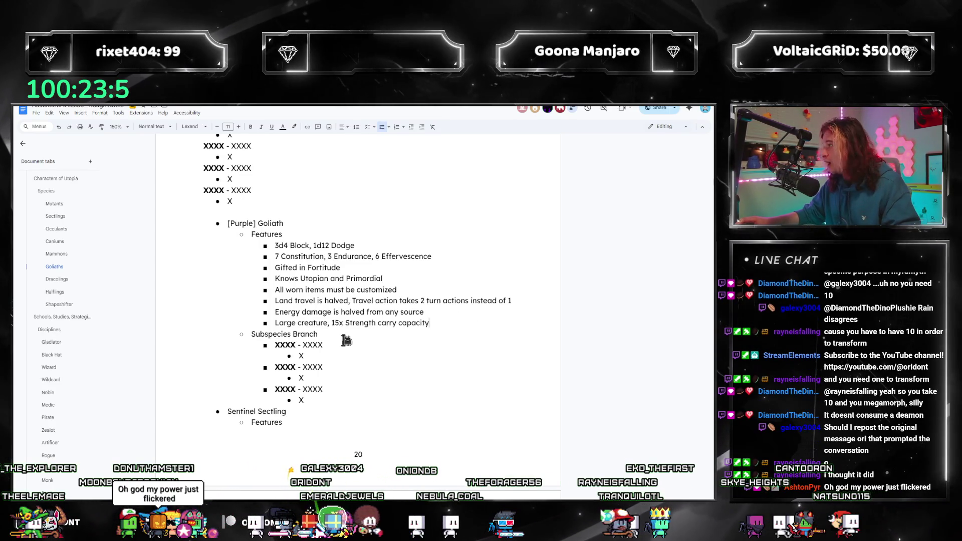
left_click_drag(430, 324, 275, 256)
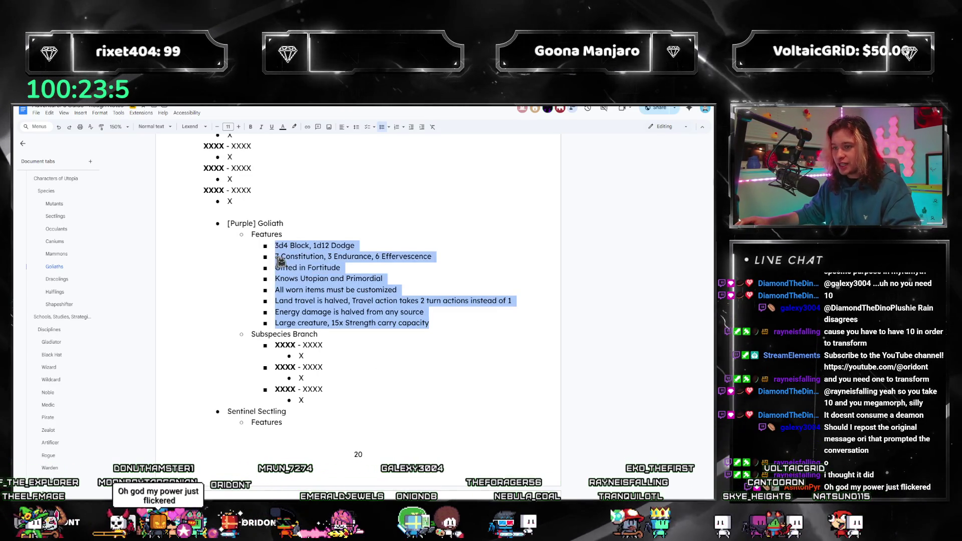
key("Left")
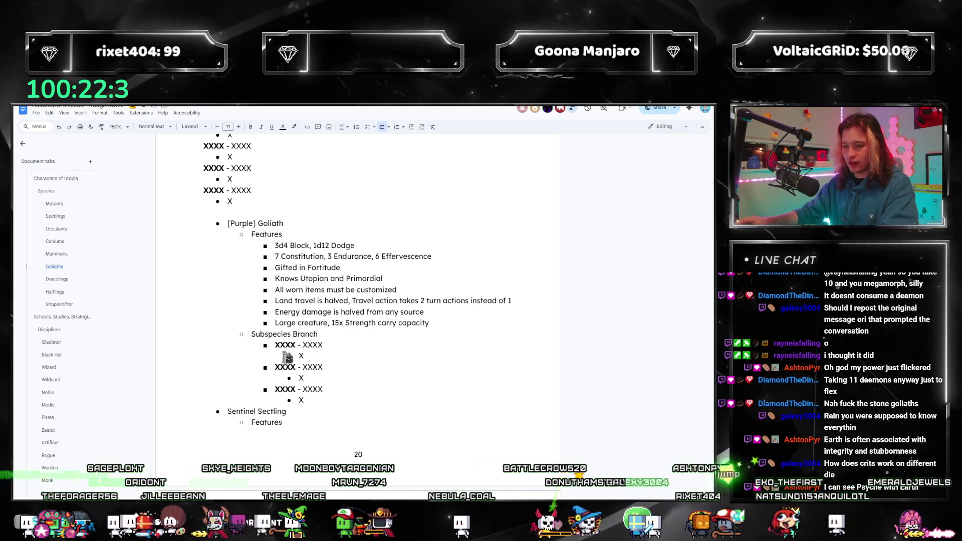
Paste the Purple Goliath entry over the Sentinel and Weaver Sectling sections.
left_click_drag(325, 399, 218, 232)
scroll(286, 281, "down", 5)
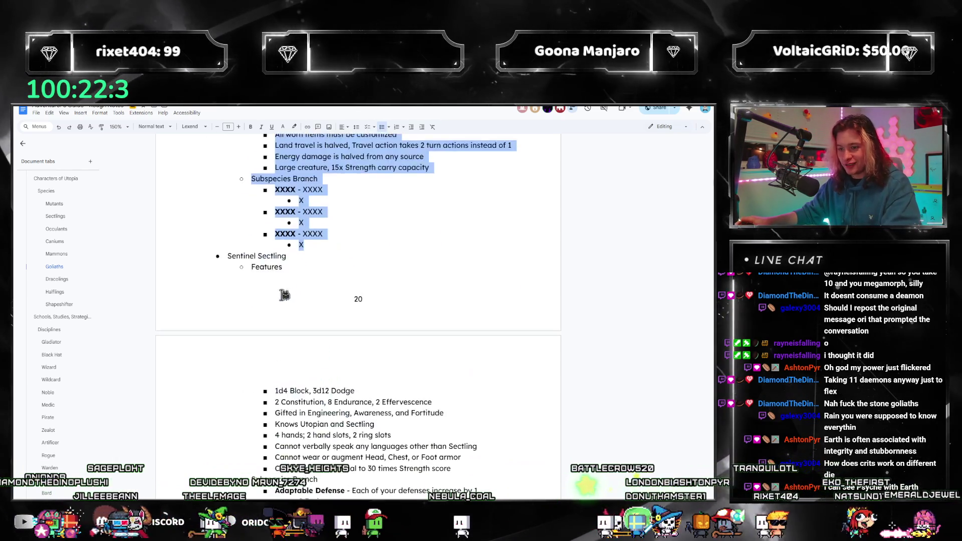
left_click(354, 440, "shift")
type("[Purple] Goliath Features 3d4 Block, 1d12 Dodge 7 Constitution, 3 Endurance, 6 Effervescence Gifted in Fortitude Knows Utopian and Primordial All worn items must be customized Land travel is halved, Travel action takes 2 turn actions instead of 1 Energy damage is halved from any source Large creature, 15x Strength carry capacity Subspecies Branch XXXX - XXXX X XXXX - XXXX X XXXX - XXXX X")
scroll(293, 360, "down", 2)
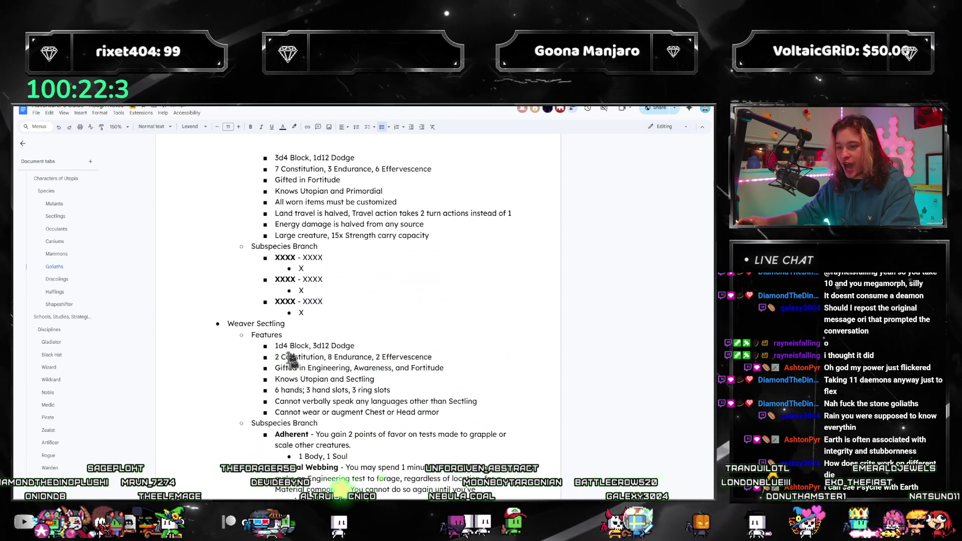
left_click(228, 324)
scroll(351, 366, "down", 3)
left_click(391, 380, "shift")
type("[Purple] Goliath Features 3d4 Block, 1d12 Dodge 7 Constitution, 3 Endurance, 6 Effervescence Gifted in Fortitude Knows Utopian and Primordial All worn items must be customized Land travel is halved, Travel action takes 2 turn actions instead of 1 Energy damage is halved from any source Large creature, 15x Strength carry capacity Subspecies Branch XXXX - XXXX X XXXX - XXXX X XXXX - XXXX X")
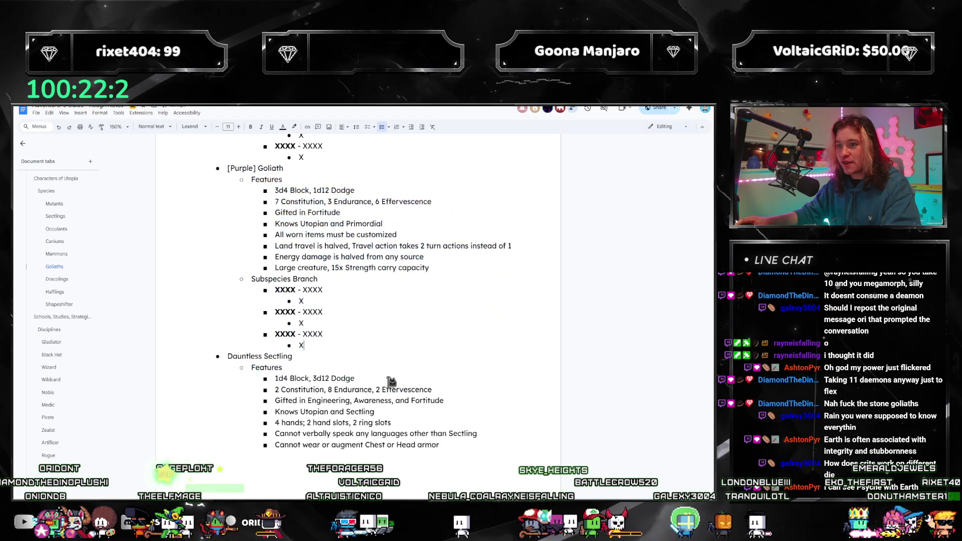
Paste it over the Dauntless Sectling section and clear the leftover '3 Body' text.
scroll(245, 238, "down", 3)
scroll(233, 243, "down", 3)
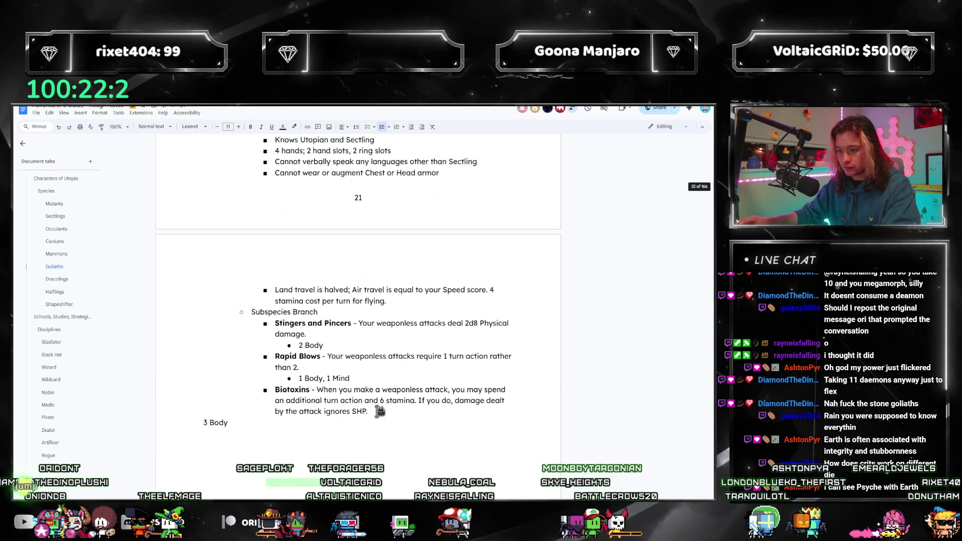
left_click(393, 427, "shift")
key("ctrl+v")
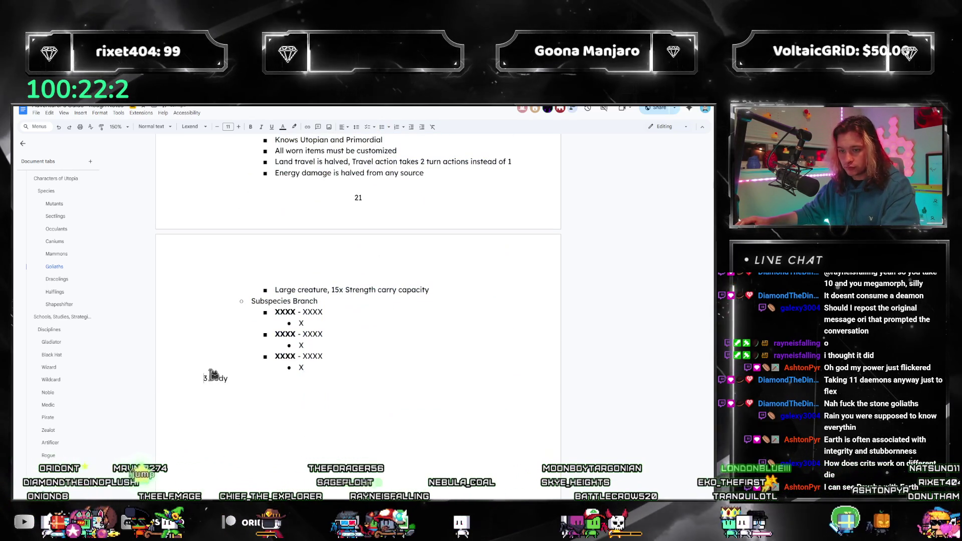
key("Delete")
key("shift+End")
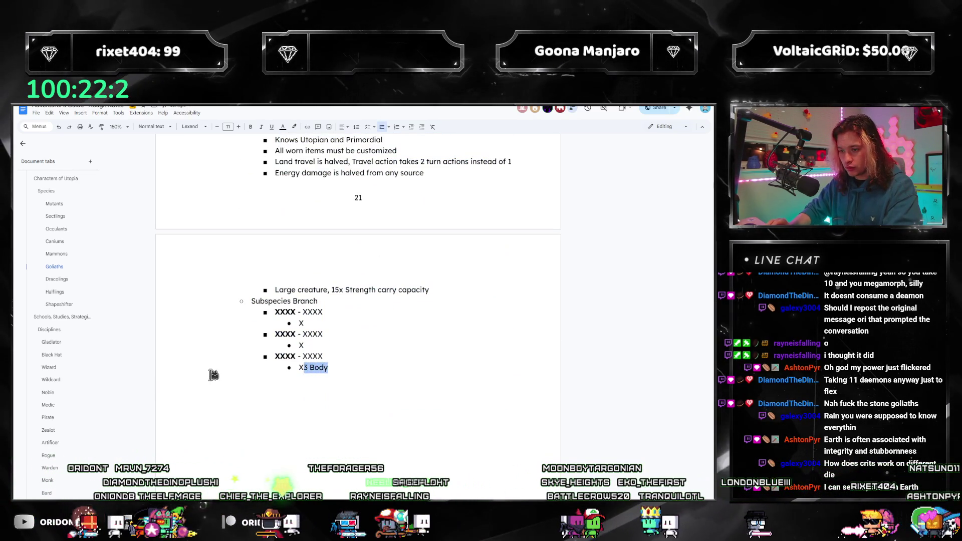
Check the Occulants section of the Sectlings tab, then return to the Goliaths tab.
left_click(51, 219)
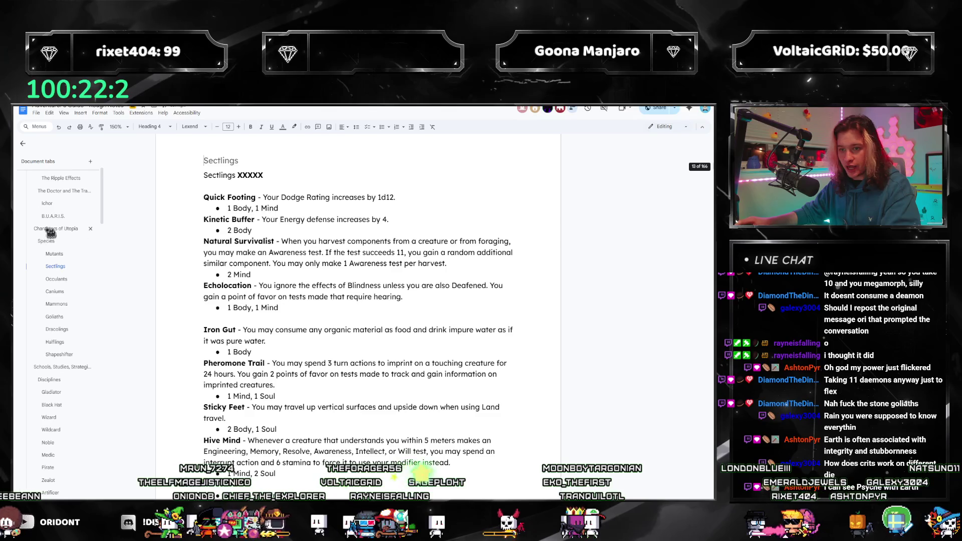
left_click(55, 280)
scroll(194, 230, "up", 8)
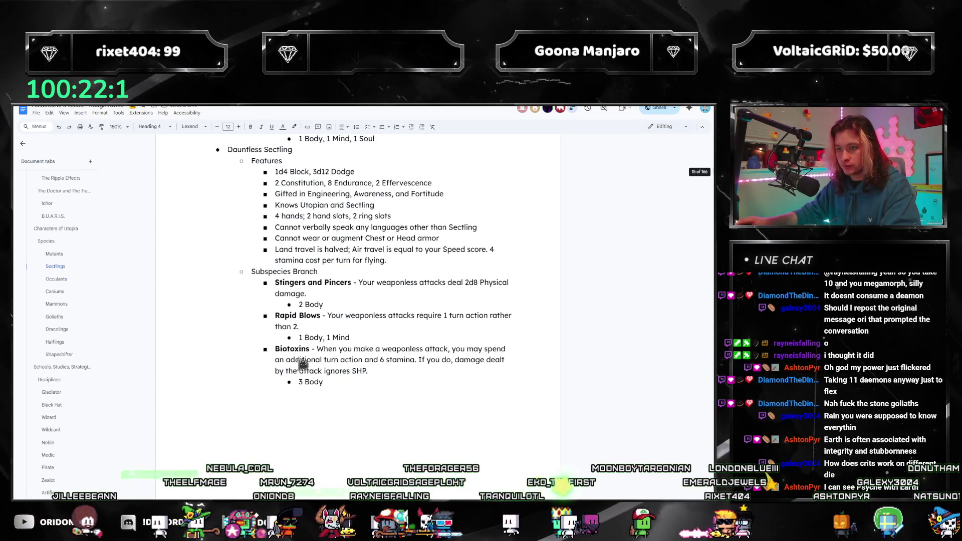
left_click(54, 317)
scroll(296, 383, "up", 4)
scroll(296, 384, "down", 10)
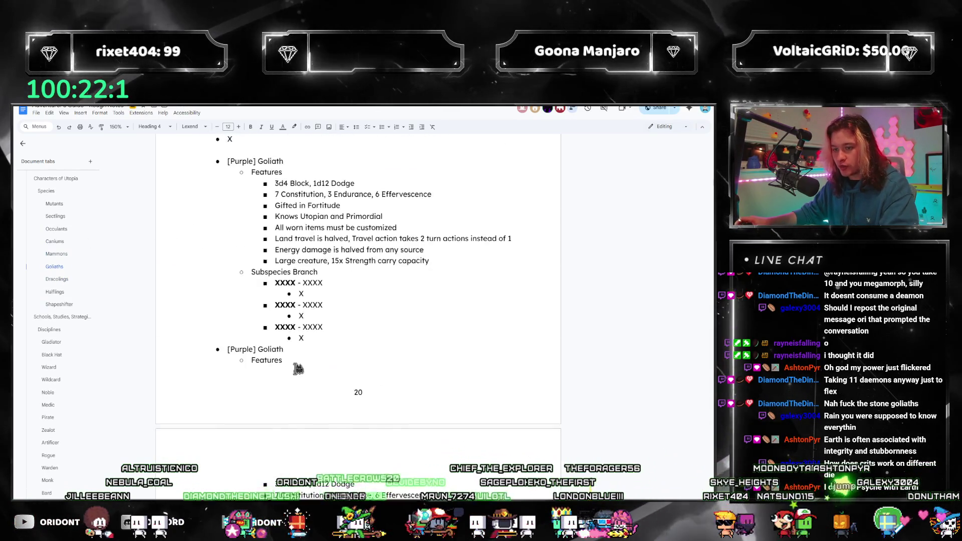
double_click(248, 196)
Make the first copy [Red] Goliath halving Heat damage and the second Blue halving Chill.
type("Red")
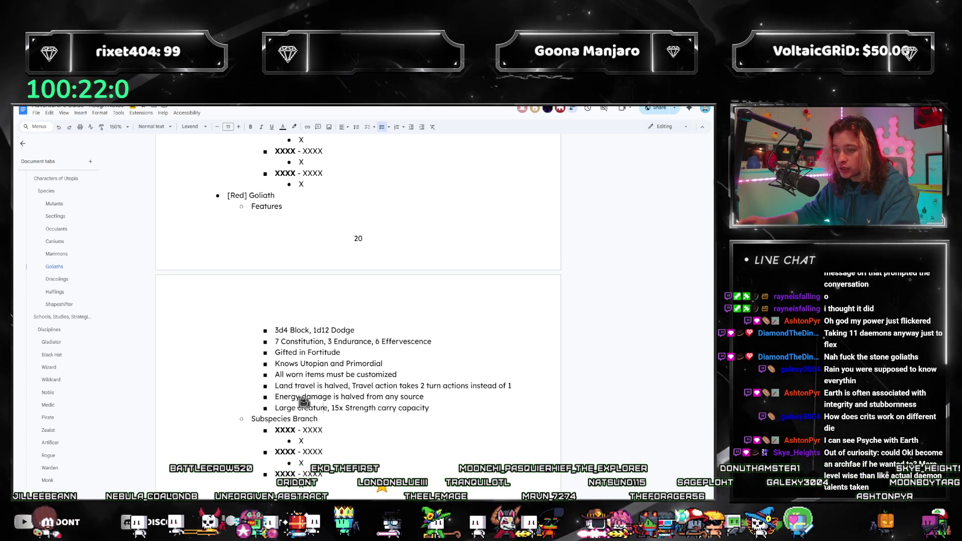
double_click(289, 396)
type("Heat")
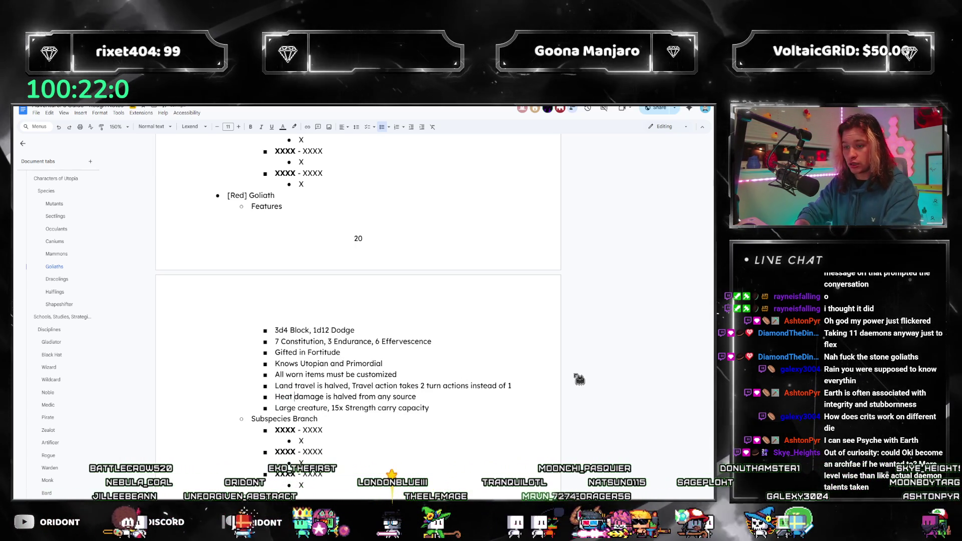
scroll(264, 346, "down", 3)
double_click(241, 341)
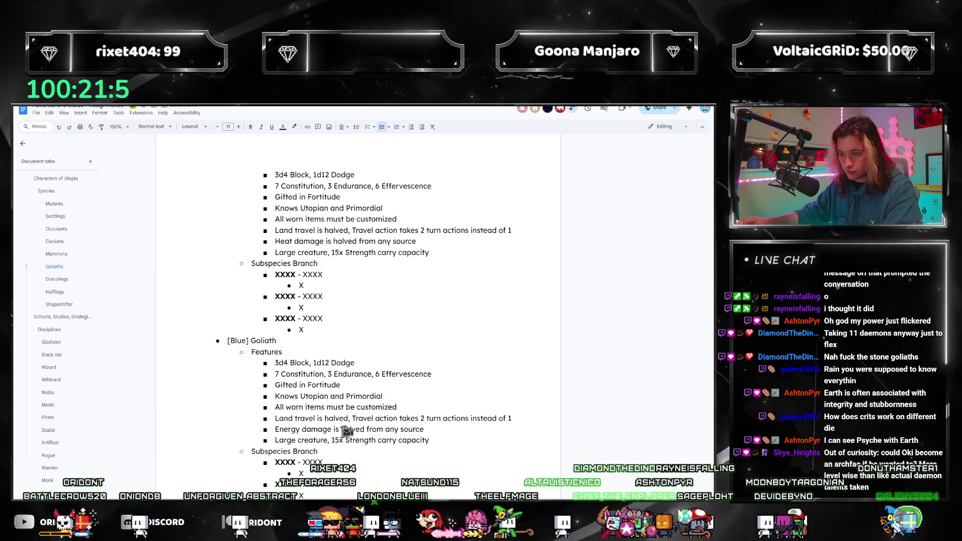
double_click(283, 430)
type("Chill")
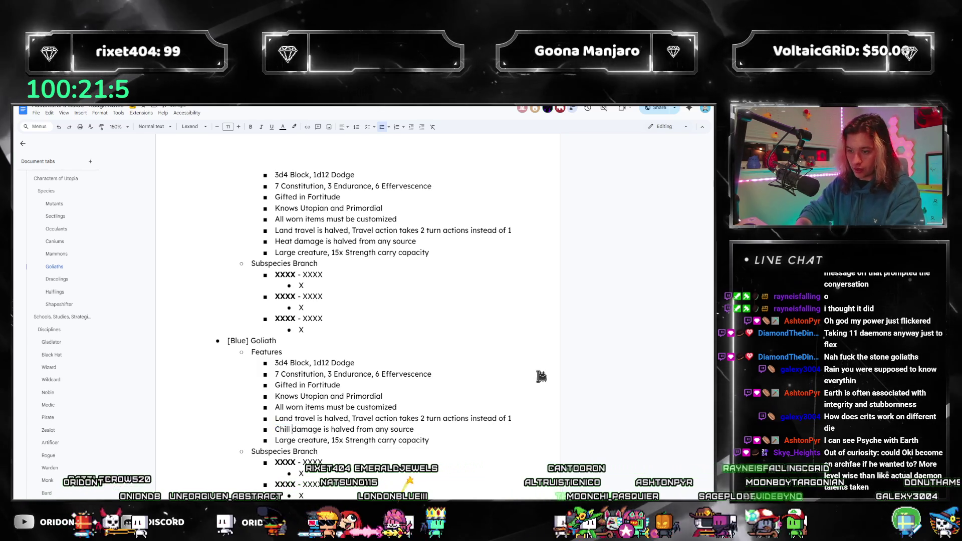
Make the third copy the [Pink] Goliath that halves Psyche damage.
scroll(397, 342, "down", 3)
scroll(397, 341, "down", 2)
left_click_drag(229, 256, 249, 256)
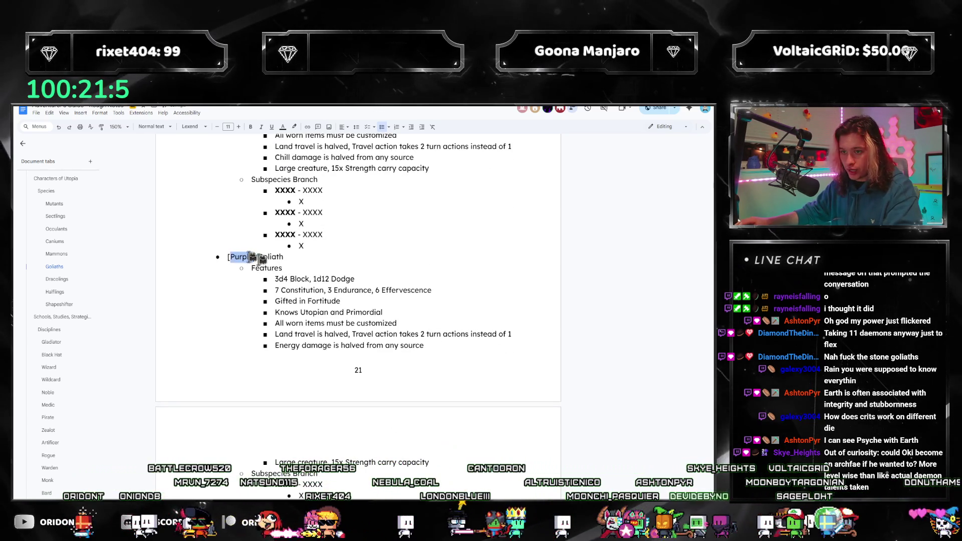
scroll(311, 296, "down", 1)
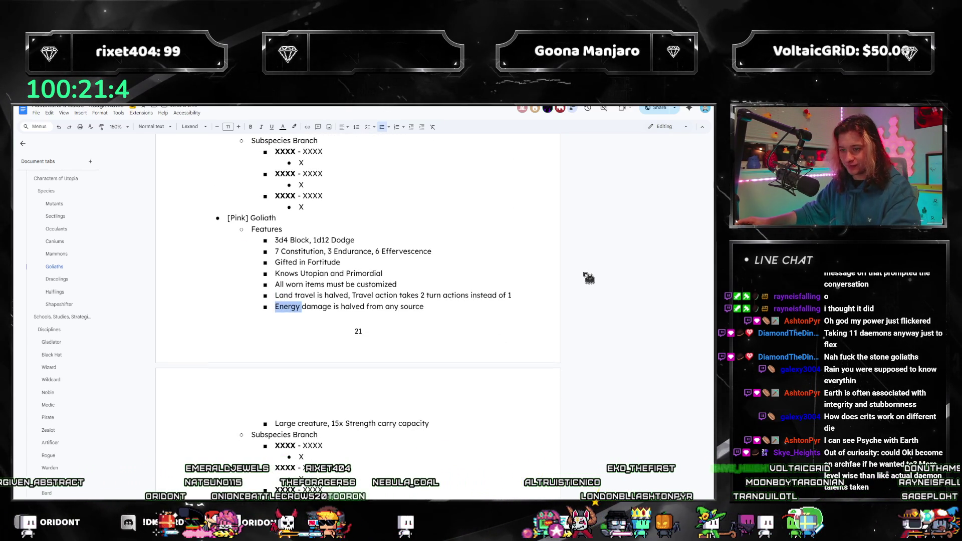
type("che")
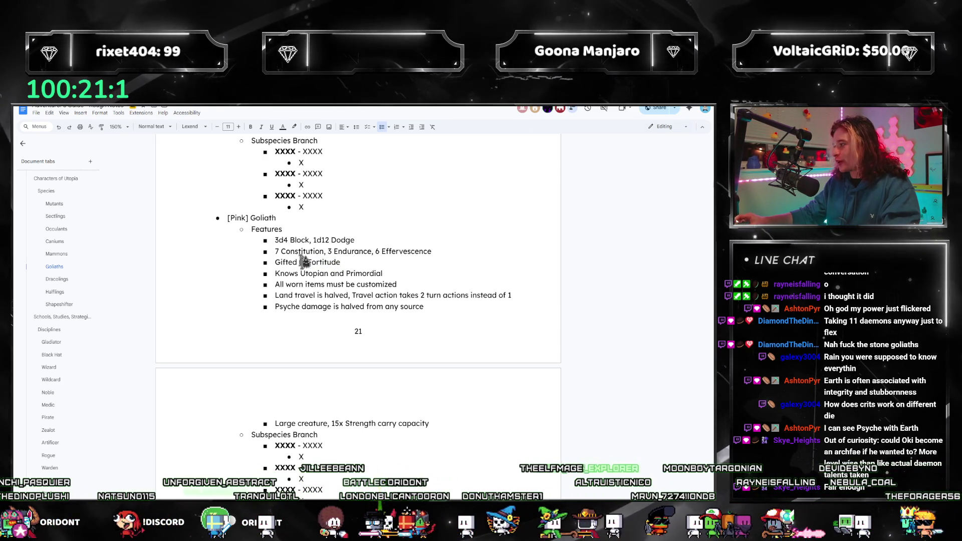
scroll(326, 285, "down", 1)
left_click(366, 385)
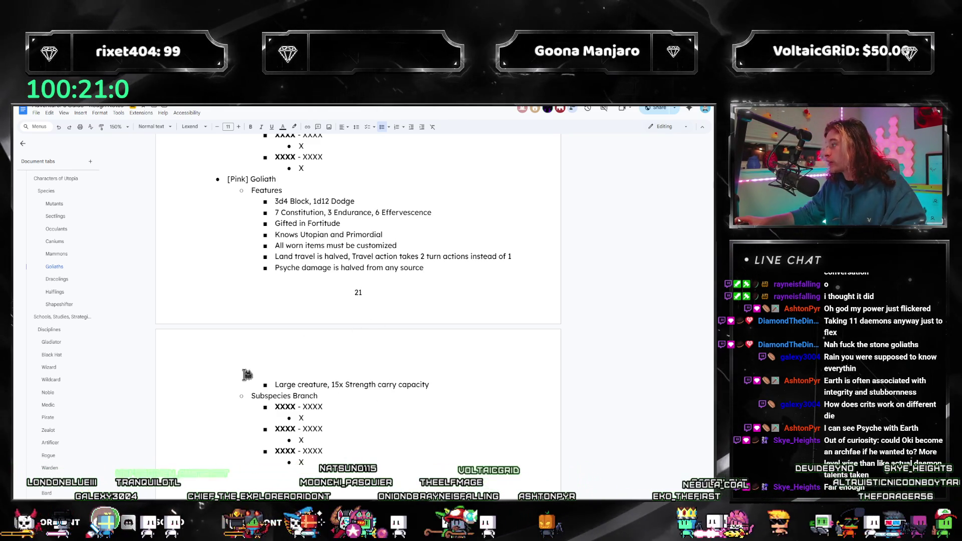
Locate the Adaptable Defense and Strong Defense talents in the Sectlings tab.
scroll(311, 376, "down", 1)
left_click(342, 363)
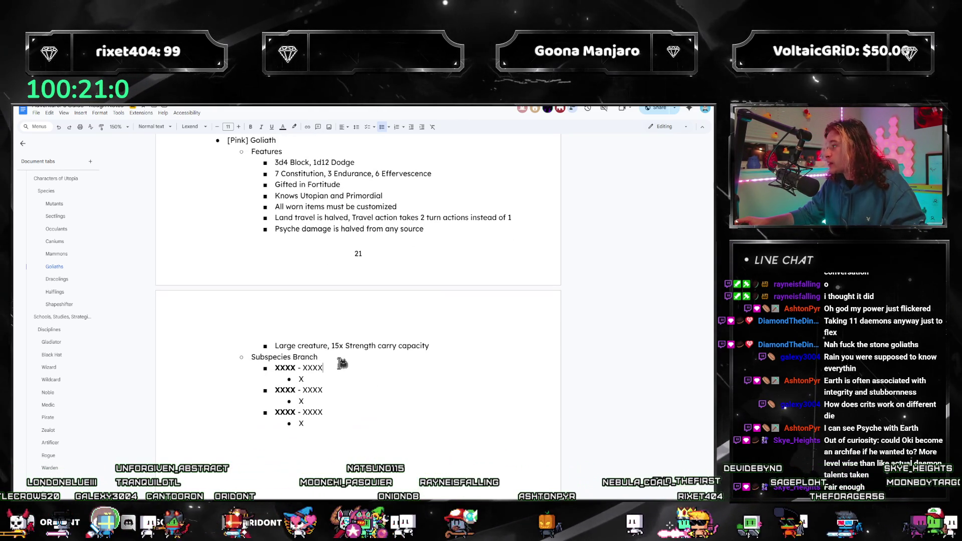
scroll(341, 391, "up", 10)
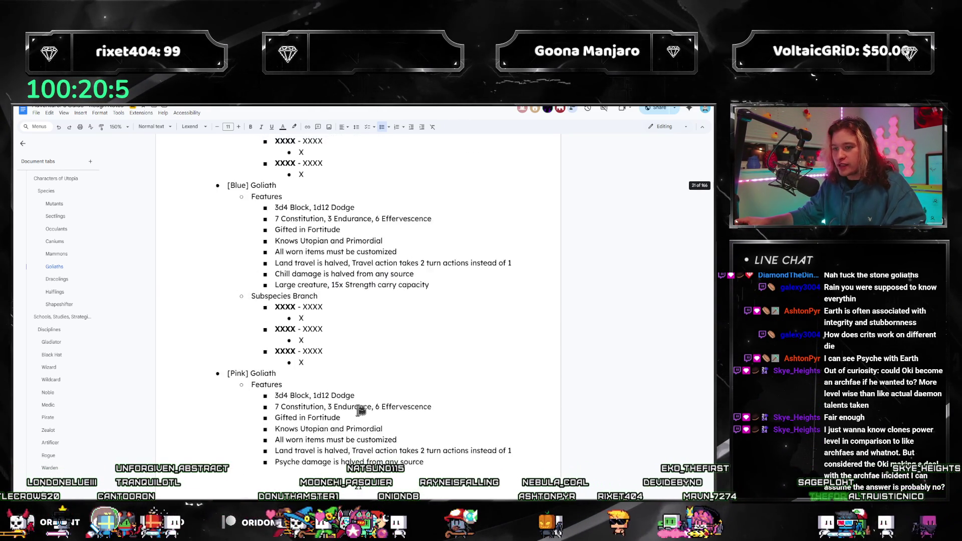
scroll(360, 410, "up", 15)
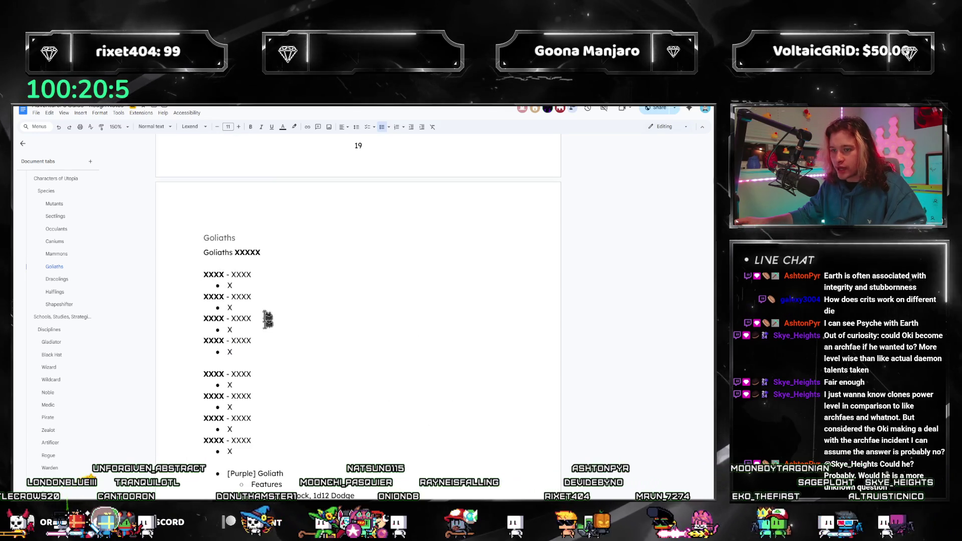
left_click(55, 216)
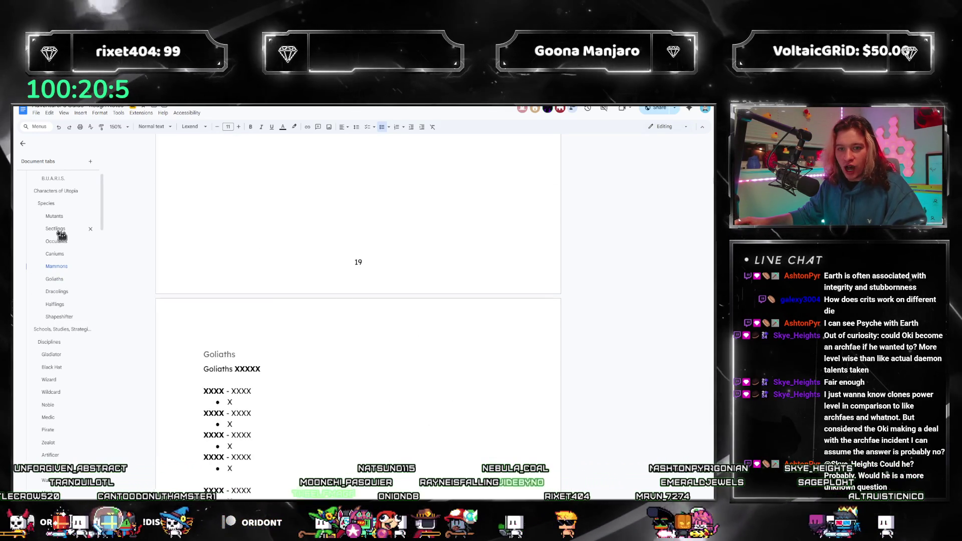
scroll(63, 235, "up", 1)
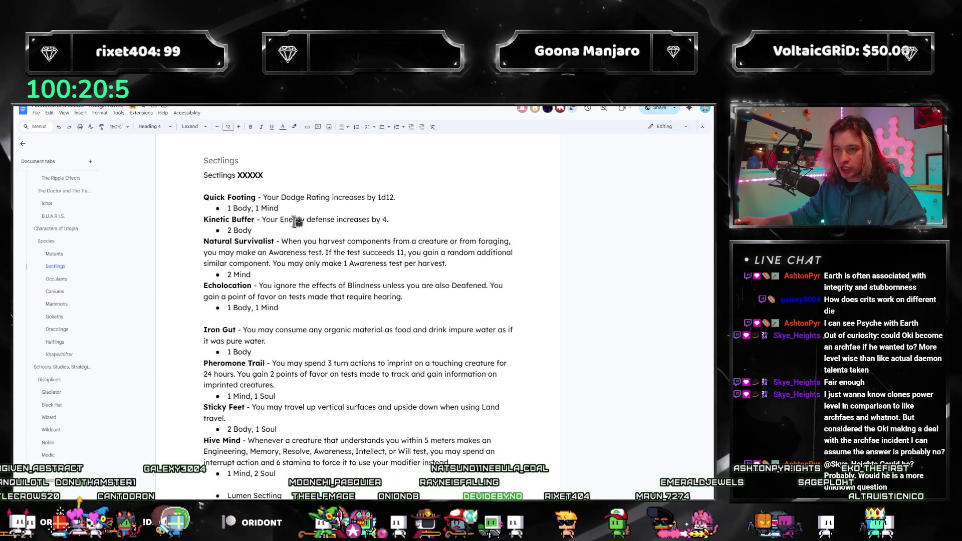
scroll(304, 273, "down", 3)
scroll(322, 319, "down", 12)
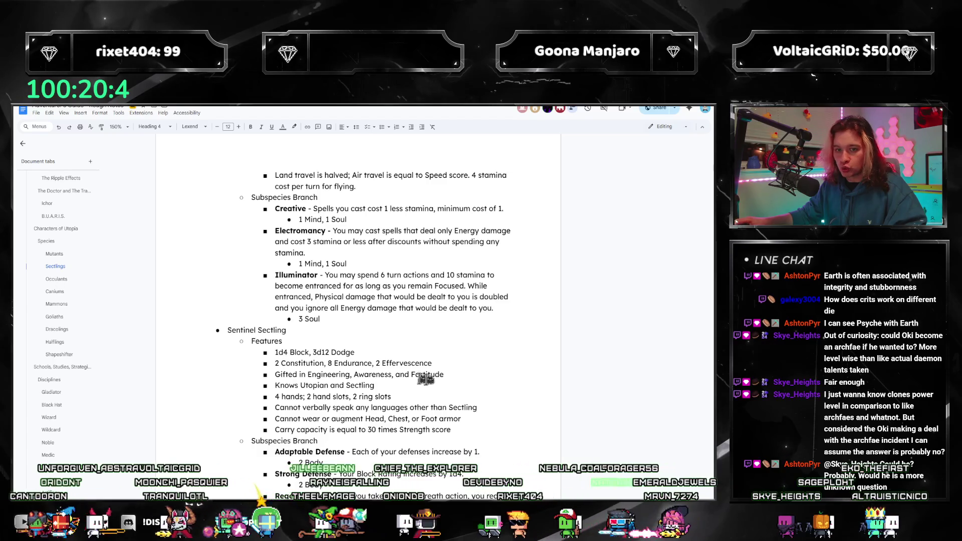
scroll(425, 379, "down", 10)
Paste Adaptable Defense and Strong Defense over the first Goliath placeholder talents.
left_click_drag(392, 214, 274, 202)
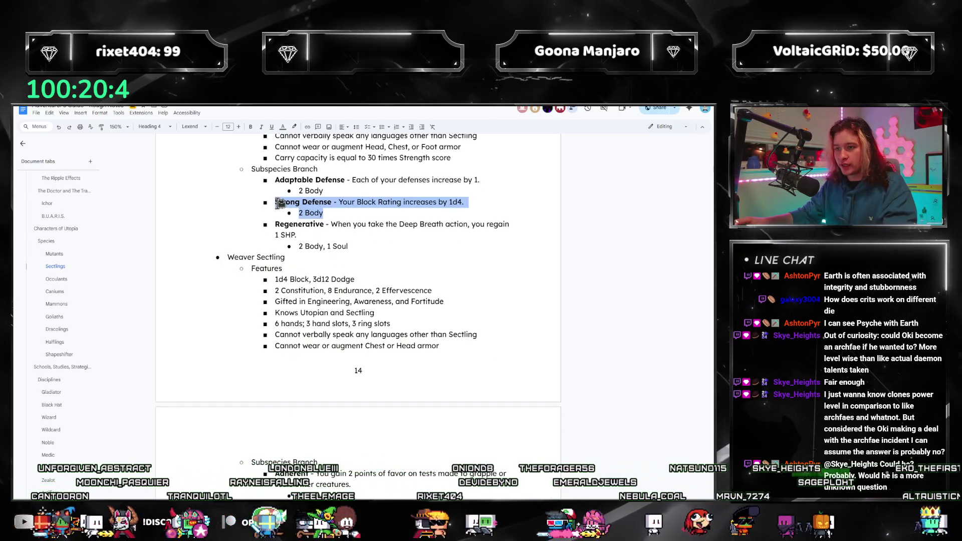
left_click(341, 213)
left_click_drag(341, 213, 274, 179)
key("ctrl+c")
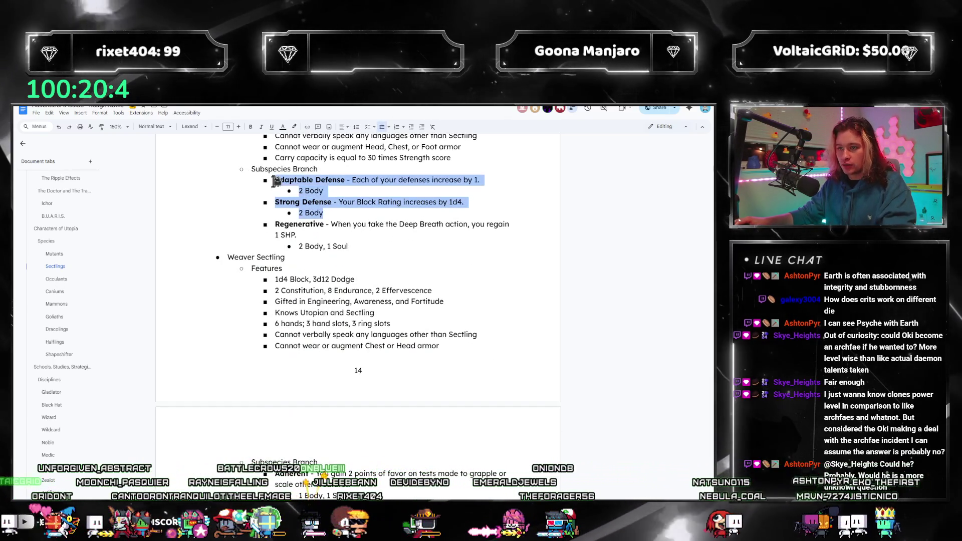
left_click(56, 304)
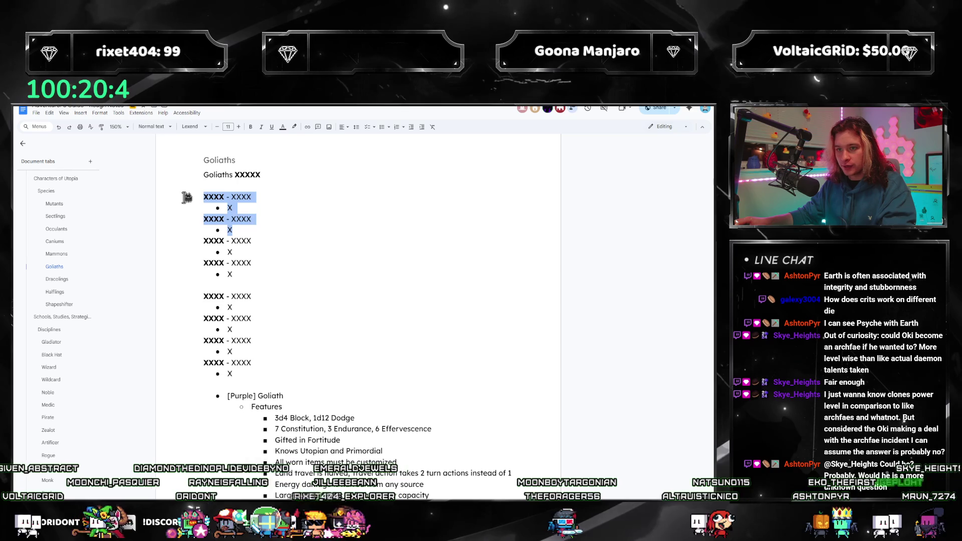
key("ctrl+v")
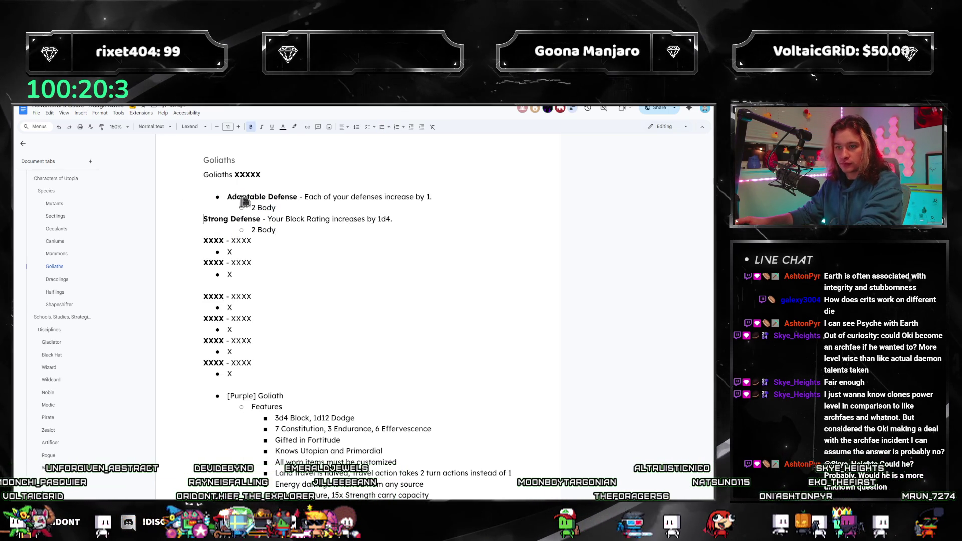
Promote both '2 Body' cost bullets one level.
left_click(255, 208)
key("shift+Tab")
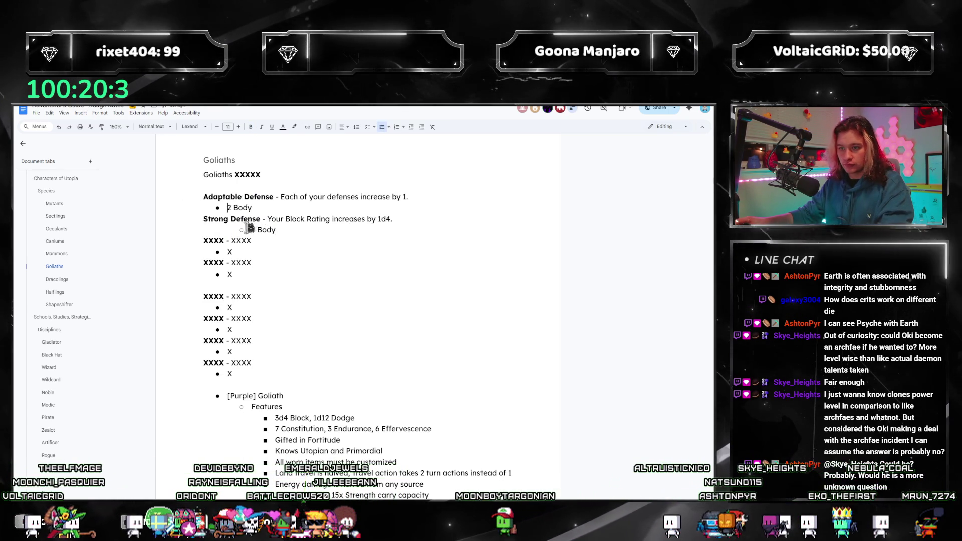
left_click(269, 228)
key("shift+Tab")
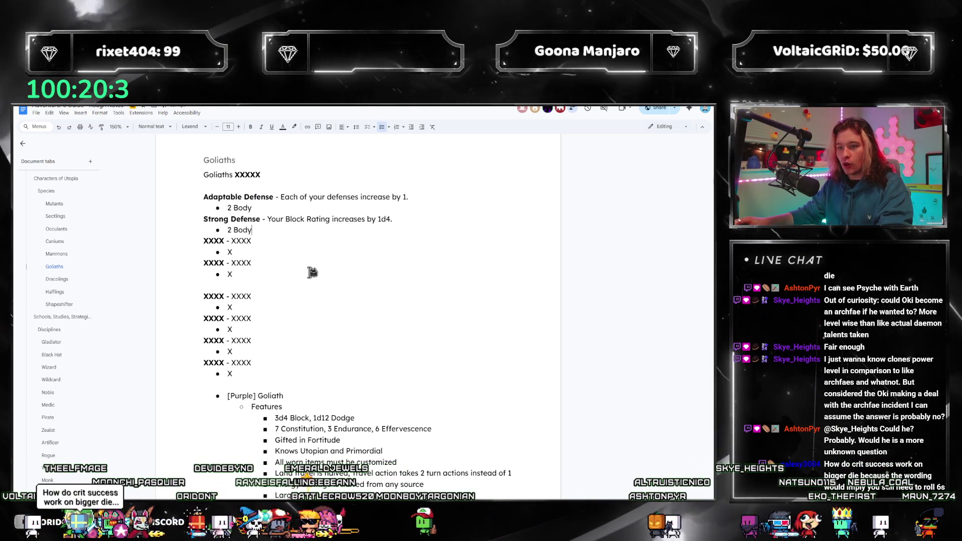
left_click(233, 330)
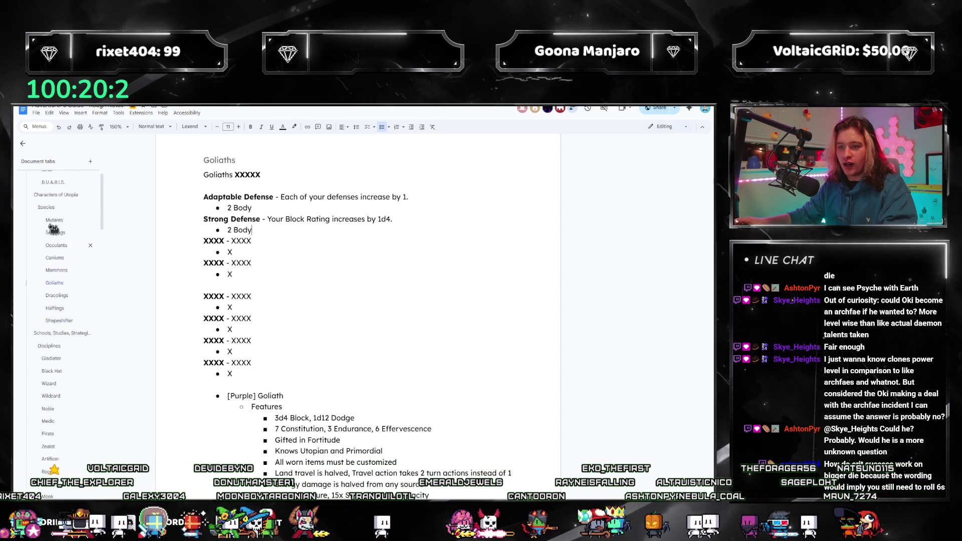
scroll(80, 300, "up", 3)
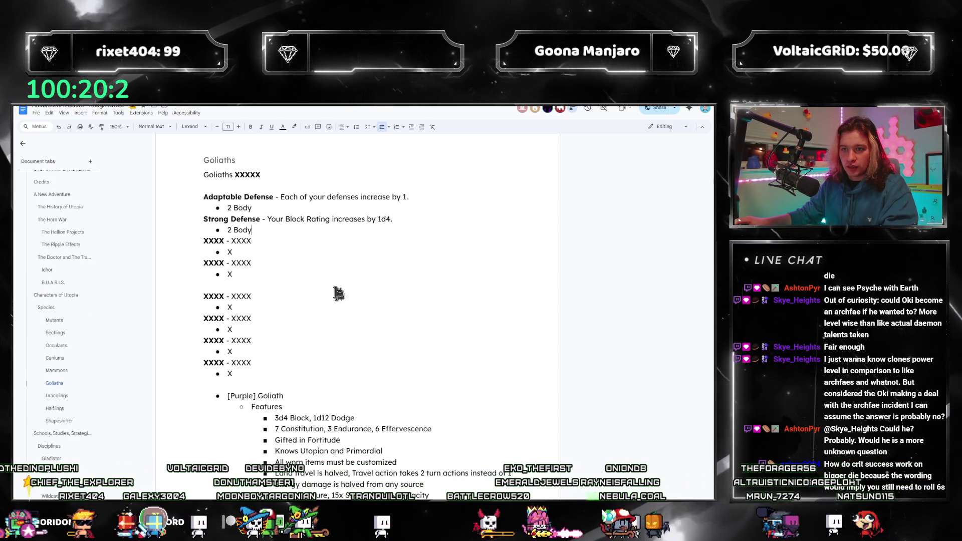
Find the Thick Scales talent in the Mutants section, then return to Goliaths.
scroll(81, 325, "down", 3)
left_click(60, 266)
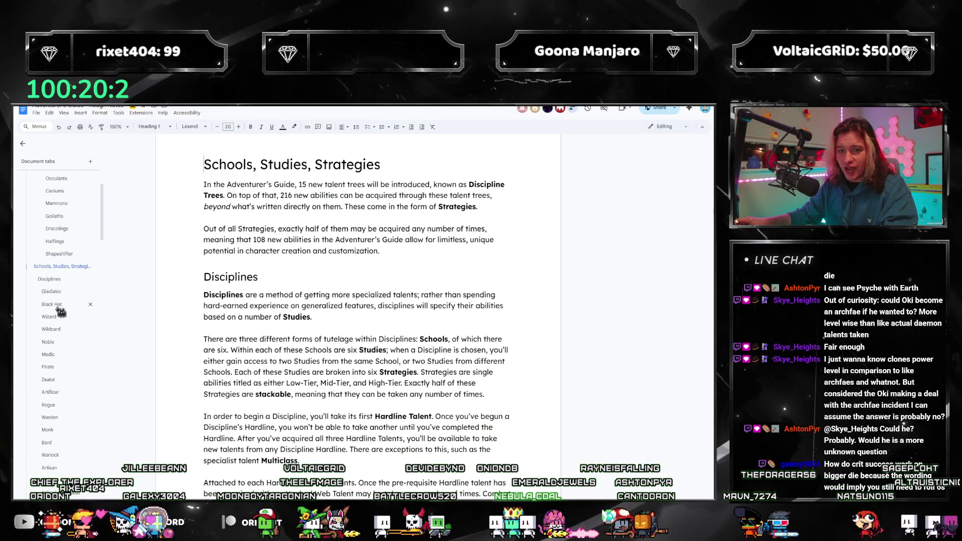
scroll(63, 313, "up", 2)
left_click(68, 314)
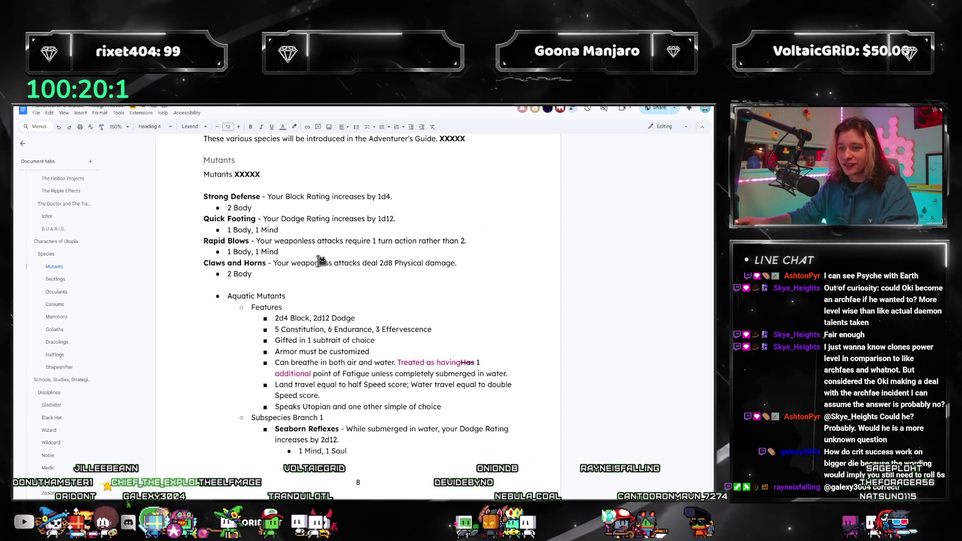
scroll(296, 241, "up", 3)
scroll(392, 319, "down", 4)
scroll(392, 320, "down", 10)
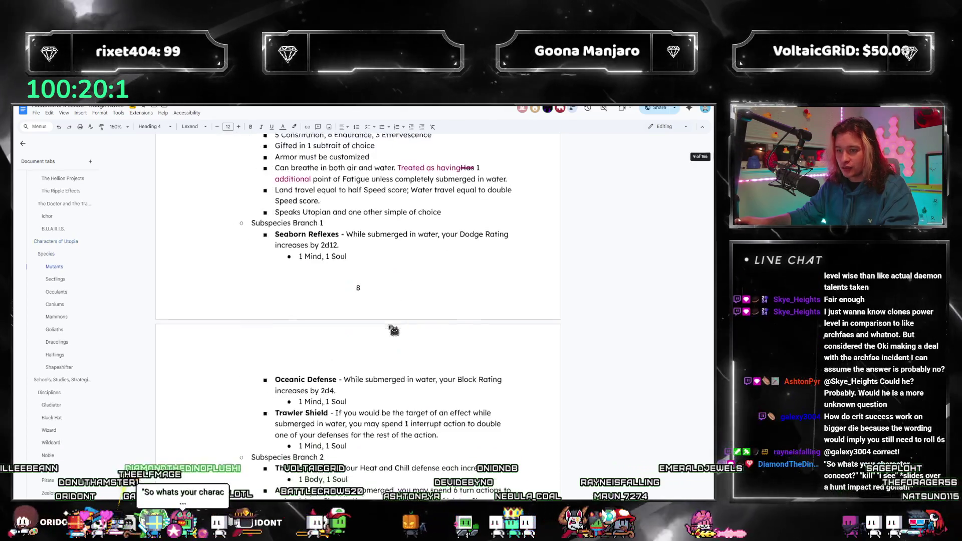
scroll(400, 322, "down", 15)
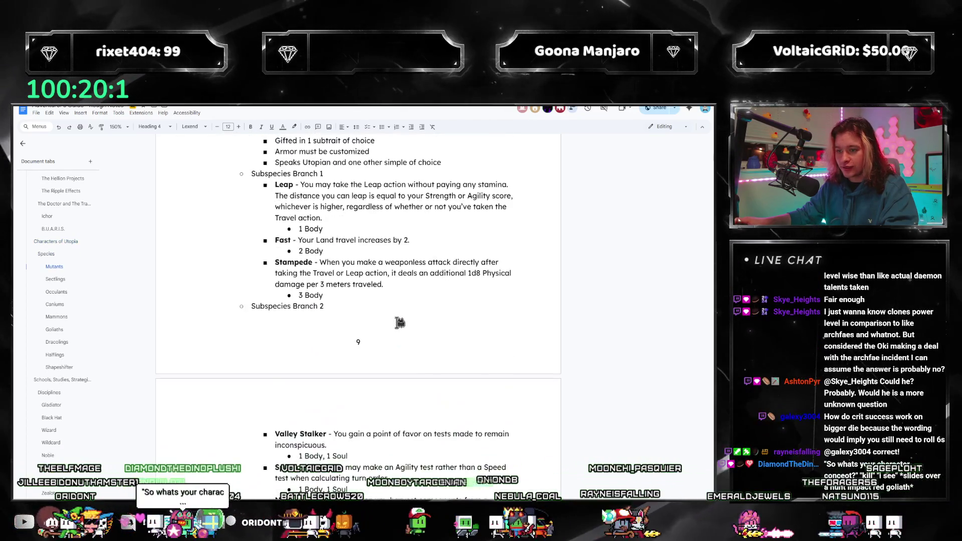
scroll(400, 321, "down", 1)
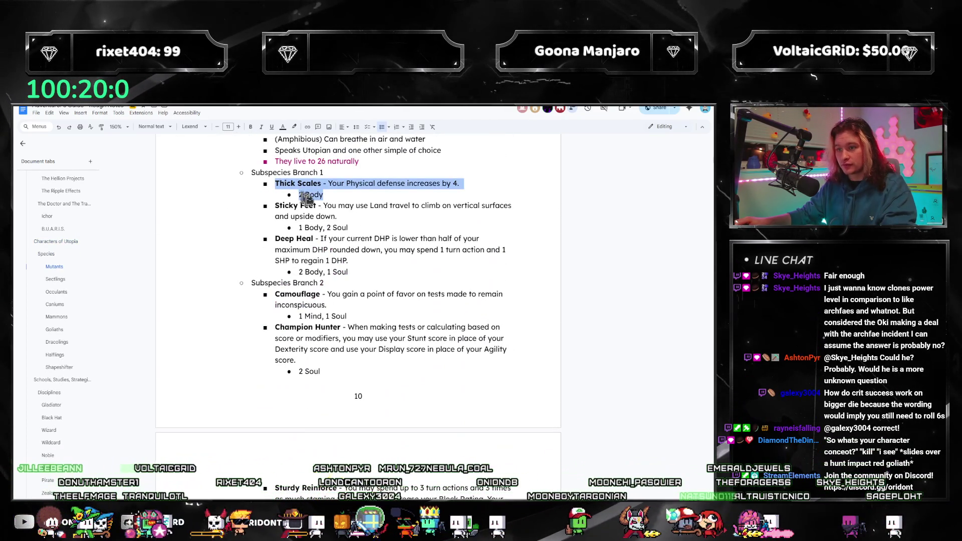
left_click(54, 329)
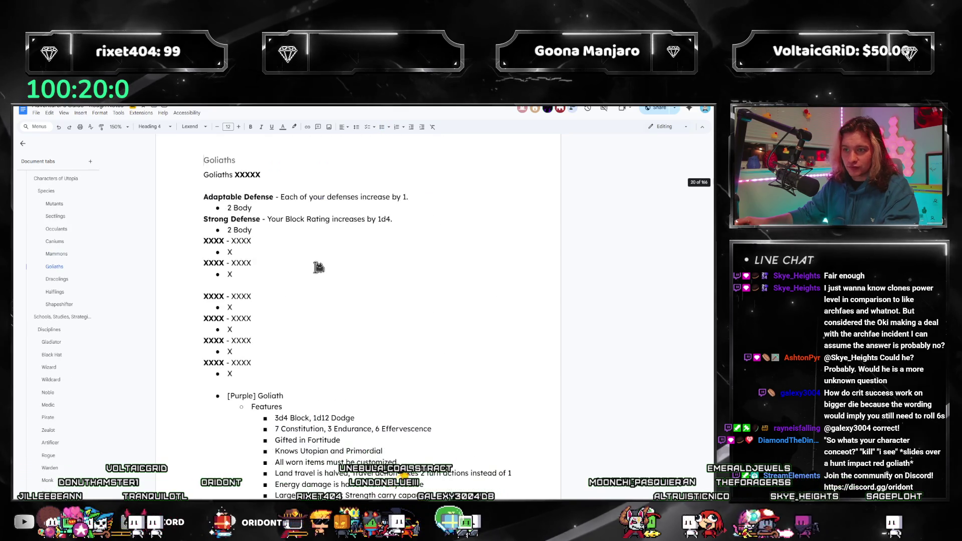
Paste Thick Scales over the next XXXX placeholder and fix its bullet and 2 Body sub-bullet.
left_click_drag(272, 247, 279, 251)
type("Thick Scales - Your Physical defense increases by 4. 2 Body")
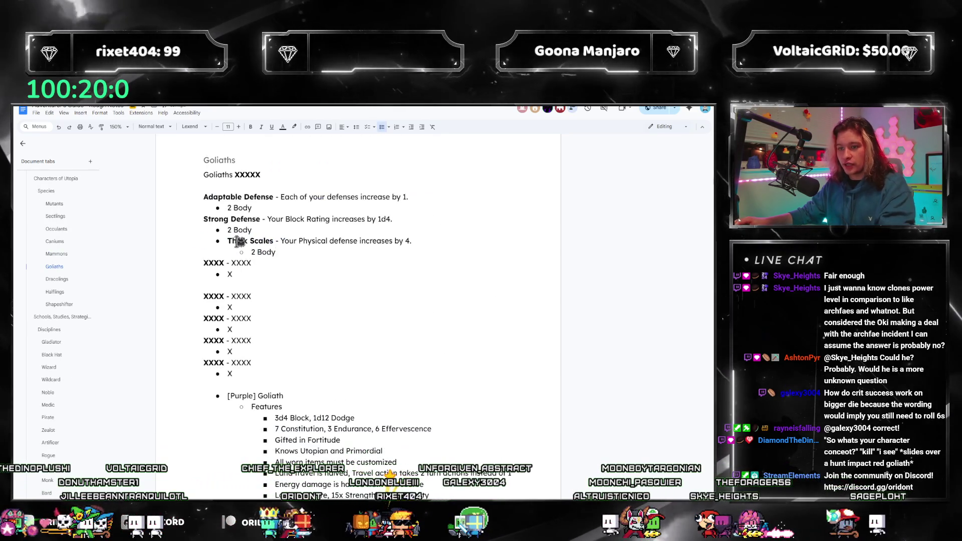
left_click(228, 241)
key("BackSpace")
key("BackSpace")
left_click(251, 252)
key("BackSpace")
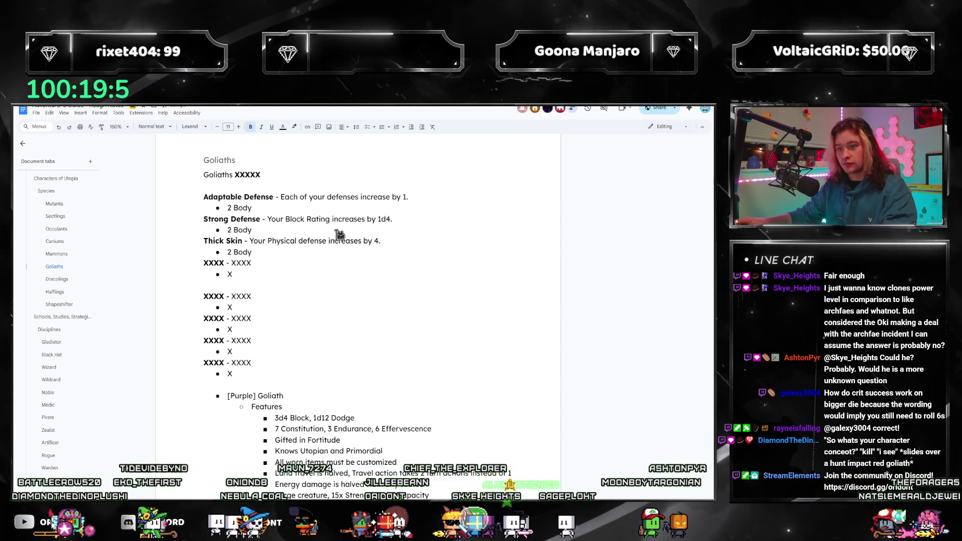
Place the cursor in the next placeholder bullet and switch to the PDFelement rulebook.
left_click(418, 272)
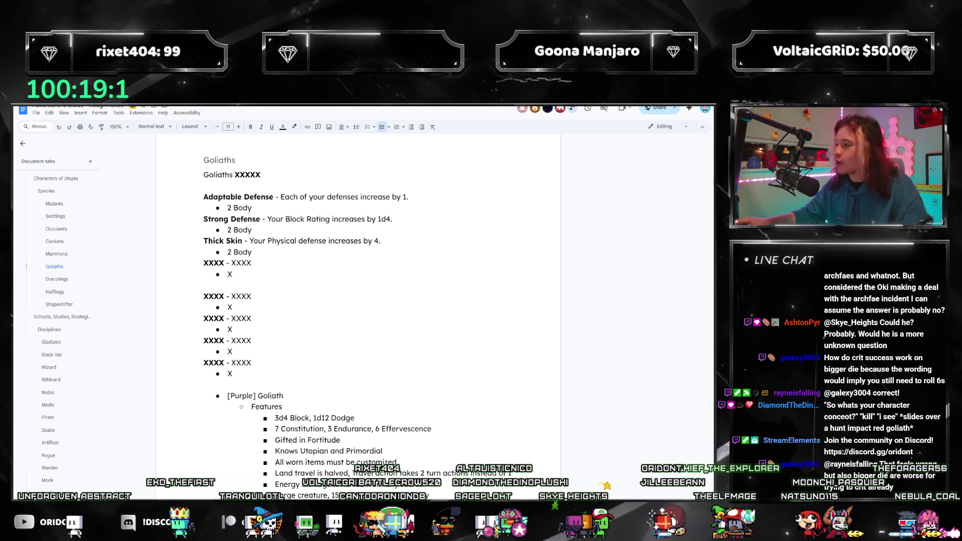
key("alt+Tab")
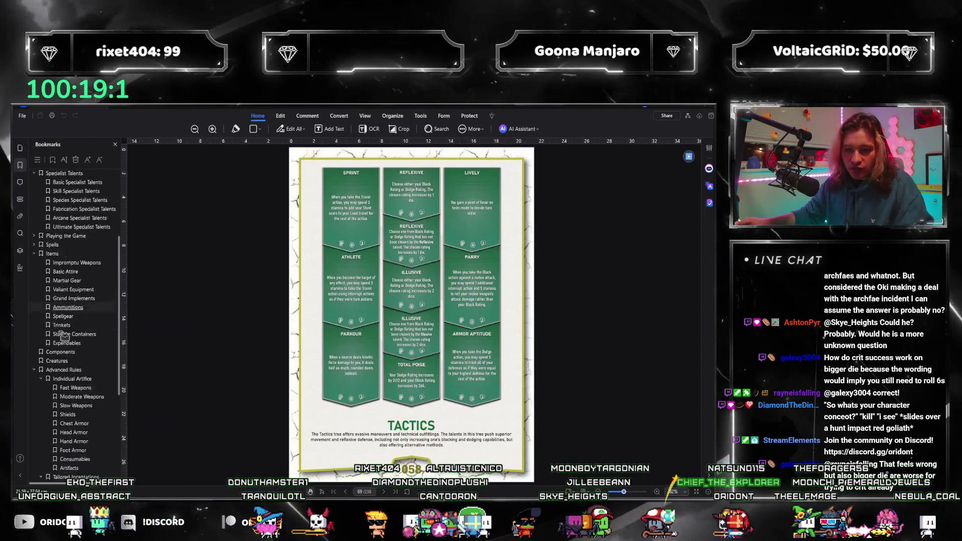
Look up the PDF's Talents page, then select a Goliath XXXX placeholder back in the document.
scroll(80, 341, "down", 10)
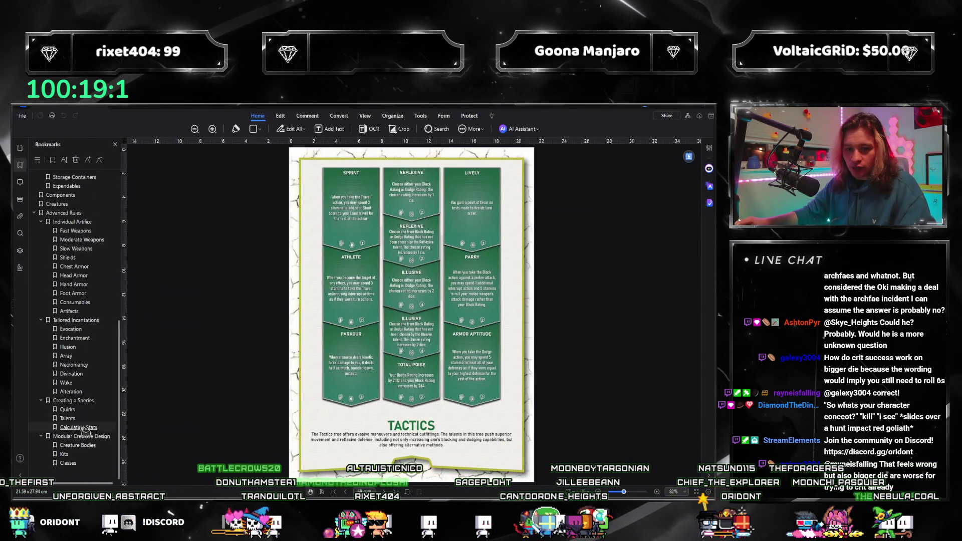
left_click(92, 419)
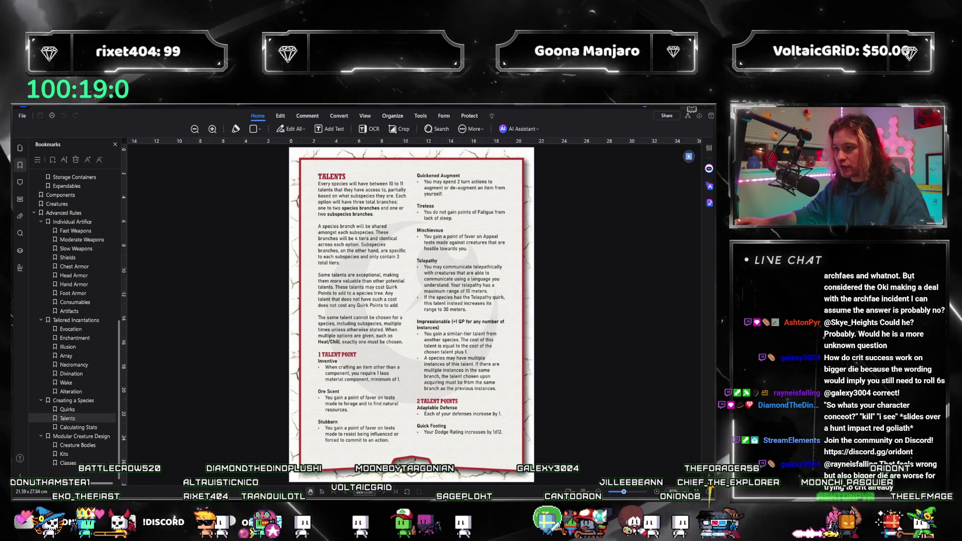
key("alt+Tab")
double_click(214, 257)
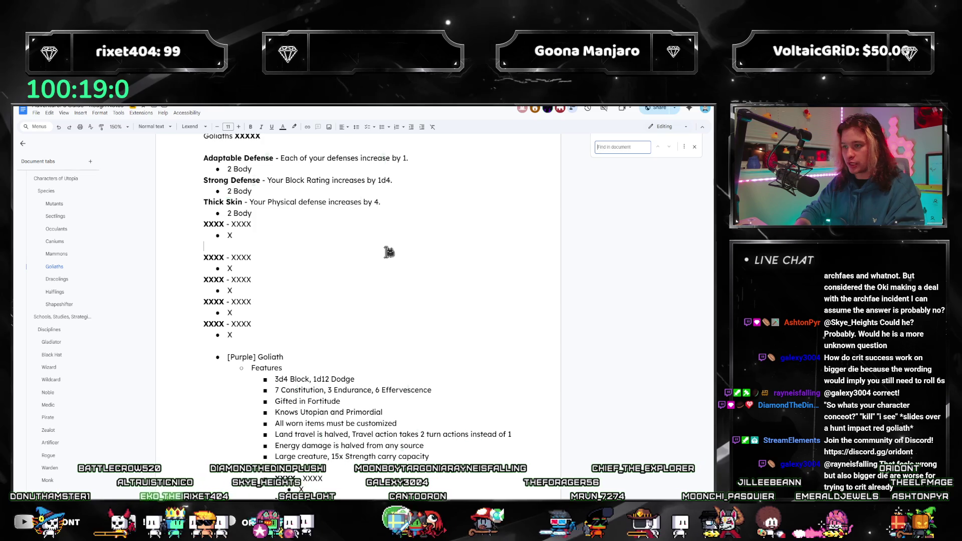
Search for 'stubborn' and select the Stubborn talent with its 1 Mind cost.
type("stubborn")
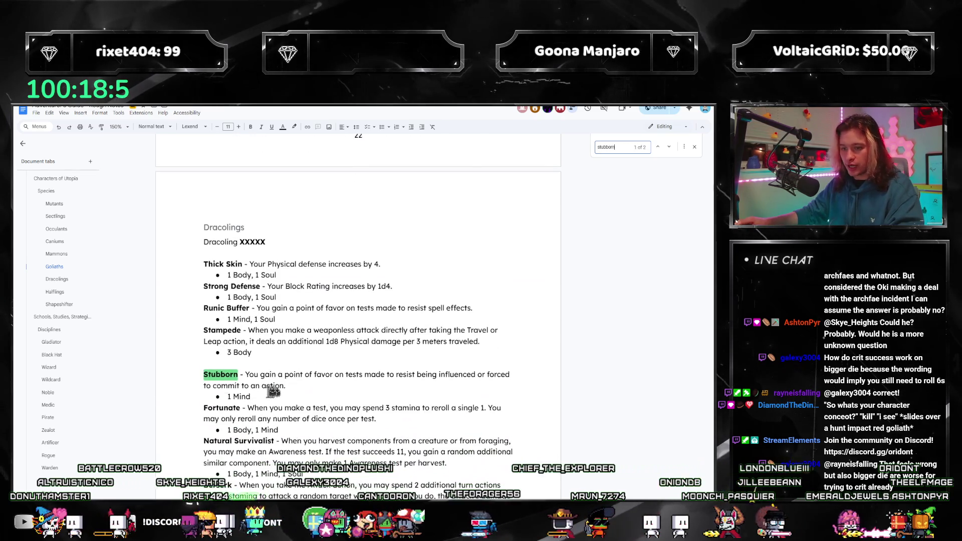
left_click_drag(204, 375, 250, 396)
key("ctrl+c")
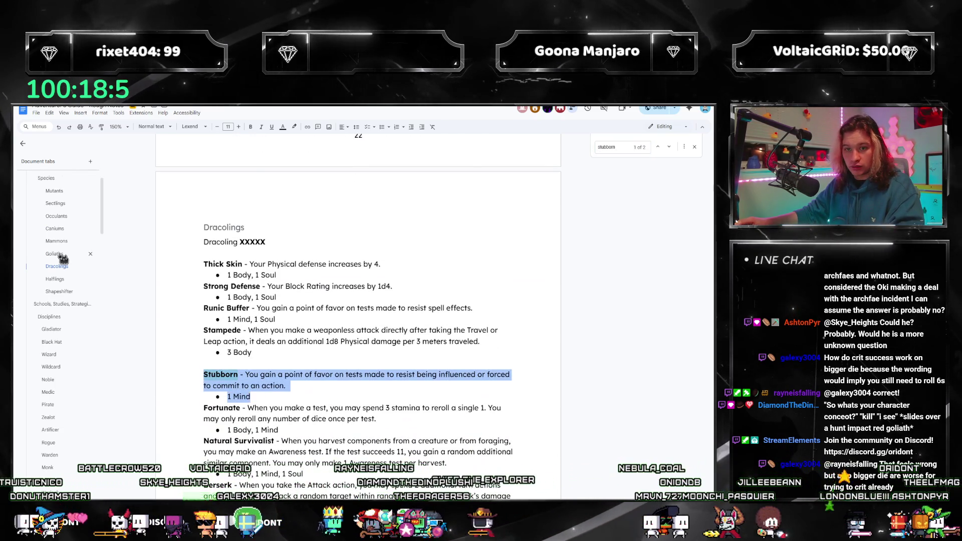
left_click(59, 255)
scroll(216, 210, "down", 4)
scroll(209, 219, "up", 1)
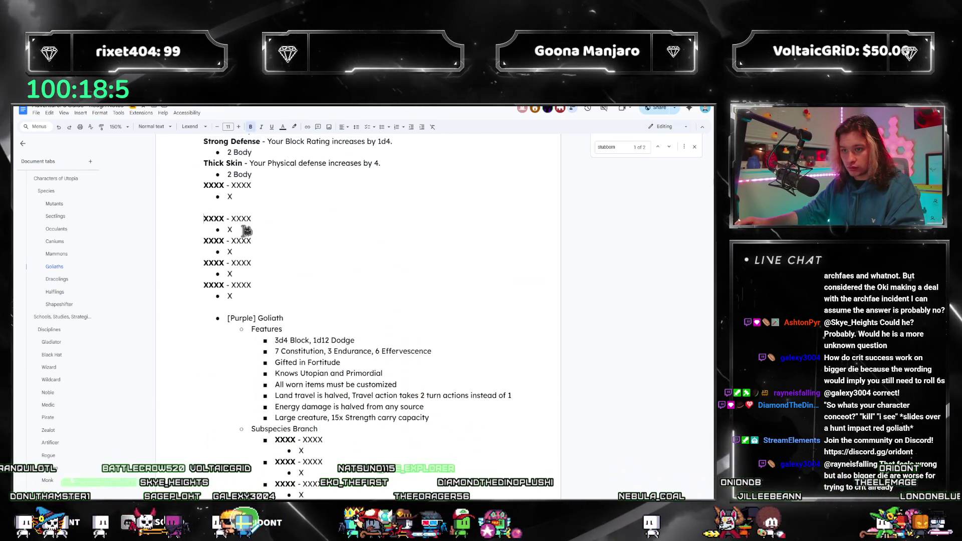
Paste Stubborn over the next XXXX placeholder, then switch to the PDF's Talents page.
left_click(247, 230, "shift")
key("ctrl+v")
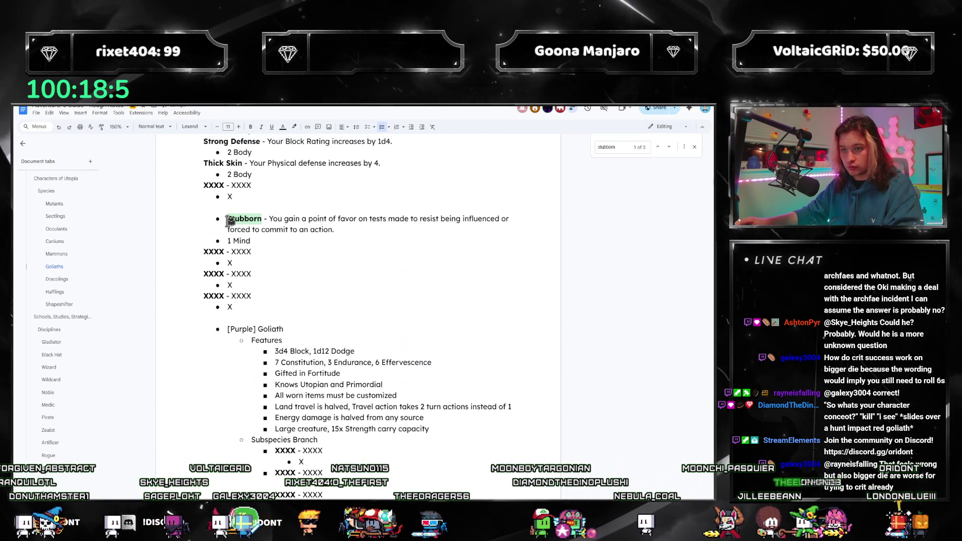
left_click(229, 221)
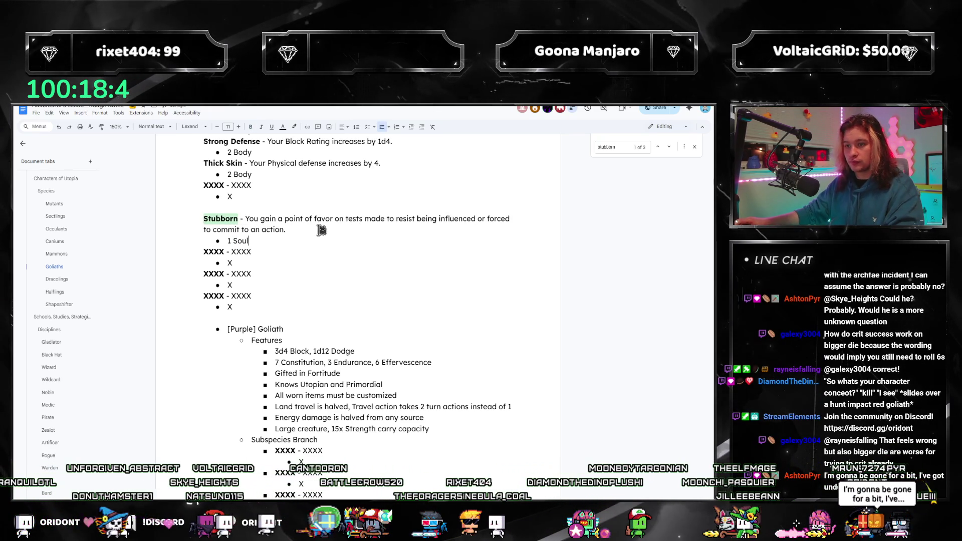
scroll(318, 268, "up", 3)
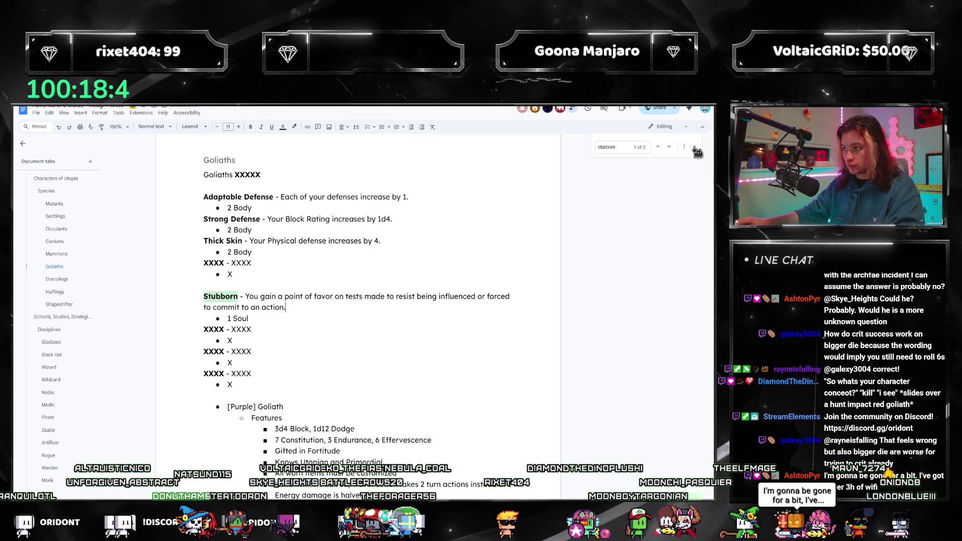
key("alt+Tab")
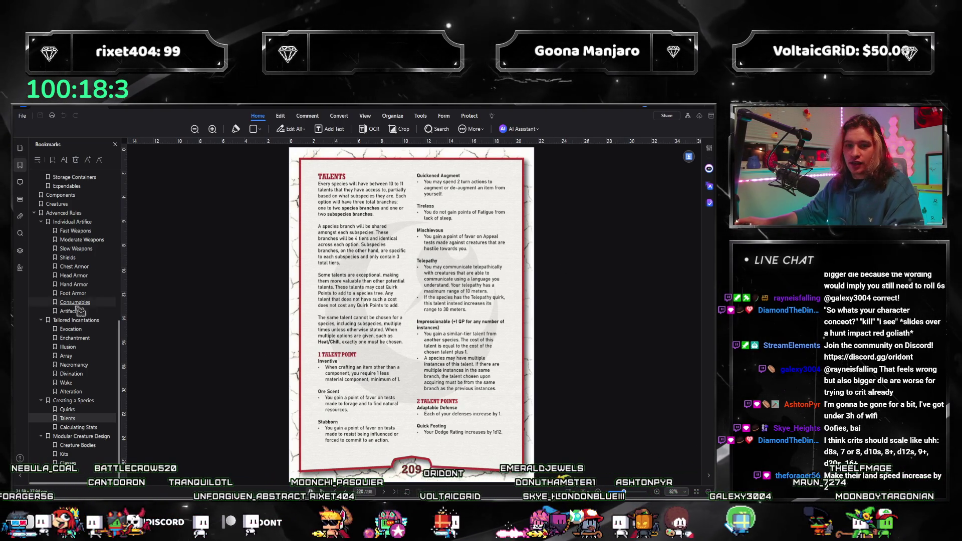
Check the Influence talent tree page in the PDF, then return to the Goliaths notes.
scroll(80, 312, "up", 10)
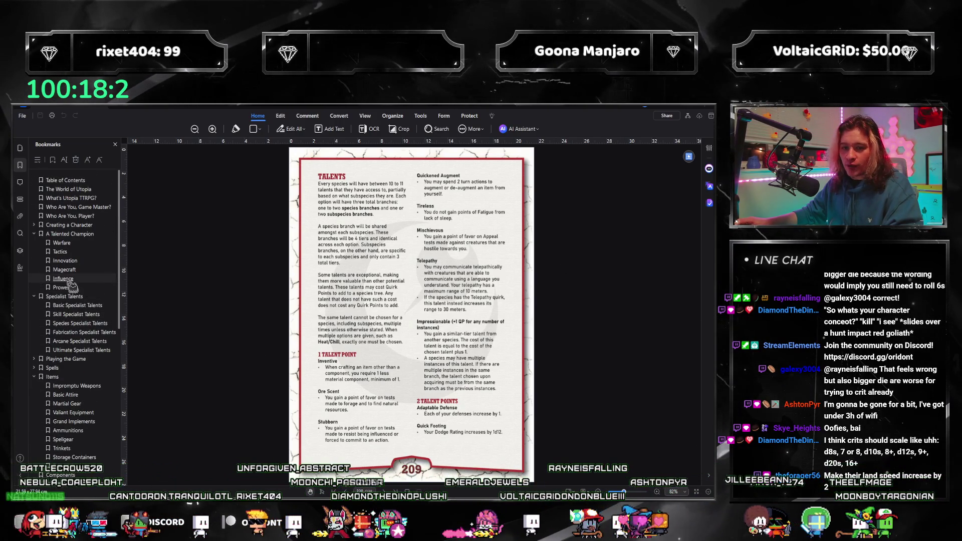
left_click(71, 282)
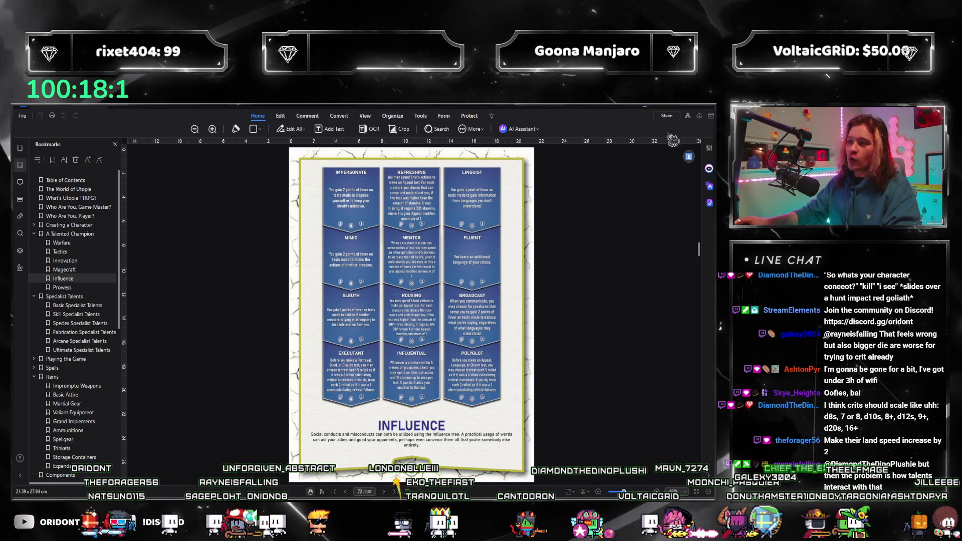
key("alt+Tab")
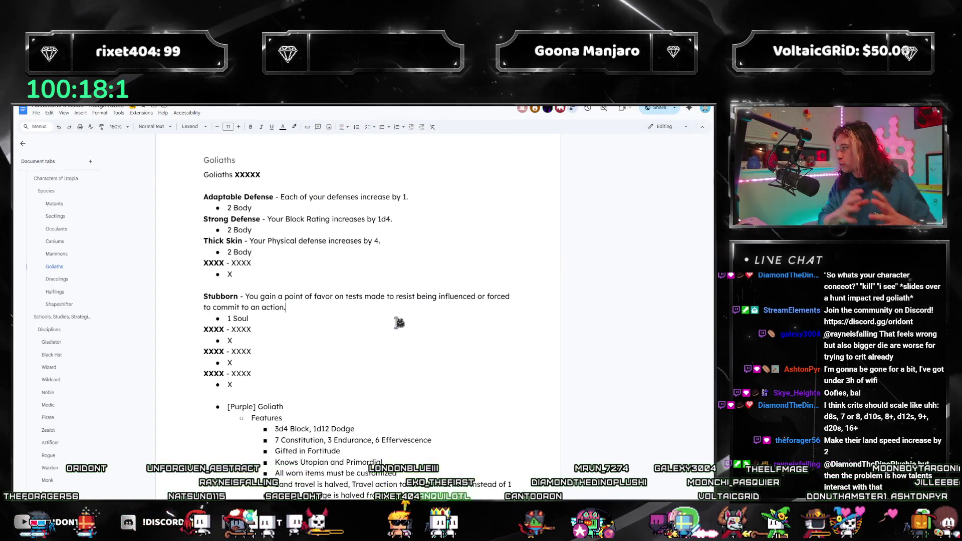
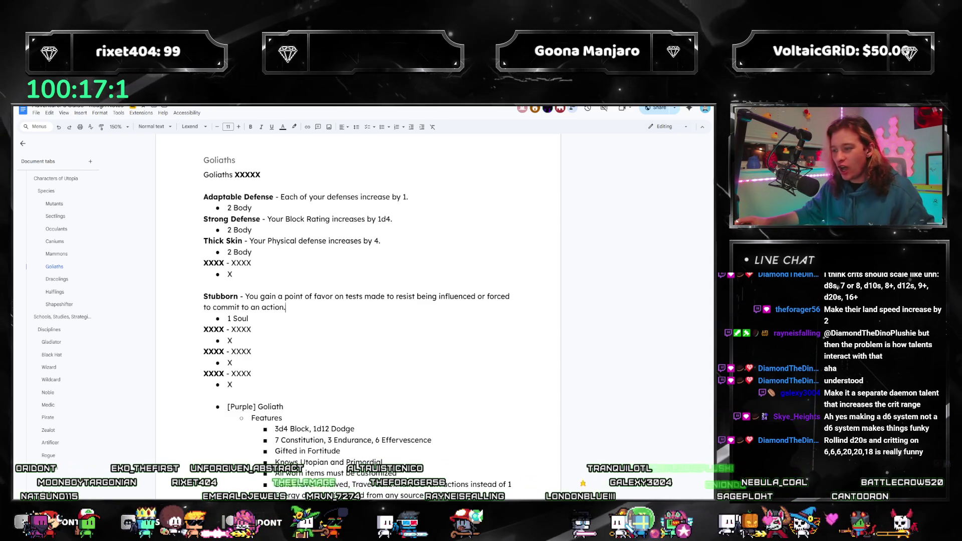
In the PDFelement rulebook, jump through the Quirks bookmark to the Talents section.
key("alt+Tab")
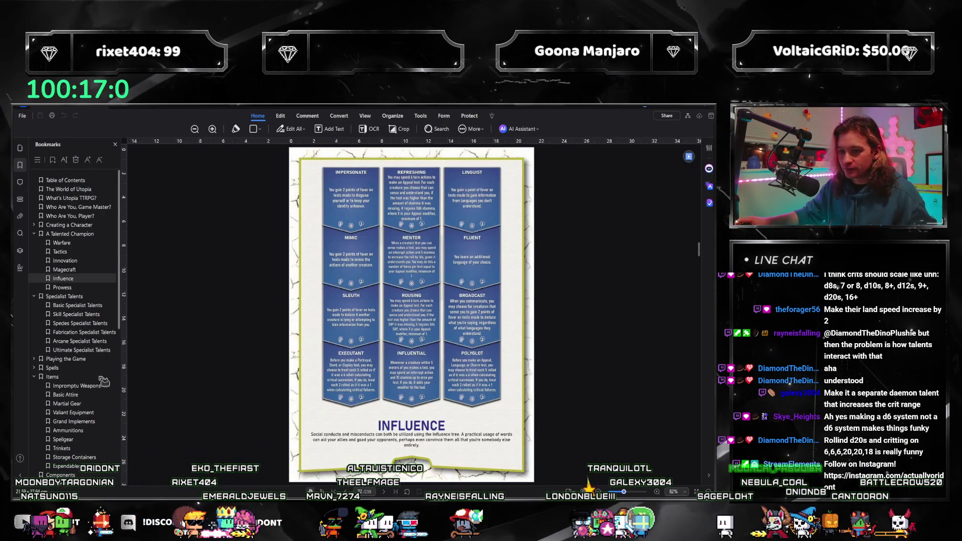
scroll(80, 351, "down", 8)
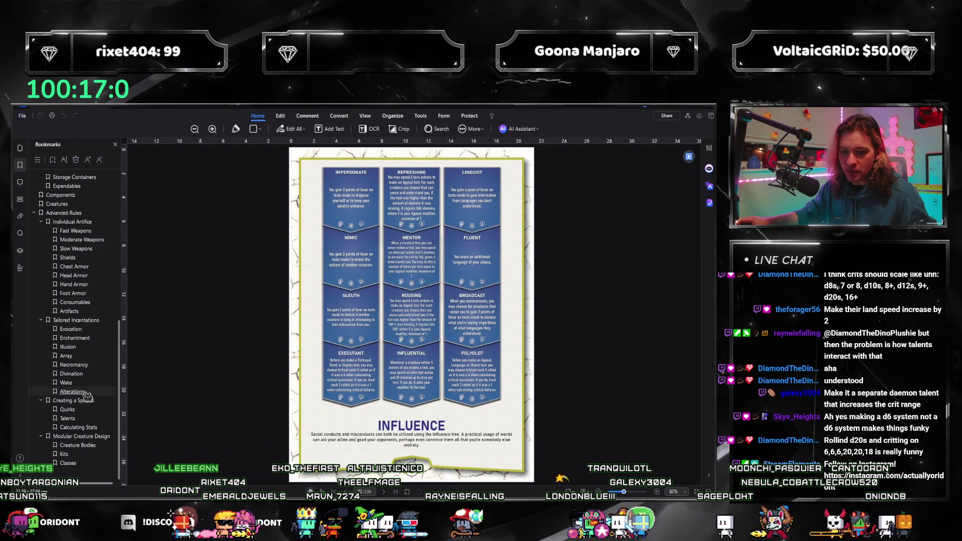
left_click(68, 410)
left_click(68, 418)
scroll(451, 326, "down", 1)
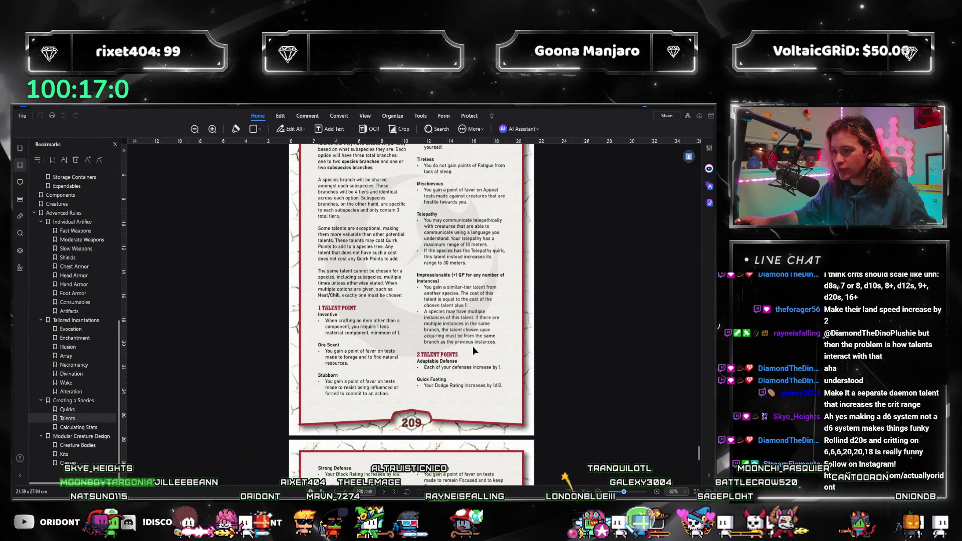
scroll(473, 346, "up", 1)
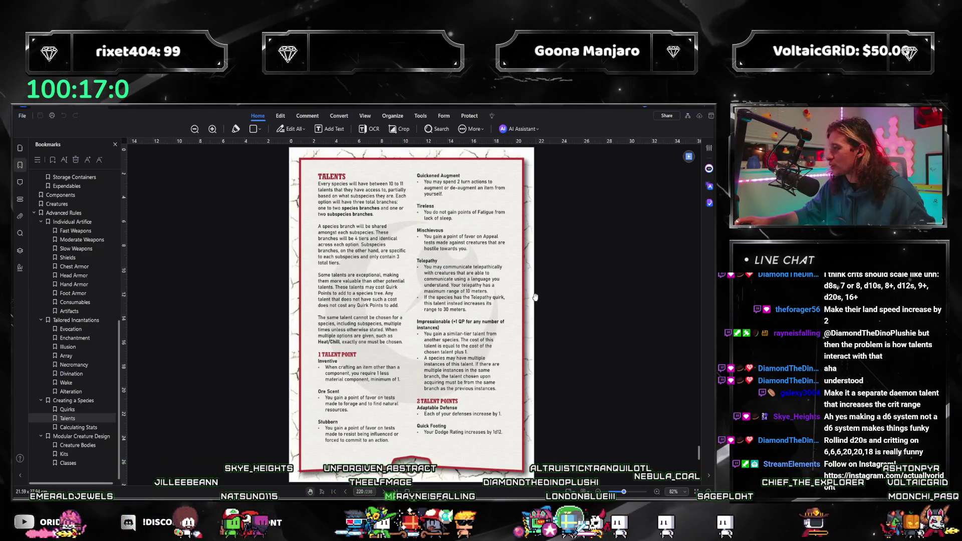
Glance at the Goliaths document, then come back to the rulebook's Talents page.
key("alt+Tab")
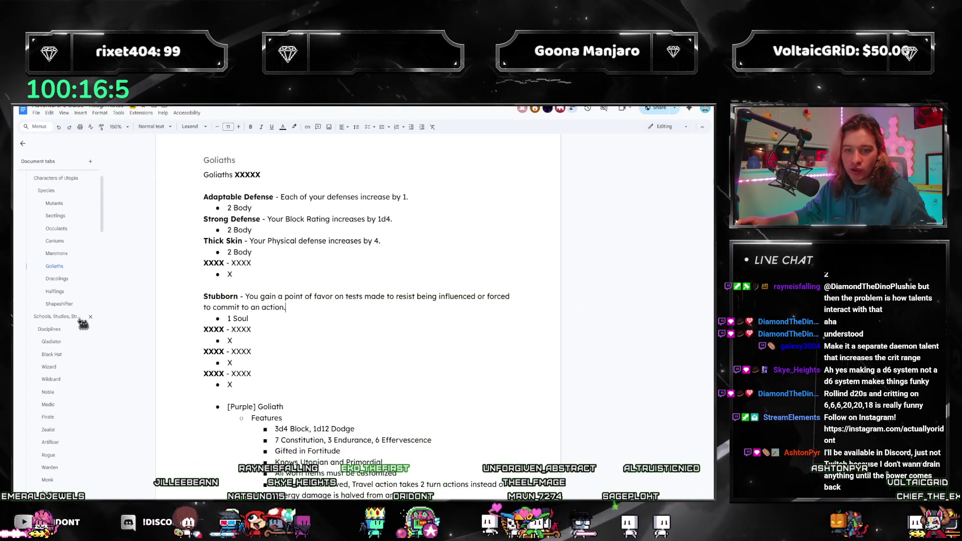
key("alt+Tab")
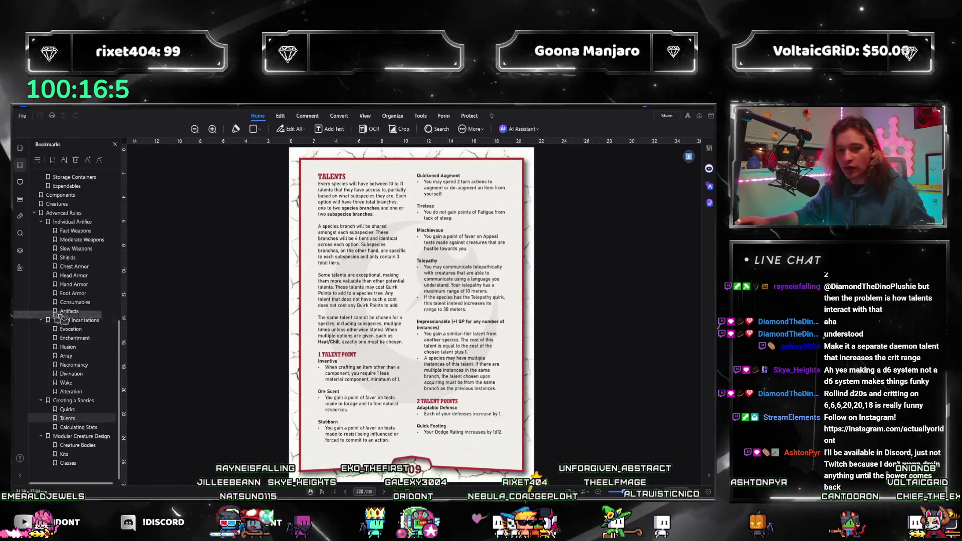
scroll(378, 366, "up", 10)
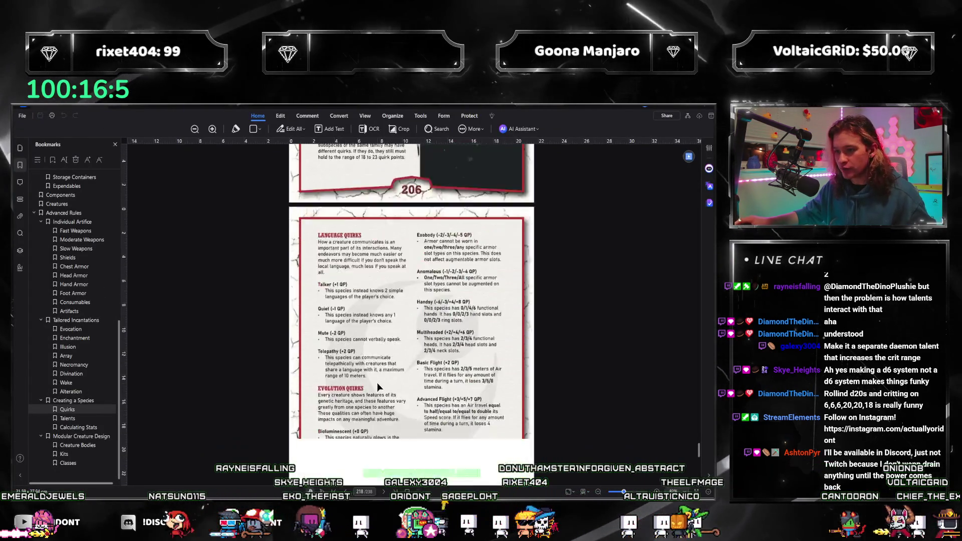
scroll(377, 383, "down", 3)
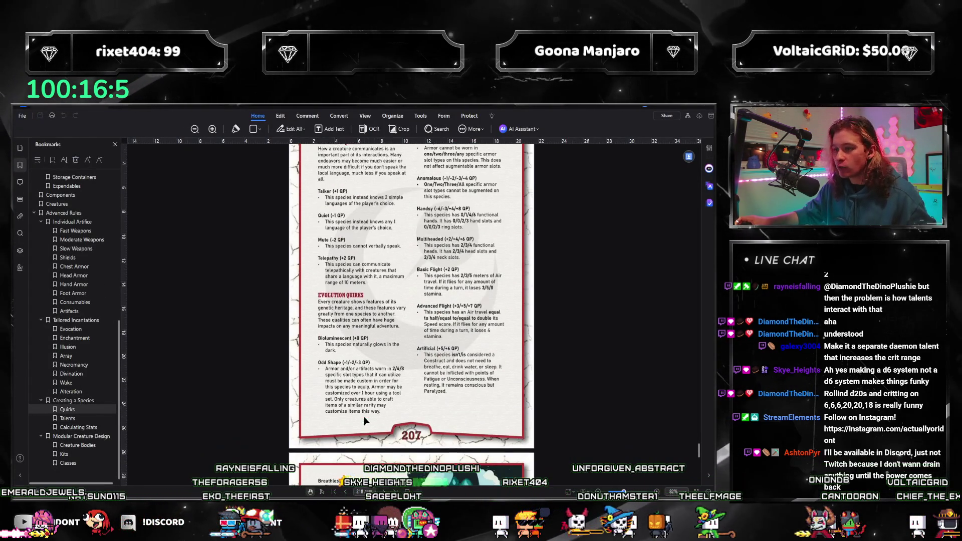
scroll(363, 417, "up", 2)
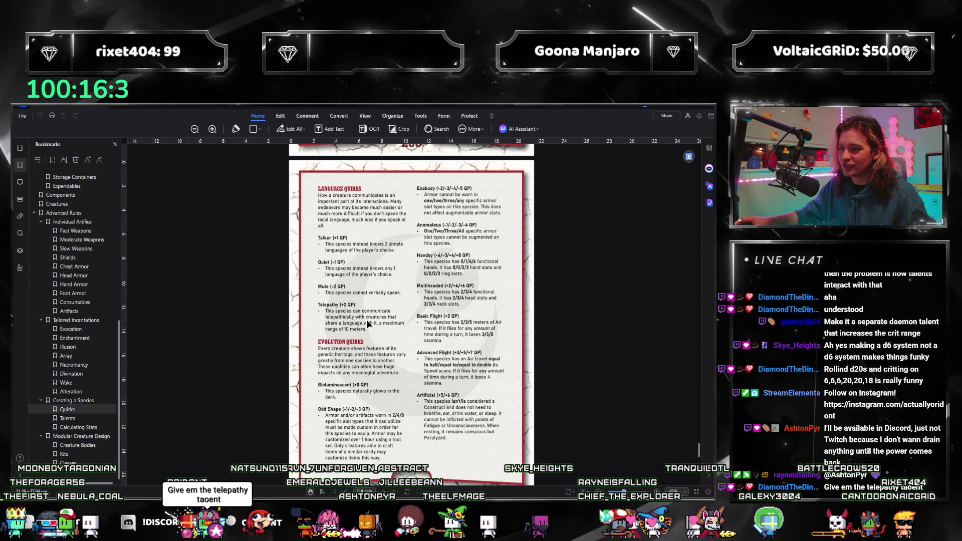
Browse the quirk pages, return to Talents page 209, and go back to the Google Doc.
scroll(396, 436, "down", 5)
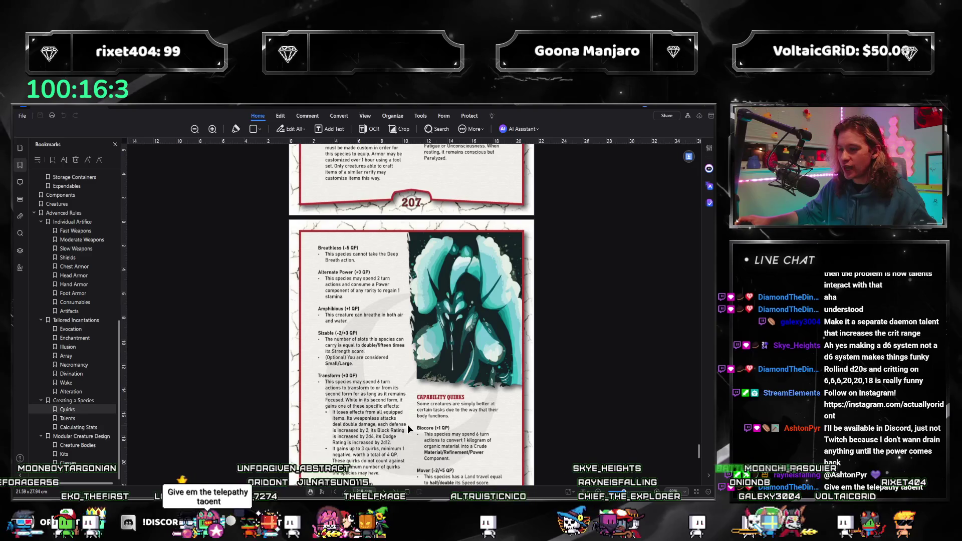
scroll(408, 425, "down", 2)
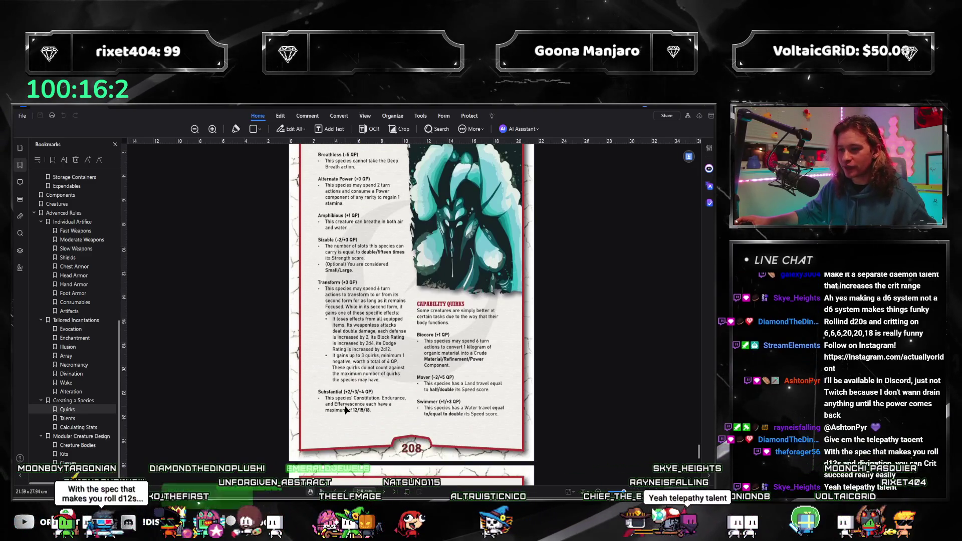
scroll(361, 409, "down", 1)
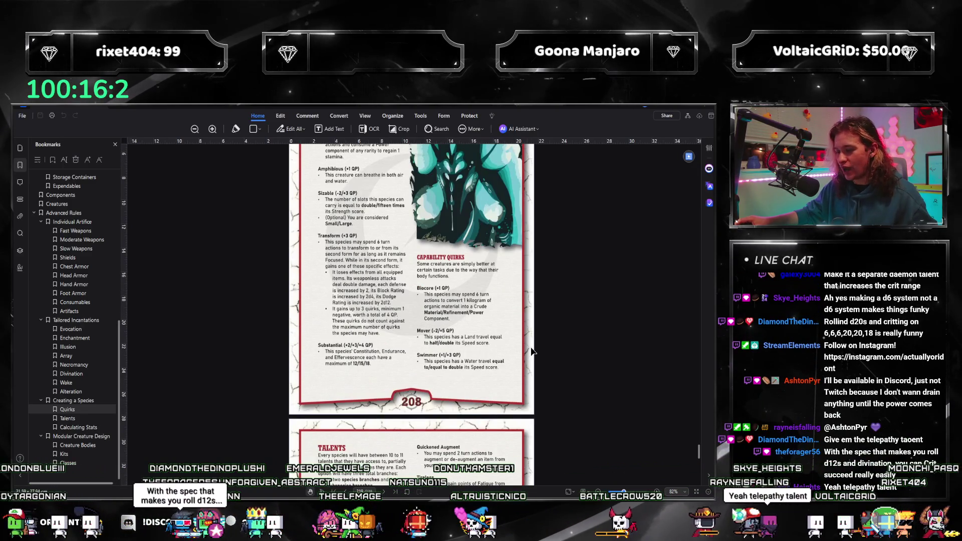
scroll(521, 347, "down", 4)
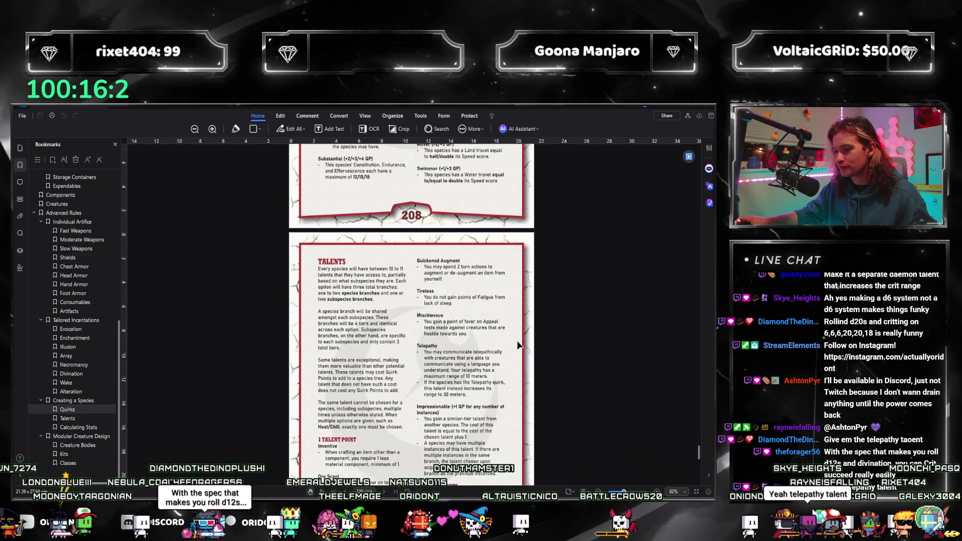
scroll(513, 344, "up", 15)
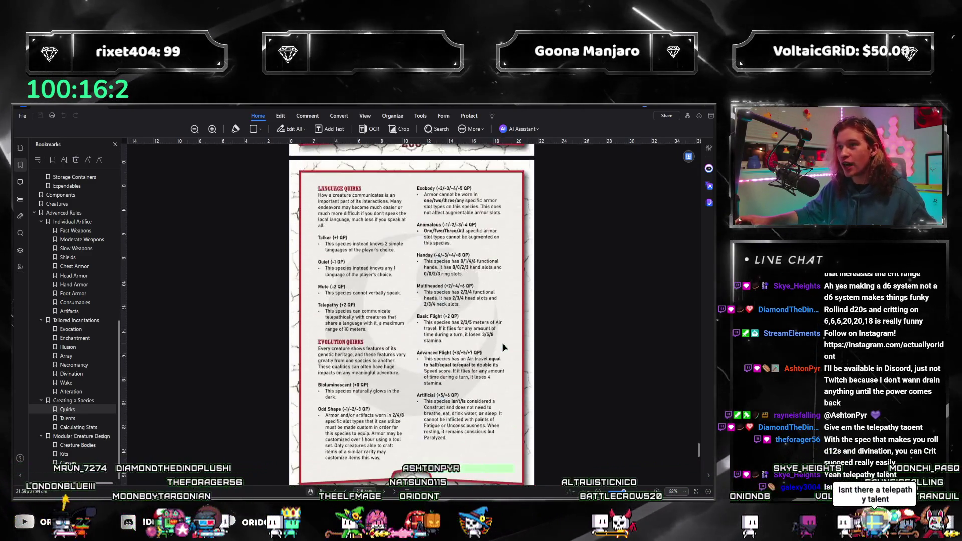
scroll(501, 341, "up", 5)
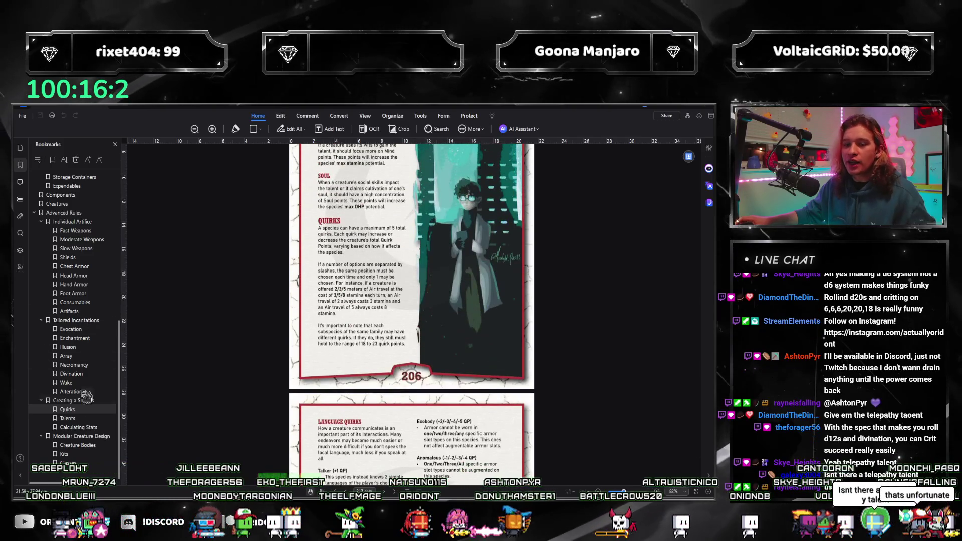
left_click(90, 418)
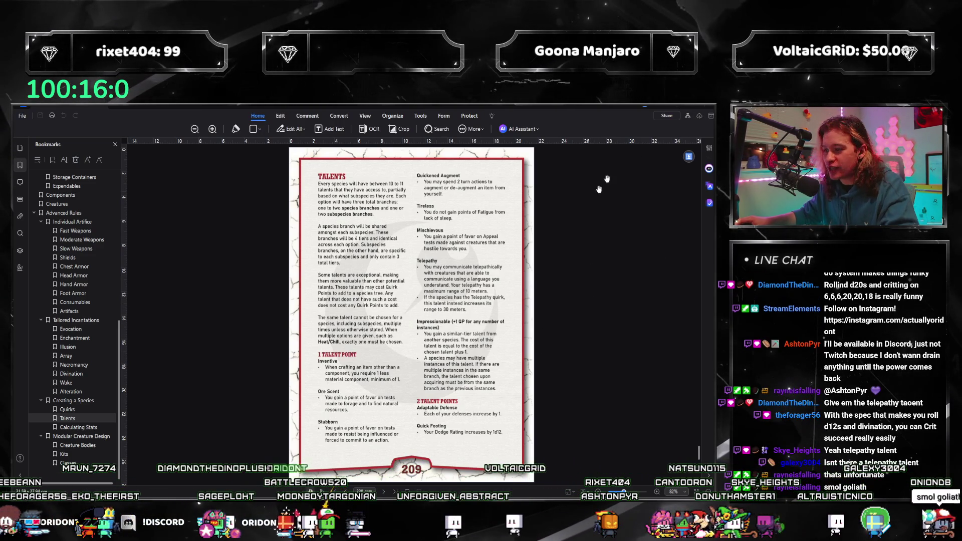
key("alt+Tab")
Search the doc for 'telepathy', go to the Goliaths section, and check the rulebook entry.
scroll(305, 270, "down", 2)
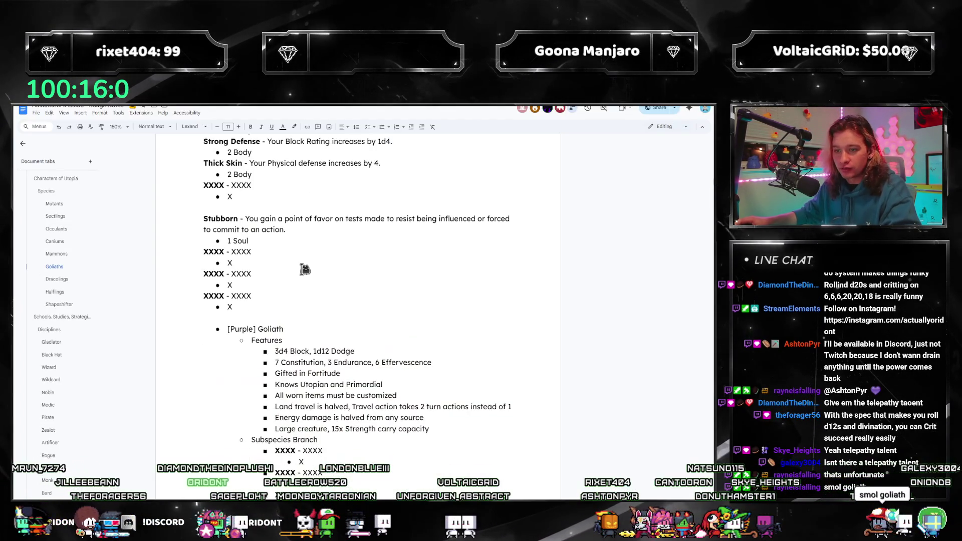
key("ctrl+f")
type("telepathy")
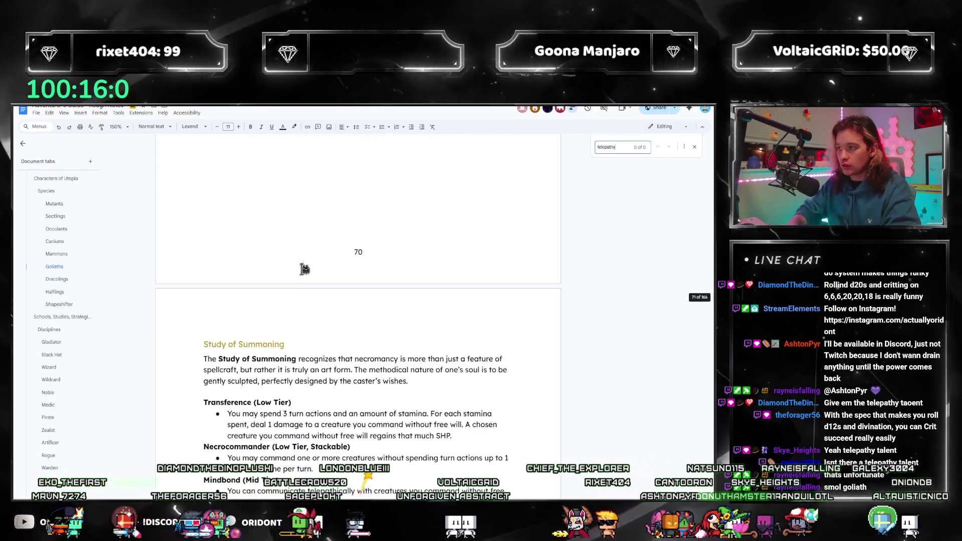
left_click(694, 147)
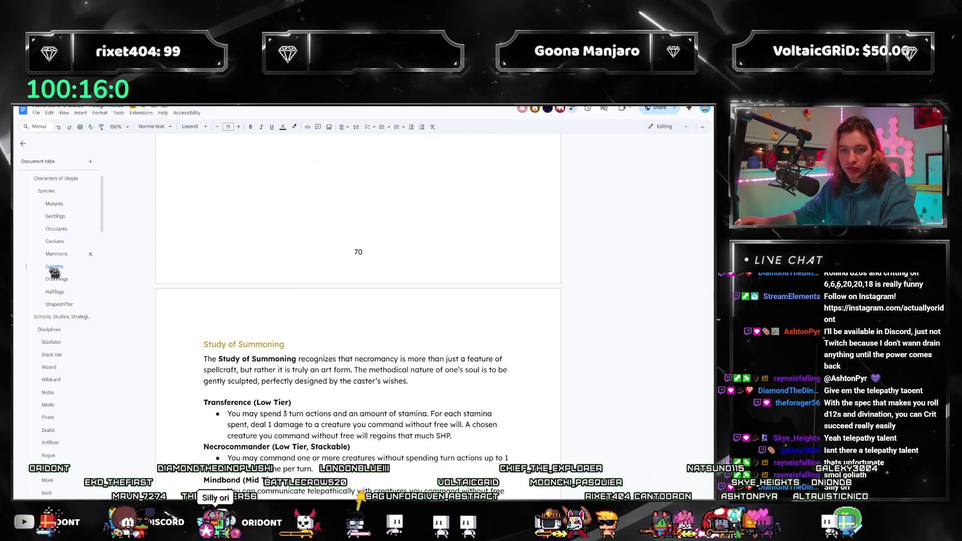
left_click(54, 267)
scroll(337, 281, "down", 10)
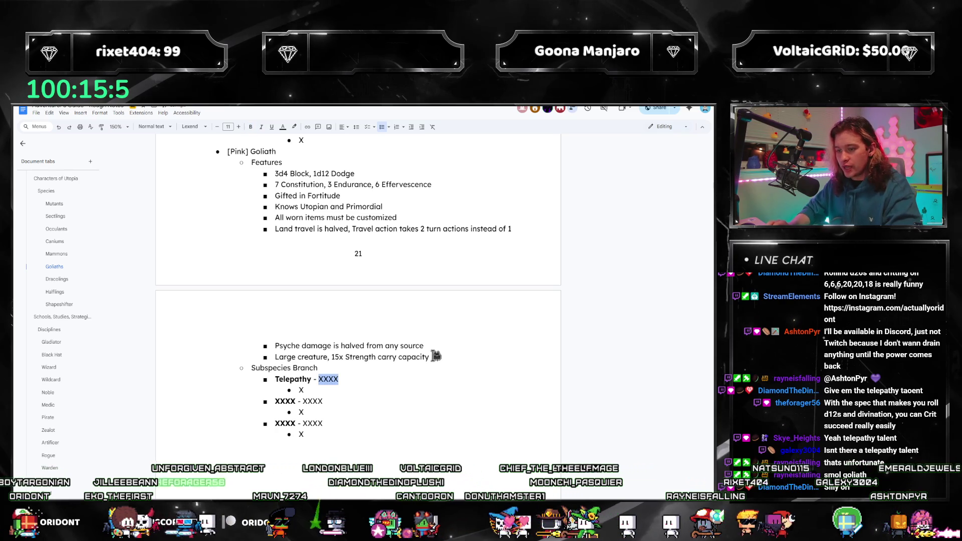
key("alt+Tab")
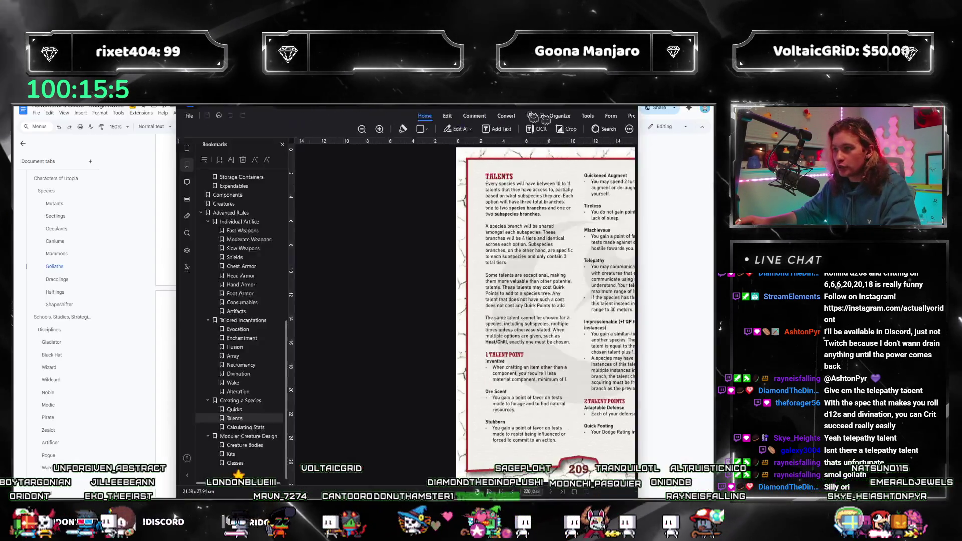
key("alt+Tab")
Write Telepathy's description: telepathic communication in a language you understand, 10 meters range.
double_click(329, 380)
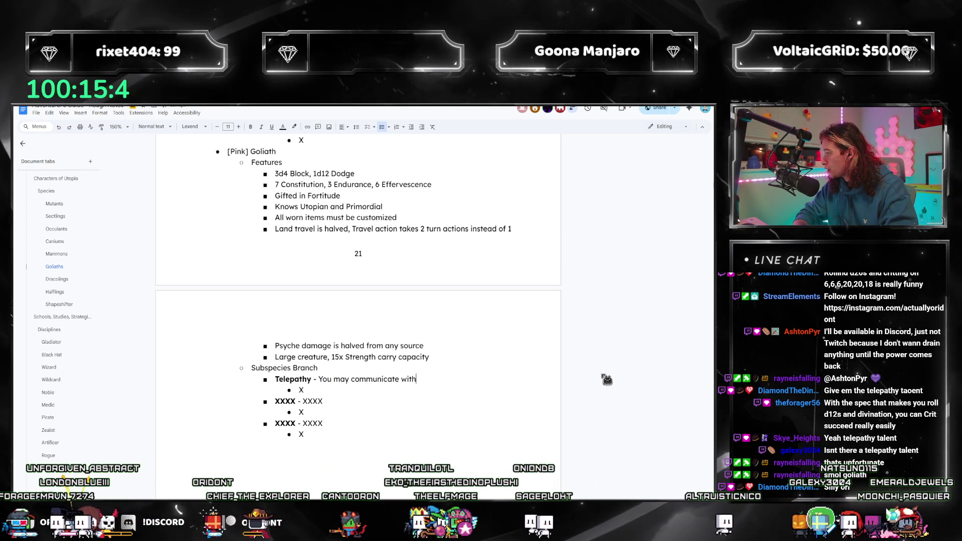
key("BackSpace")
type("telepathically")
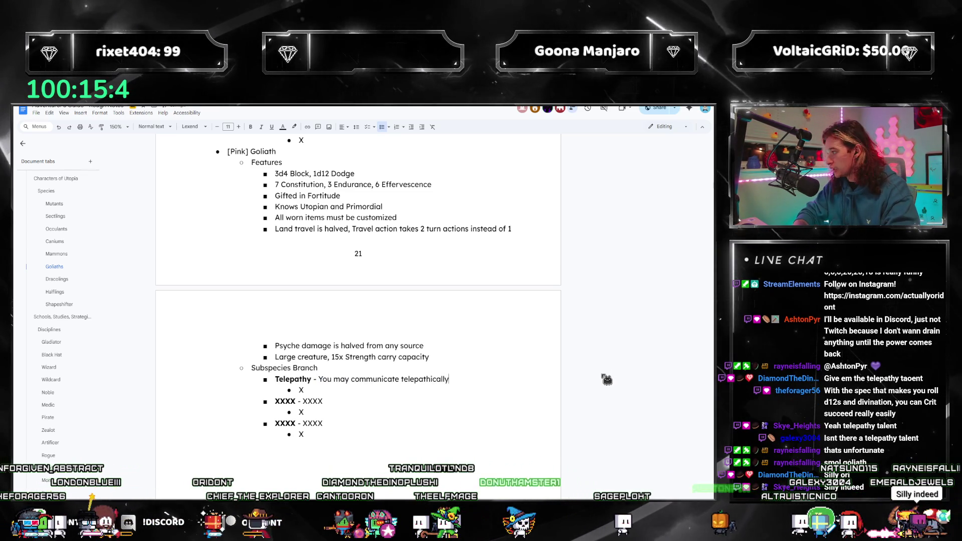
type(" with creatures that are able to communicate using ")
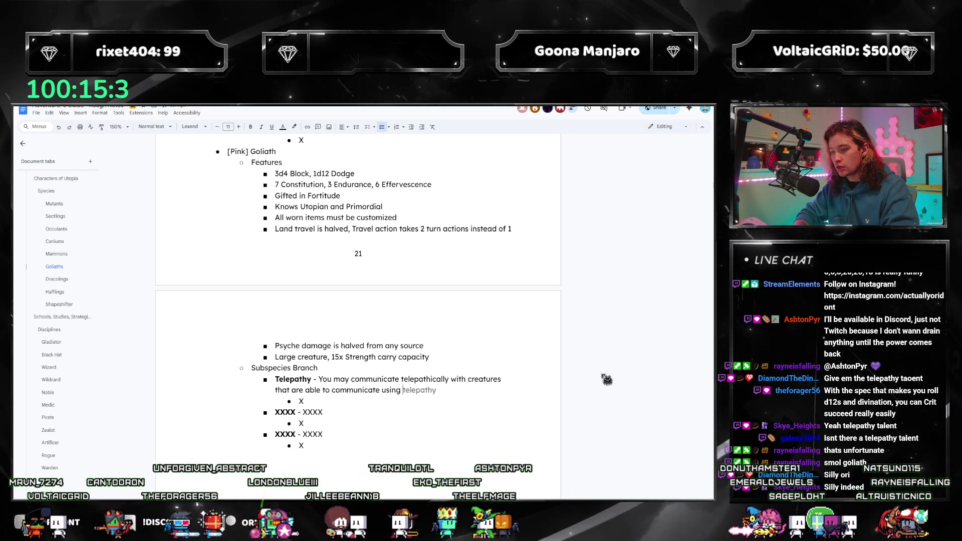
type("a lnang")
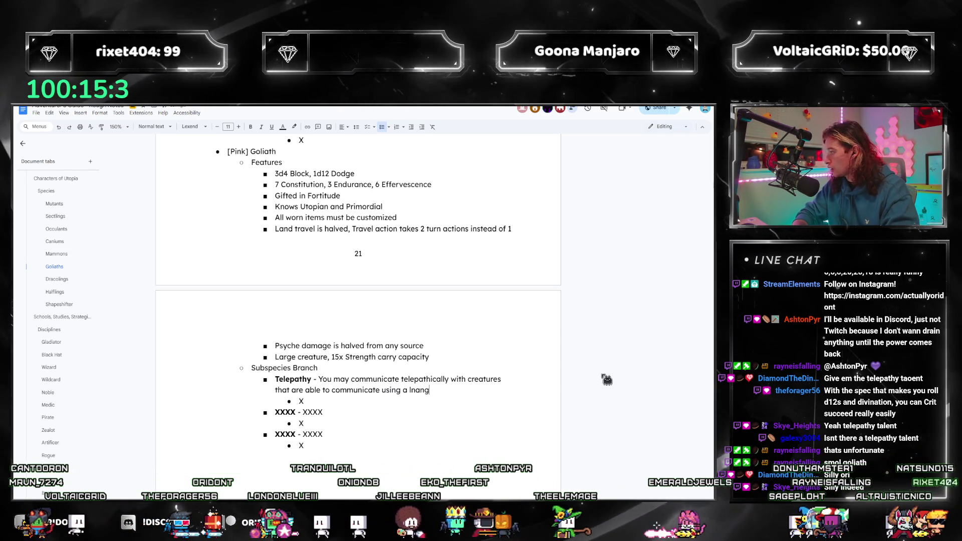
type("uage you unders")
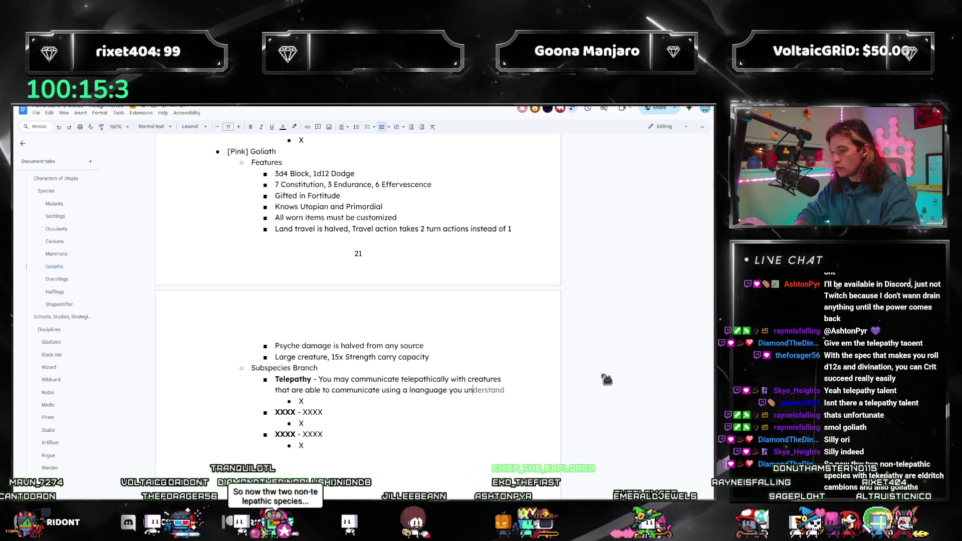
key("Tab")
type(".")
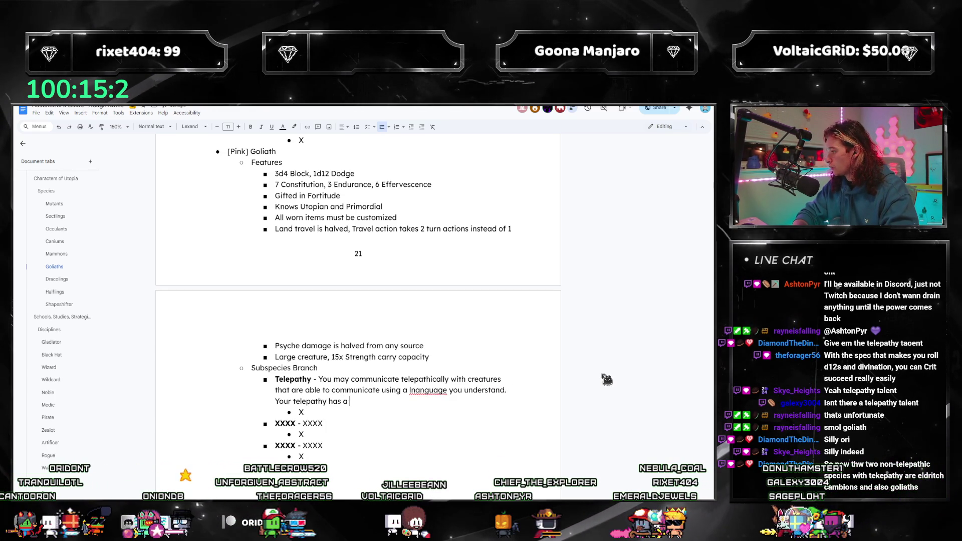
type("um range of 10 meters.")
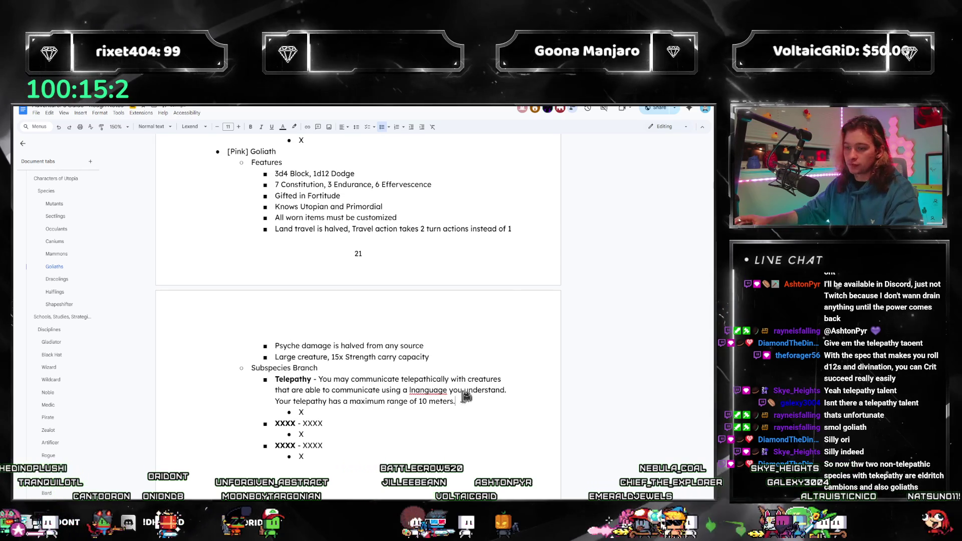
right_click(430, 394)
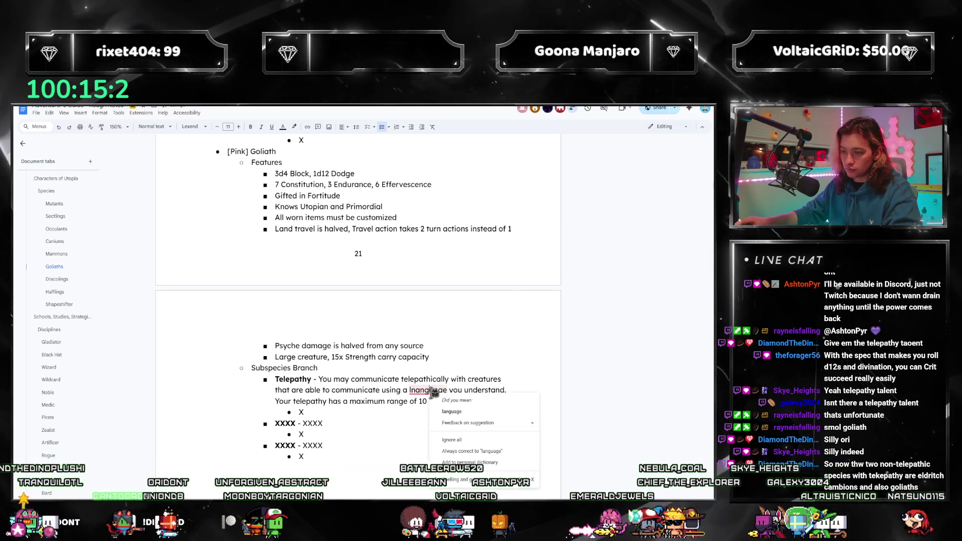
left_click(474, 414)
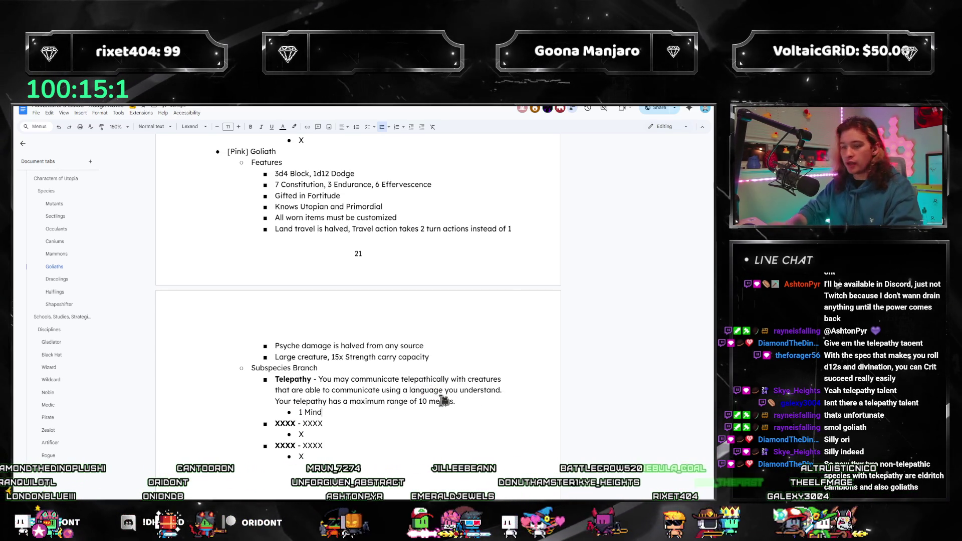
key("alt+Tab")
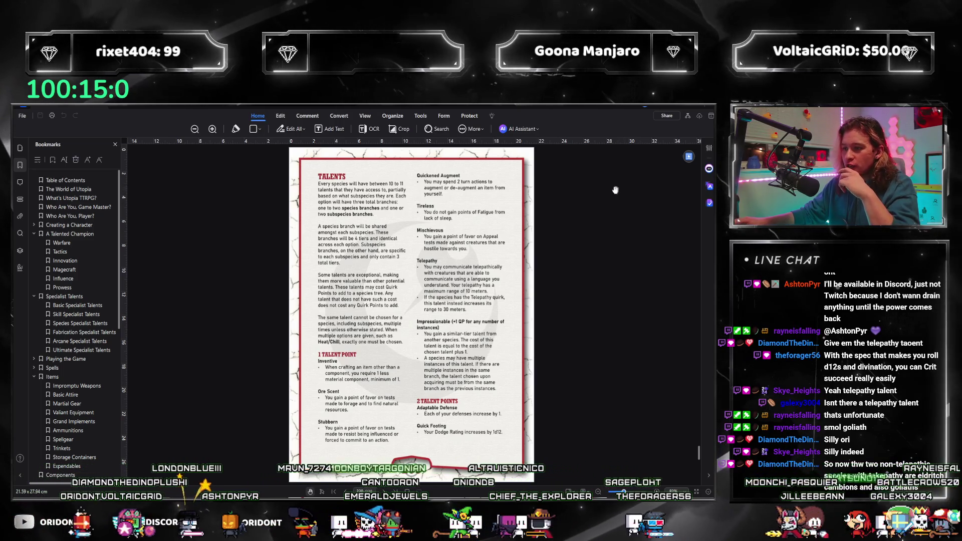
Go to the Goliaths section and place the cursor on its empty talent slot.
key("alt+Tab")
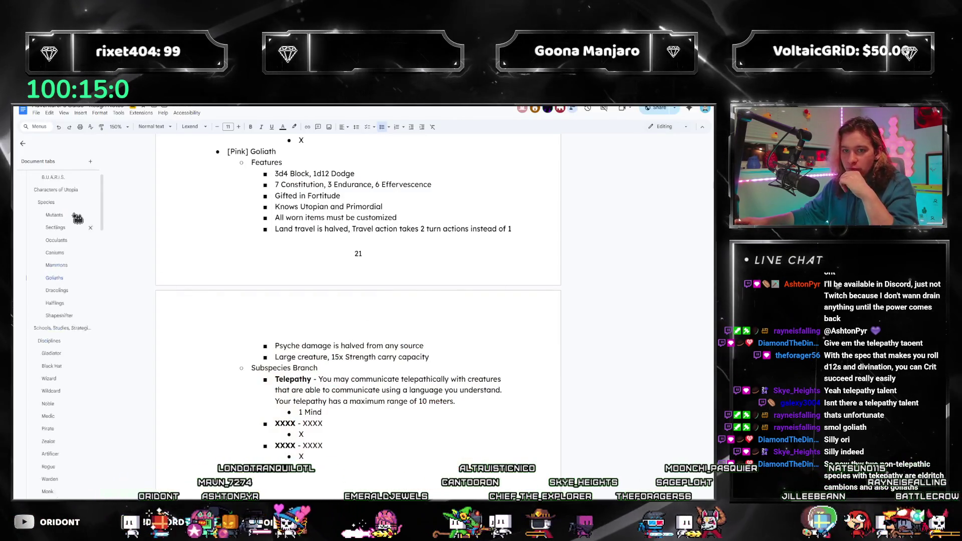
scroll(376, 207, "up", 10)
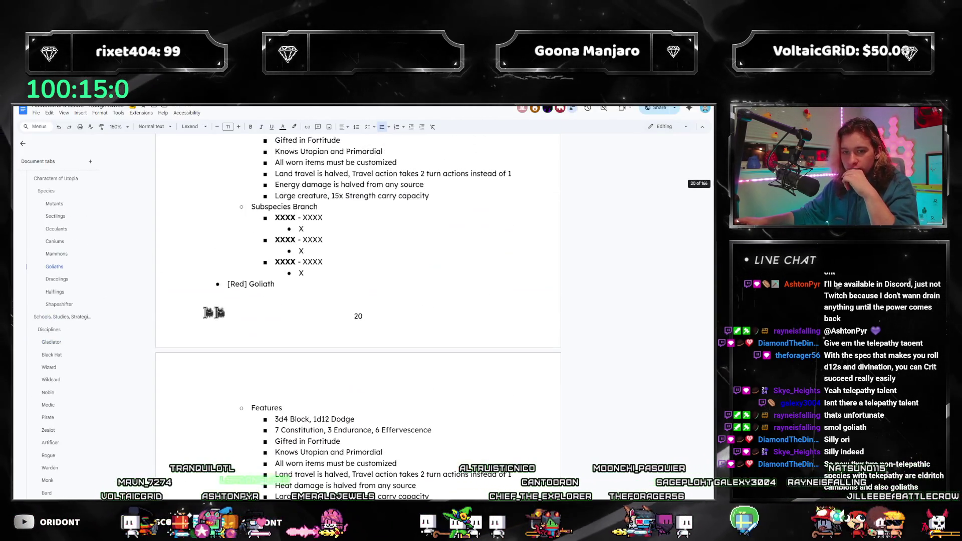
left_click(56, 267)
left_click(252, 329)
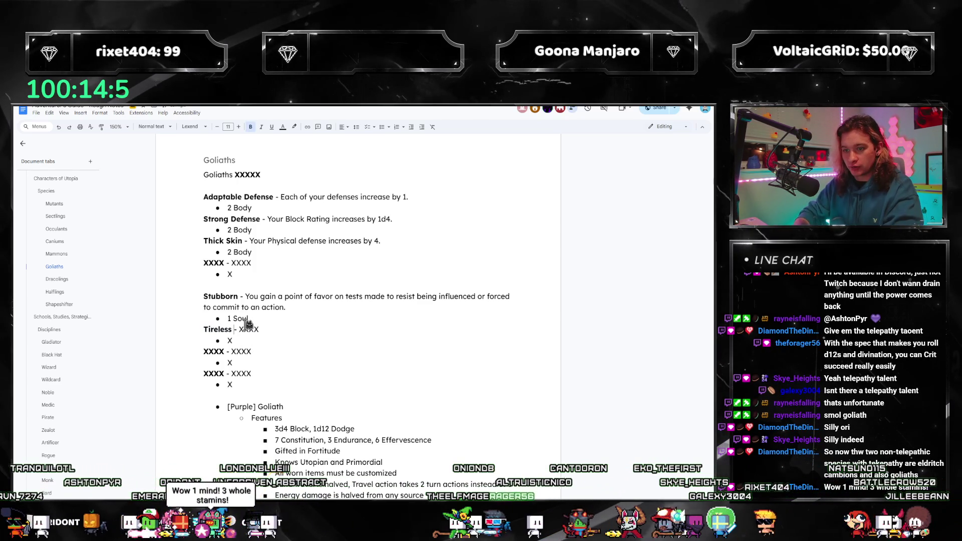
Copy the Halflings Tireless entry (no Fatigue from lack of sleep, 1 Mind) into the Goliaths slot.
key("ctrl+f")
type("tireless")
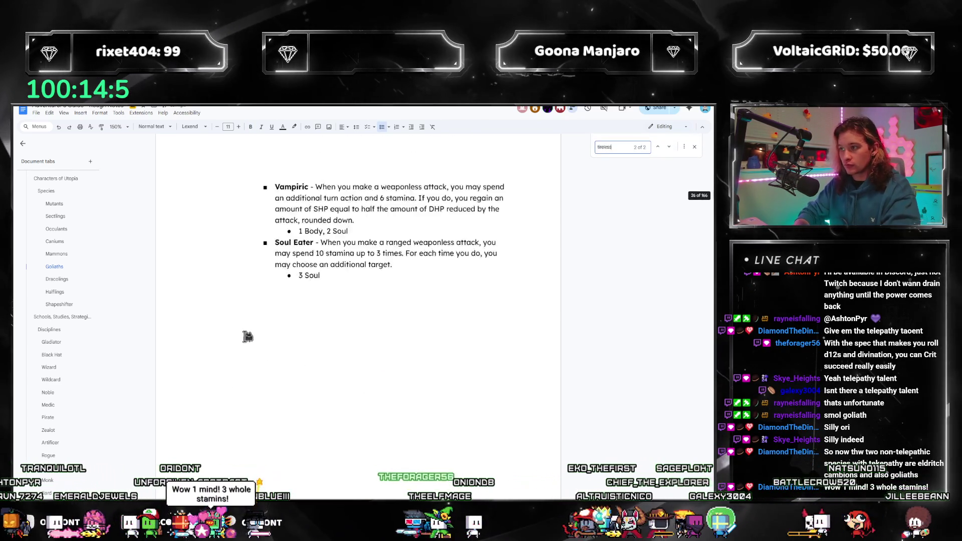
key("Return")
left_click_drag(251, 386, 242, 374)
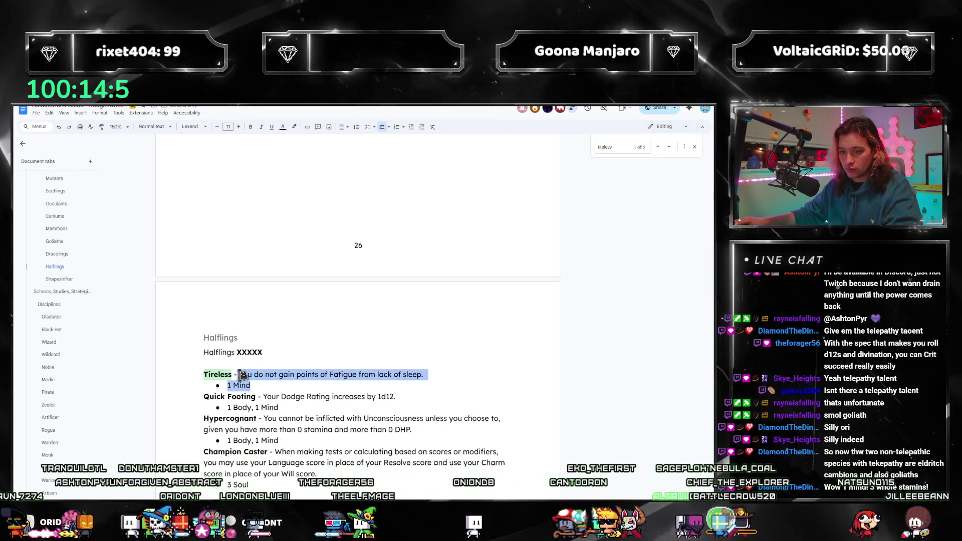
left_click(54, 241)
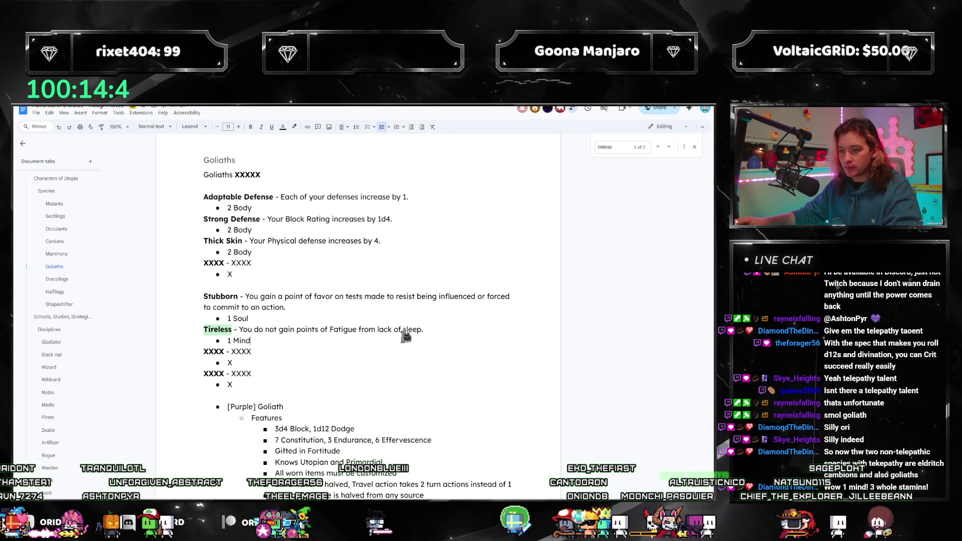
double_click(222, 263)
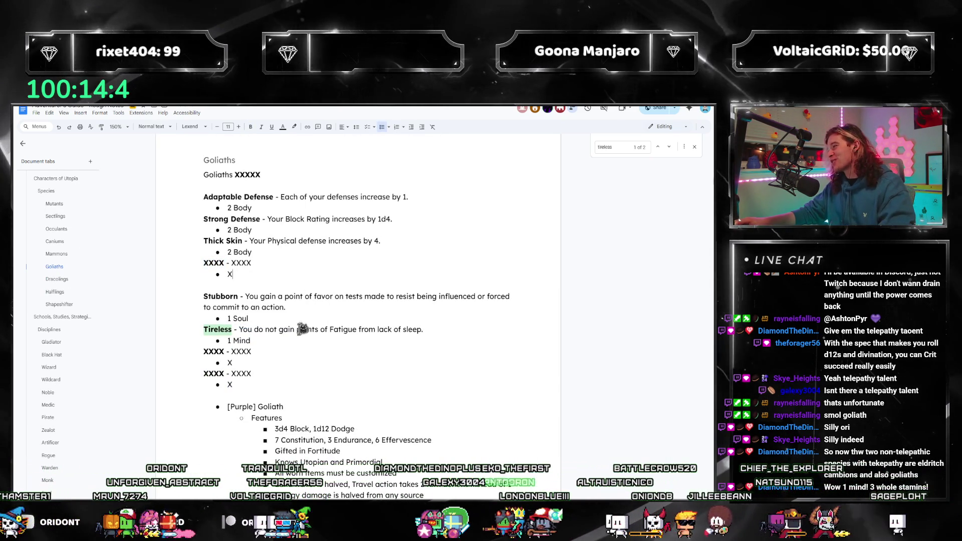
left_click(345, 380)
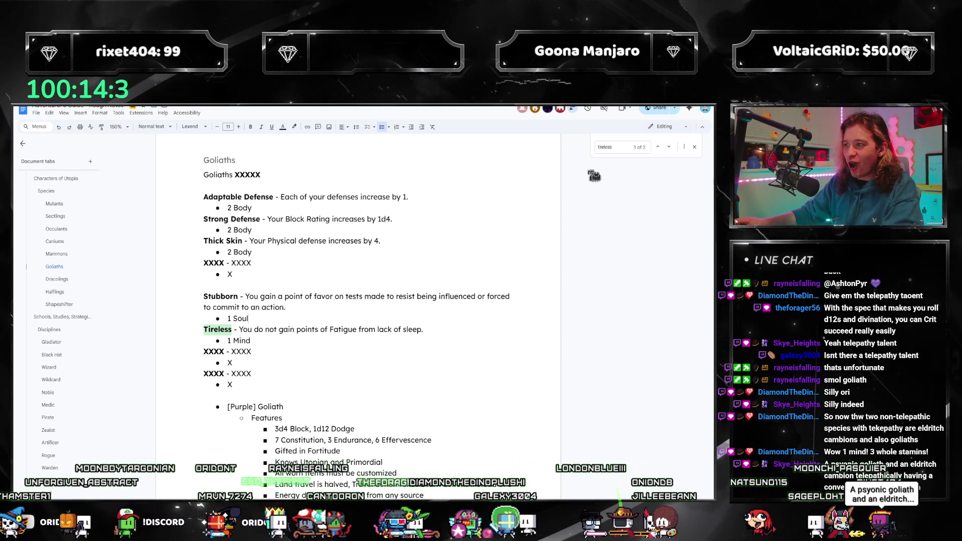
left_click(693, 149)
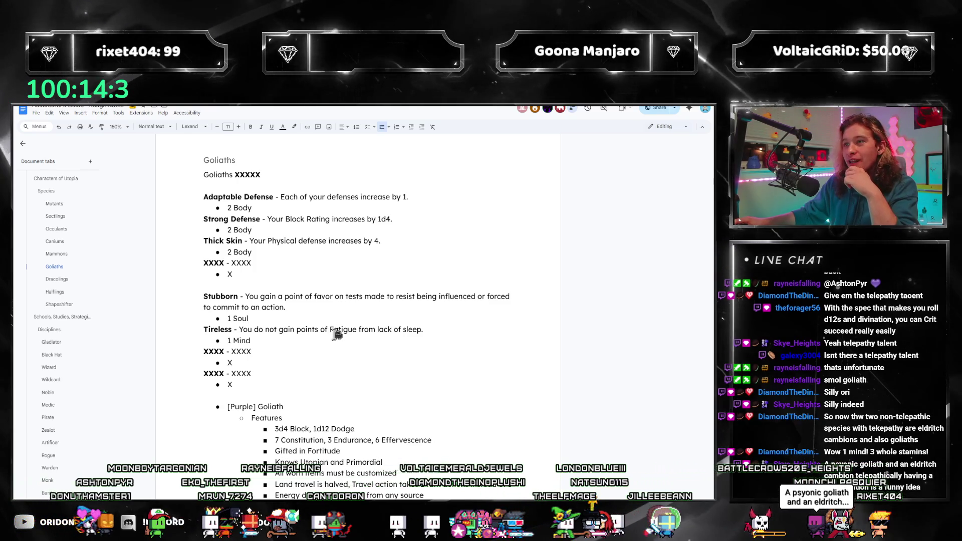
left_click(271, 353)
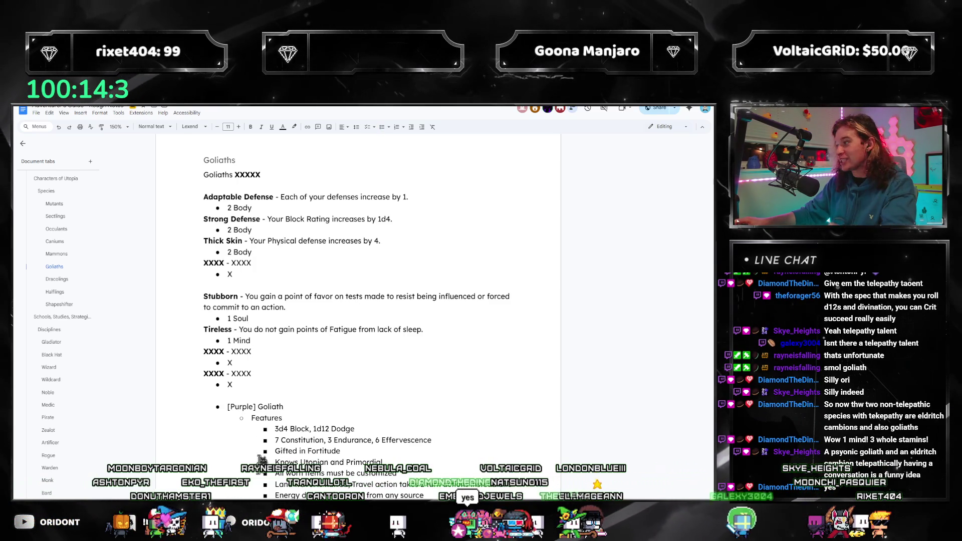
Scroll the rulebook down to the page 210 talents, including Runic Buffer.
key("alt+Tab")
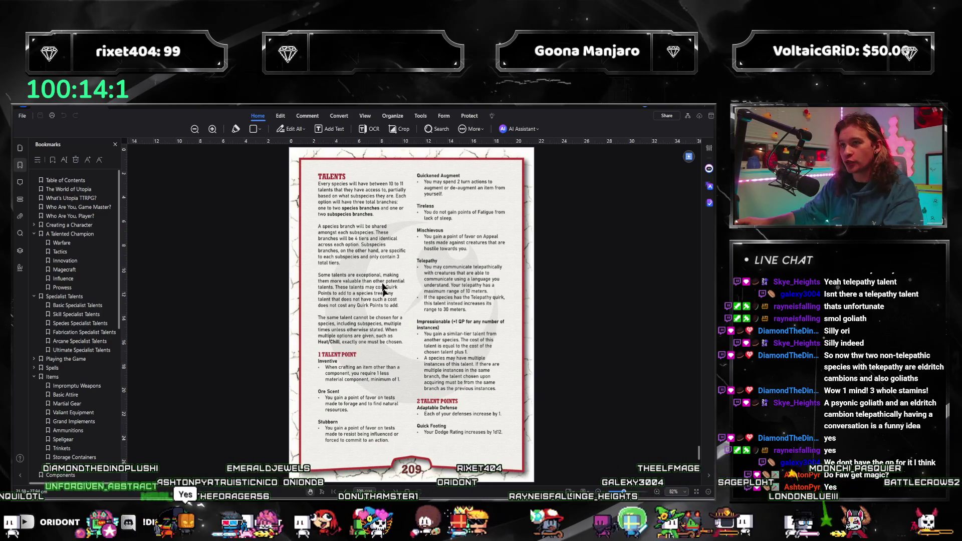
scroll(386, 267, "down", 5)
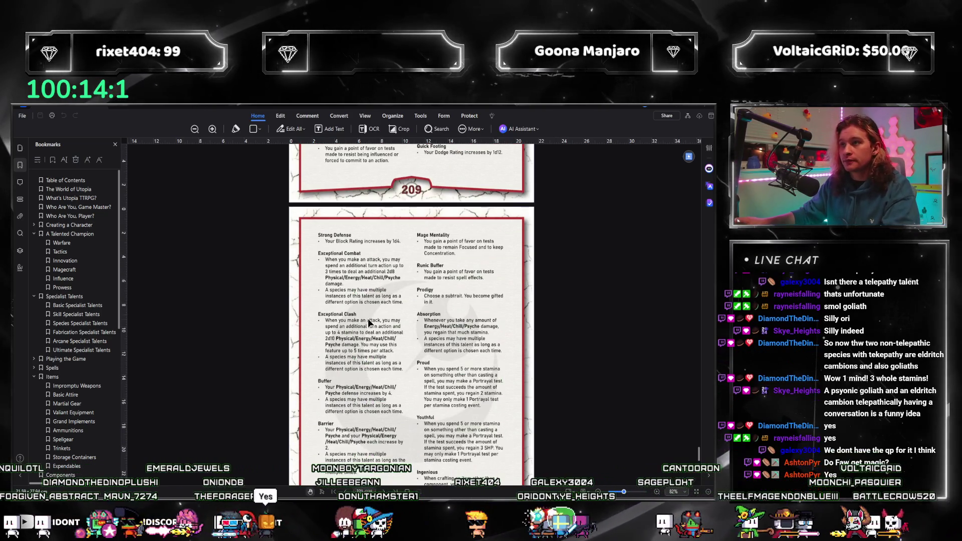
scroll(368, 318, "down", 1)
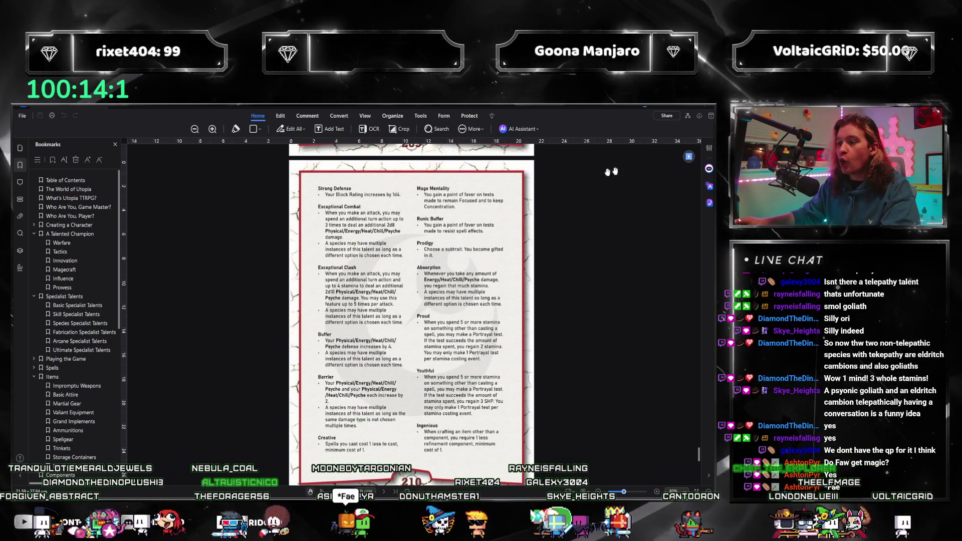
Search the doc for 'runic buffer' to check the new Goliaths talent, then return to the rulebook.
key("alt+Tab")
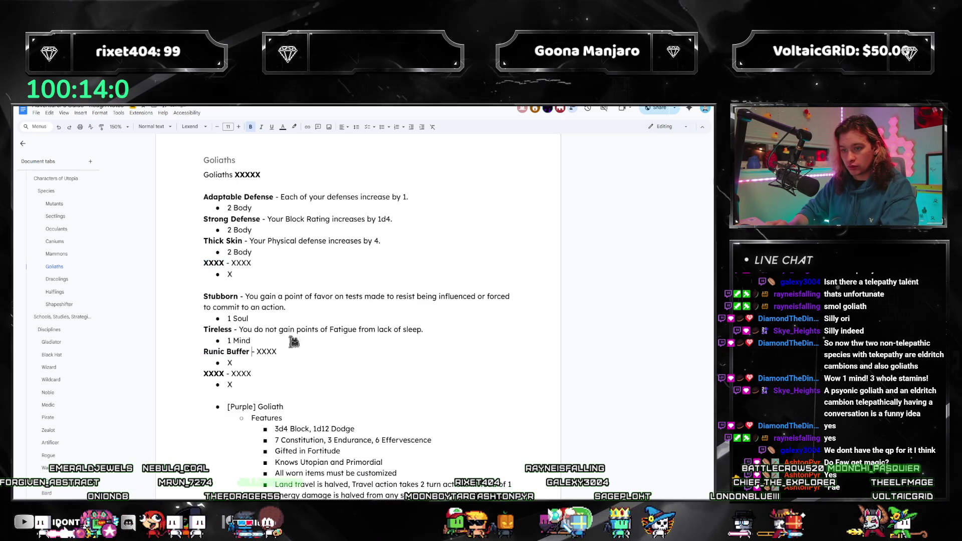
key("ctrl+f")
type("runic buffer")
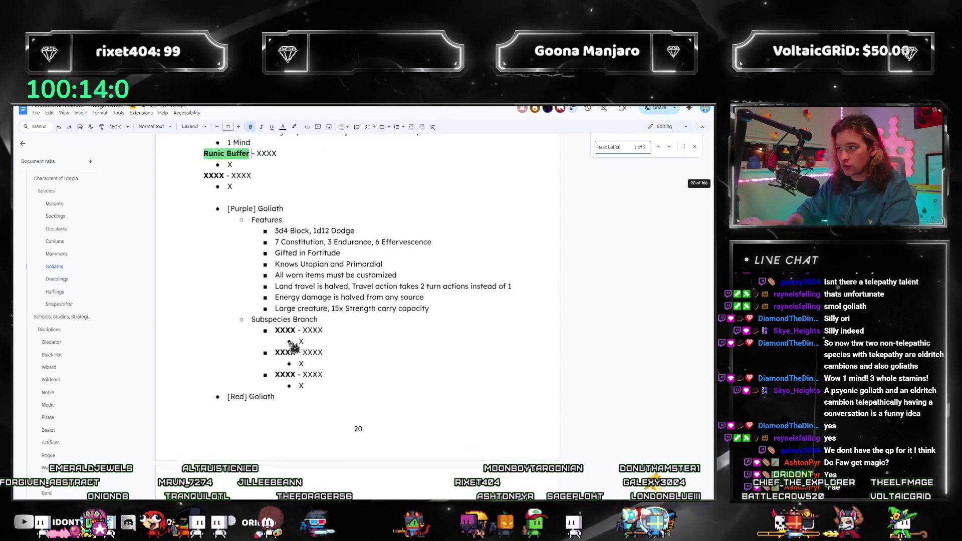
scroll(262, 189, "up", 2)
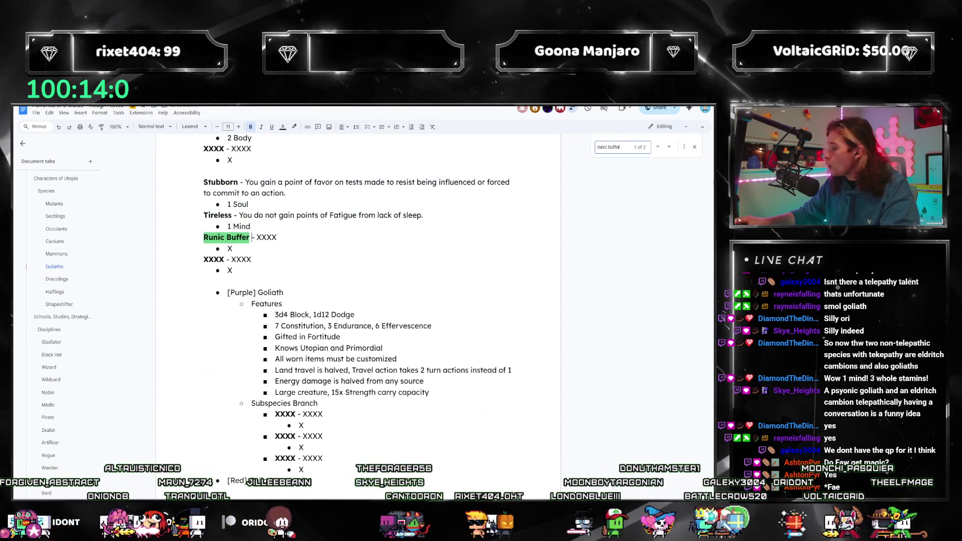
key("alt+Tab")
scroll(408, 344, "down", 3)
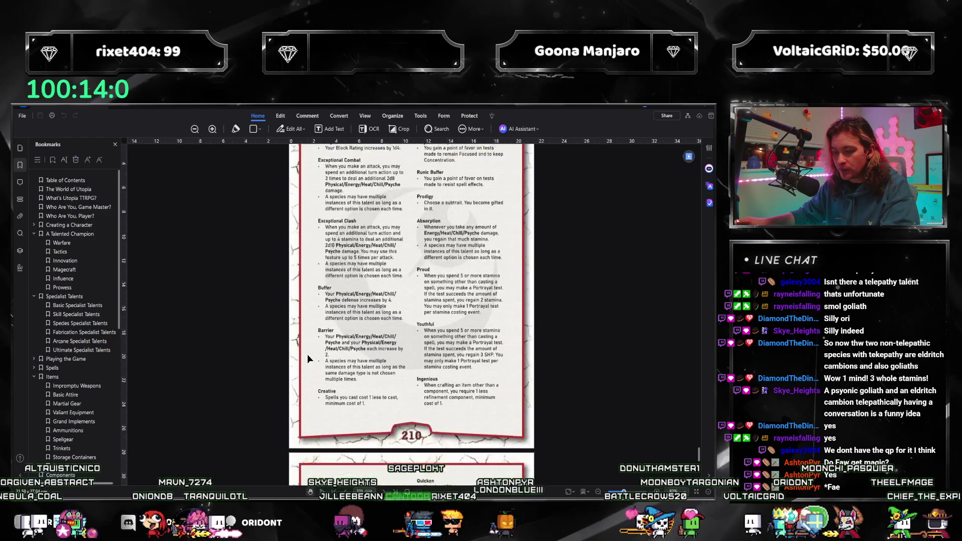
Scroll pages 210–212 to read Runic Buffer: a point of favor on tests resisting spells.
scroll(401, 410, "down", 20)
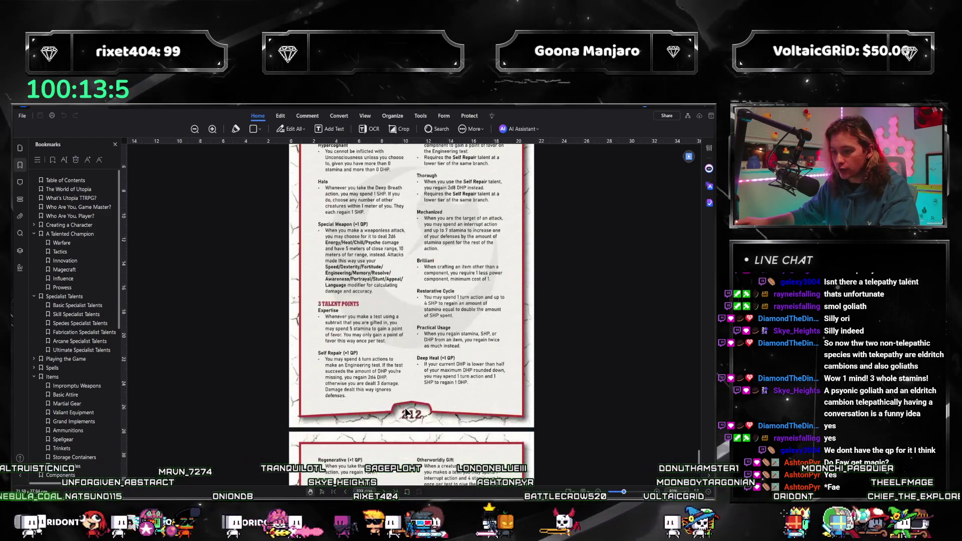
scroll(401, 351, "up", 10)
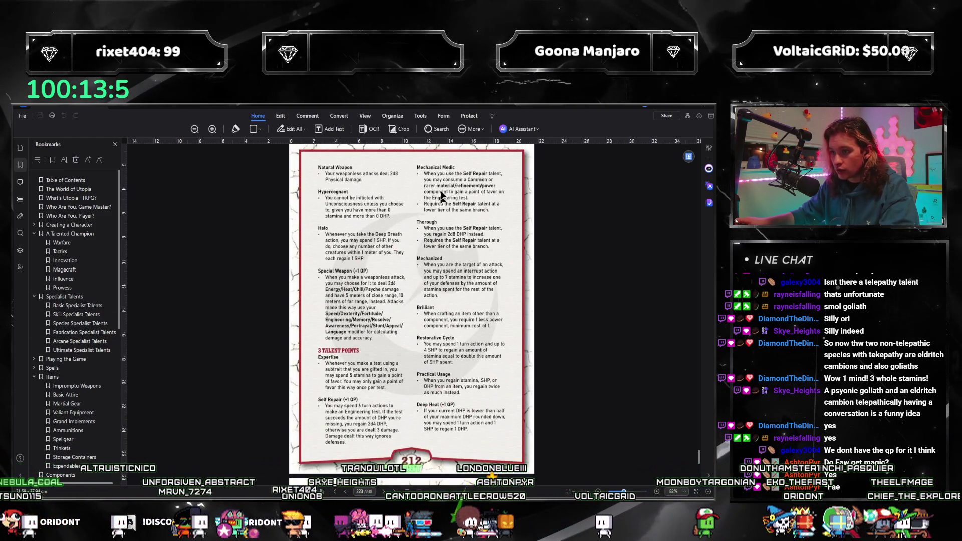
scroll(451, 321, "down", 10)
scroll(464, 321, "down", 7)
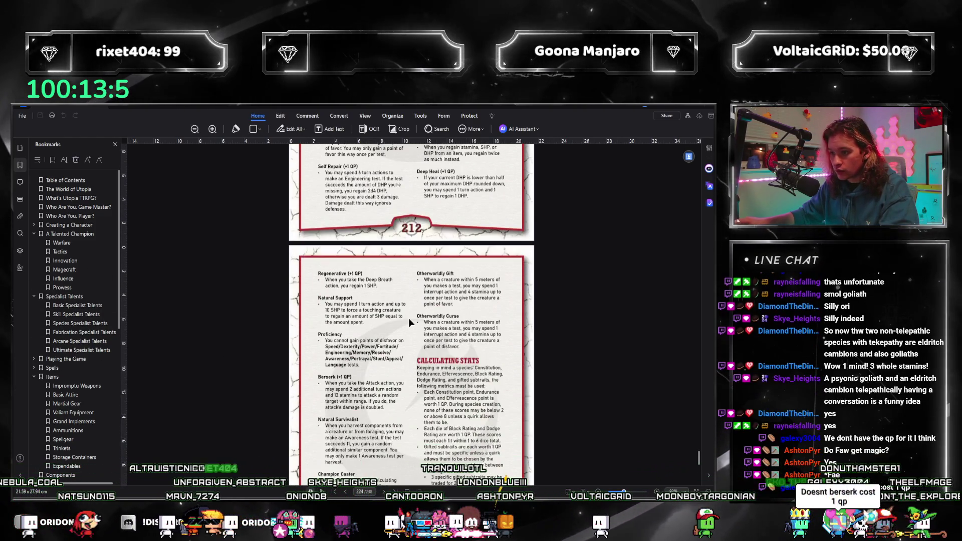
scroll(381, 302, "down", 3)
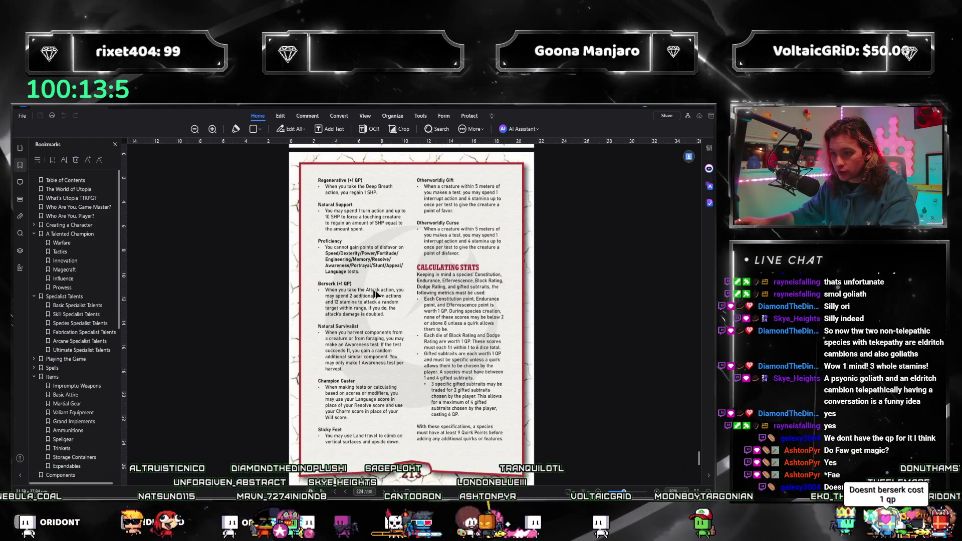
scroll(391, 316, "up", 7)
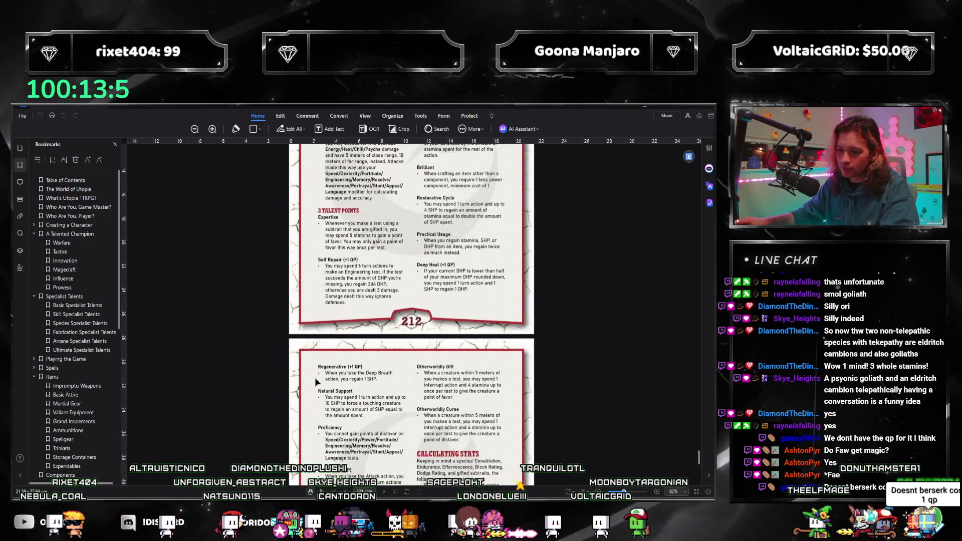
scroll(347, 389, "down", 3)
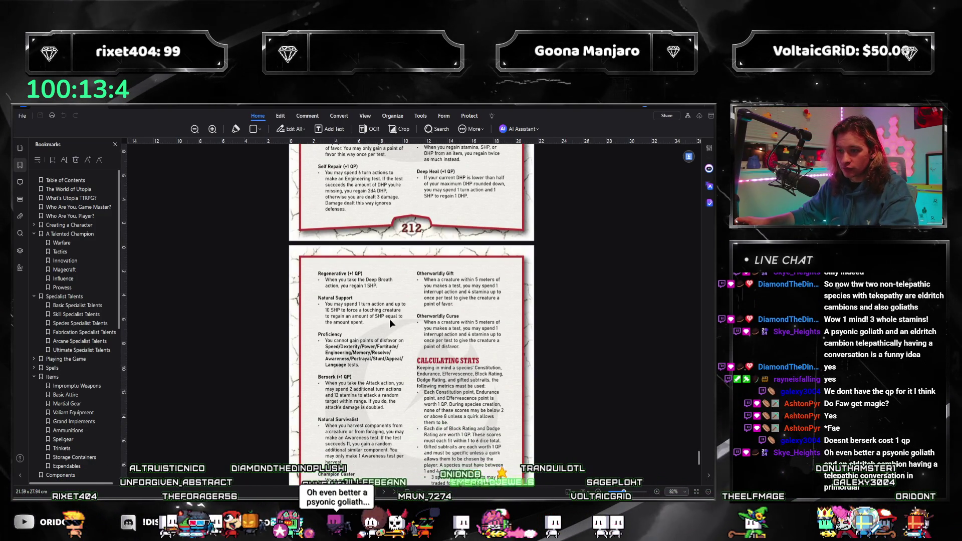
scroll(396, 310, "down", 3)
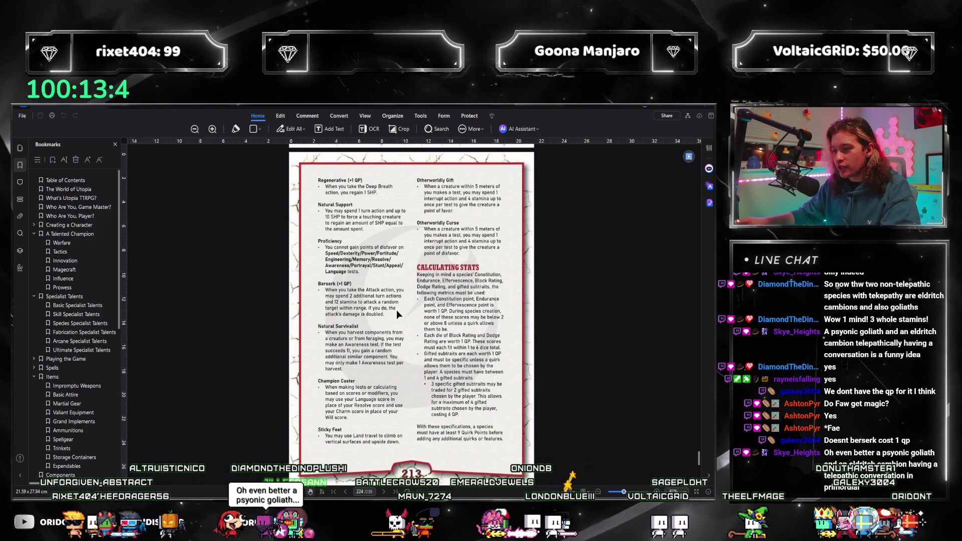
scroll(378, 368, "up", 3)
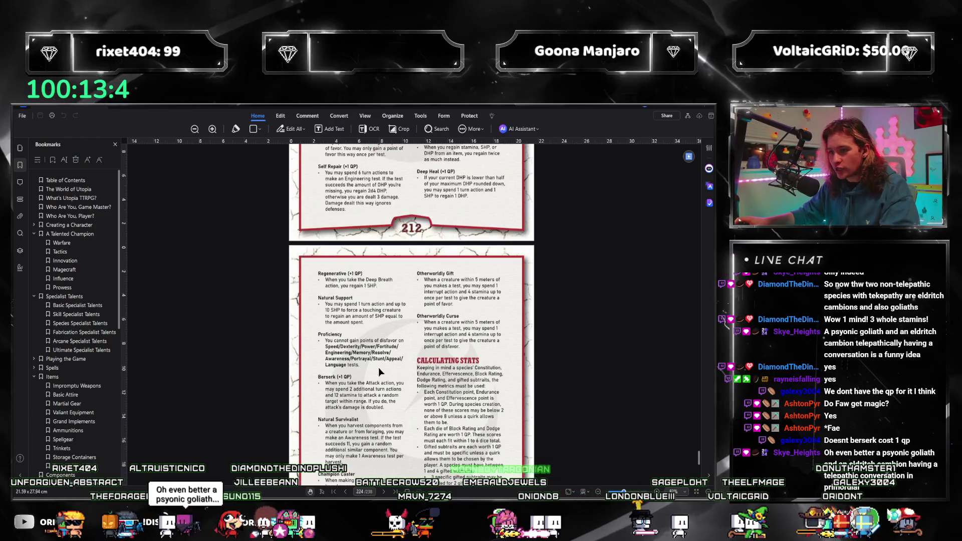
scroll(371, 260, "down", 2)
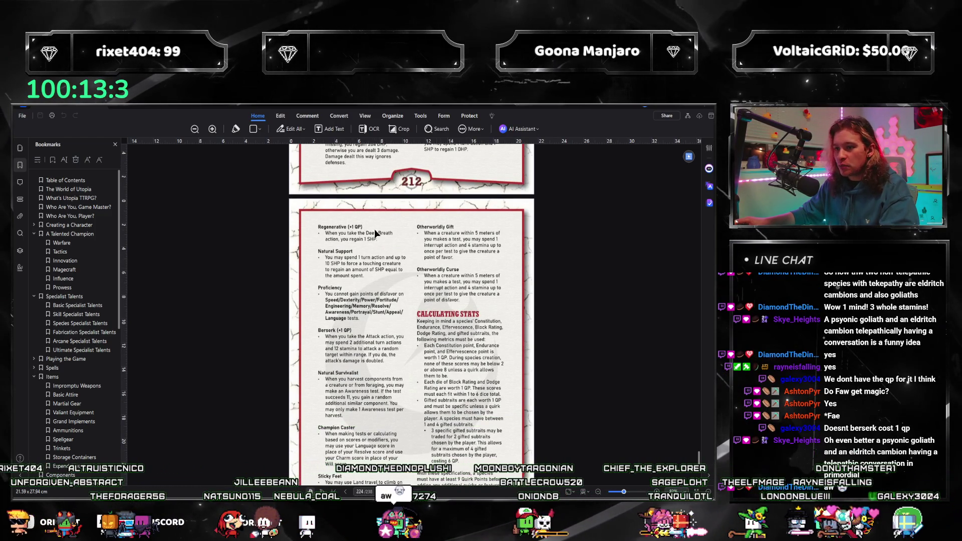
scroll(375, 233, "down", 2)
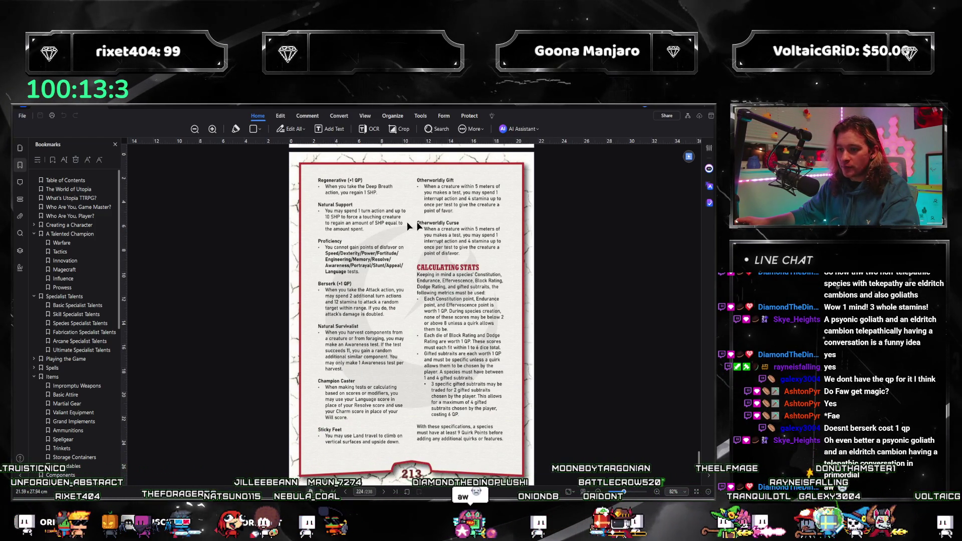
scroll(386, 308, "up", 4)
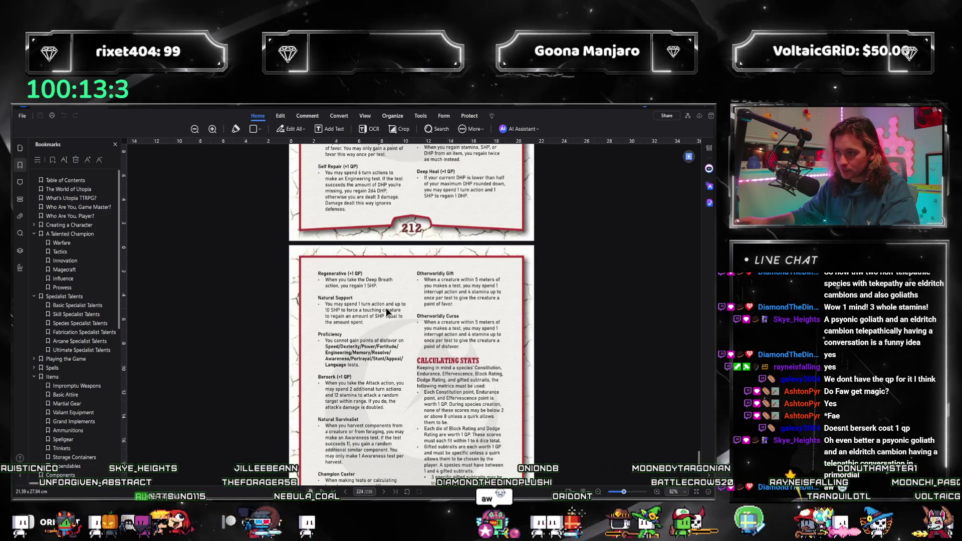
scroll(385, 312, "up", 10)
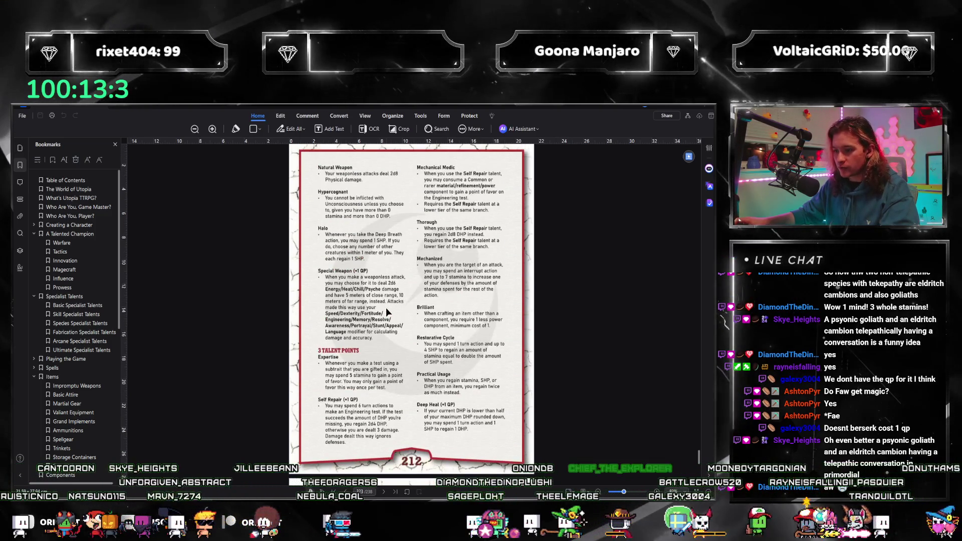
scroll(380, 314, "up", 9)
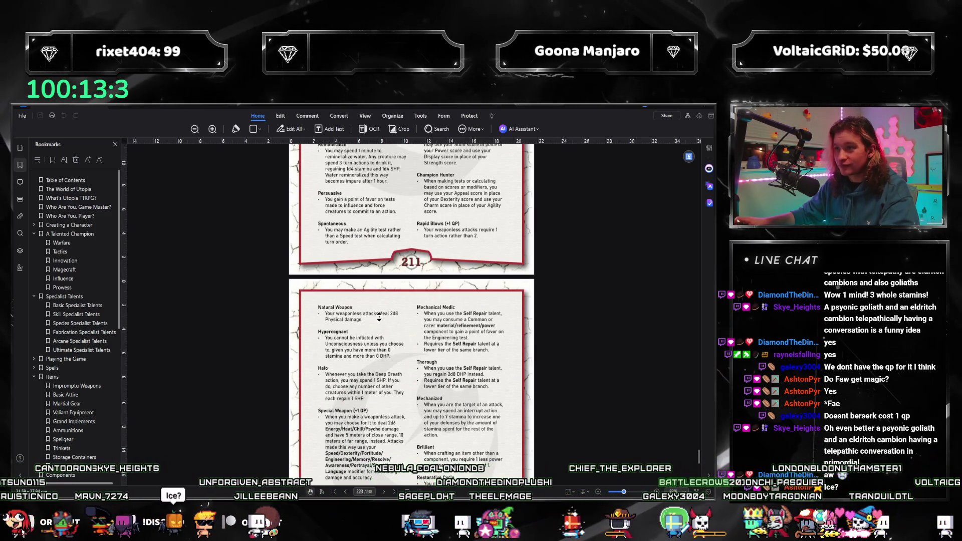
scroll(401, 250, "up", 20)
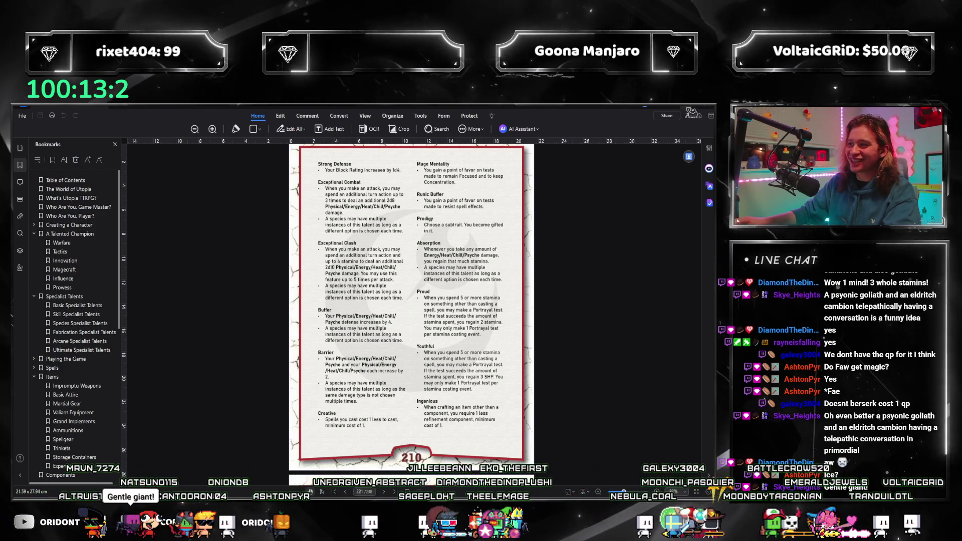
key("alt+Tab")
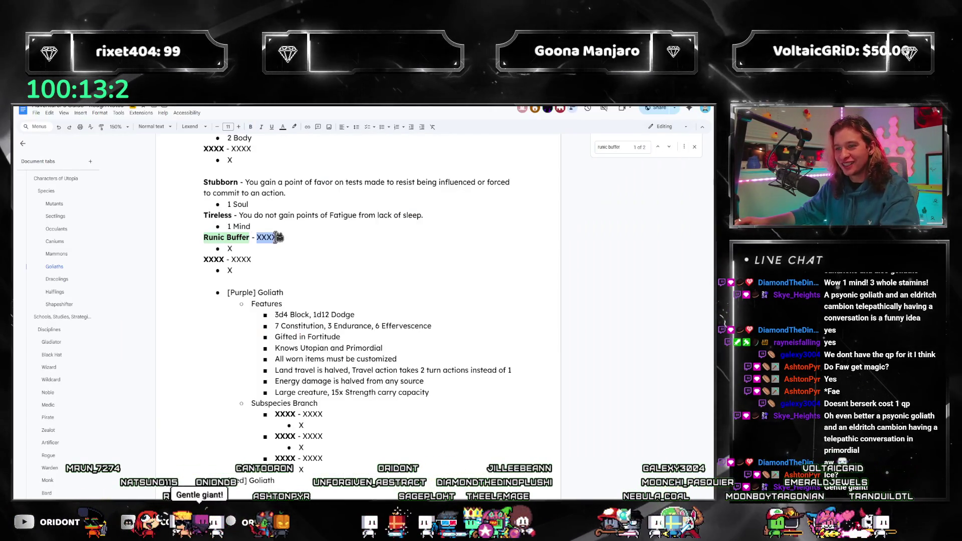
Copy the Dracoling Runic Buffer description and paste it over the Goliath placeholder.
key("ctrl+Right")
key("ctrl+shift+Right")
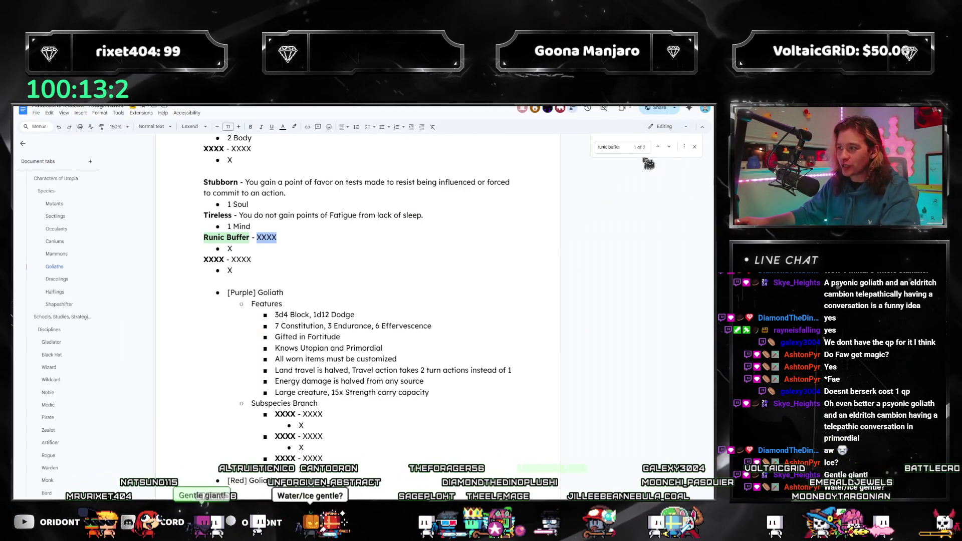
left_click(671, 147)
scroll(289, 434, "down", 1)
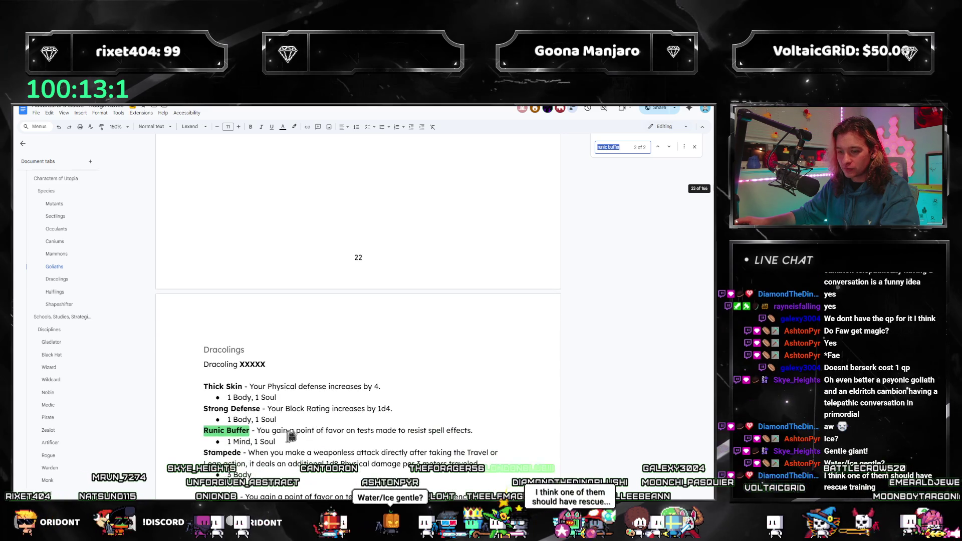
left_click_drag(288, 441, 272, 427)
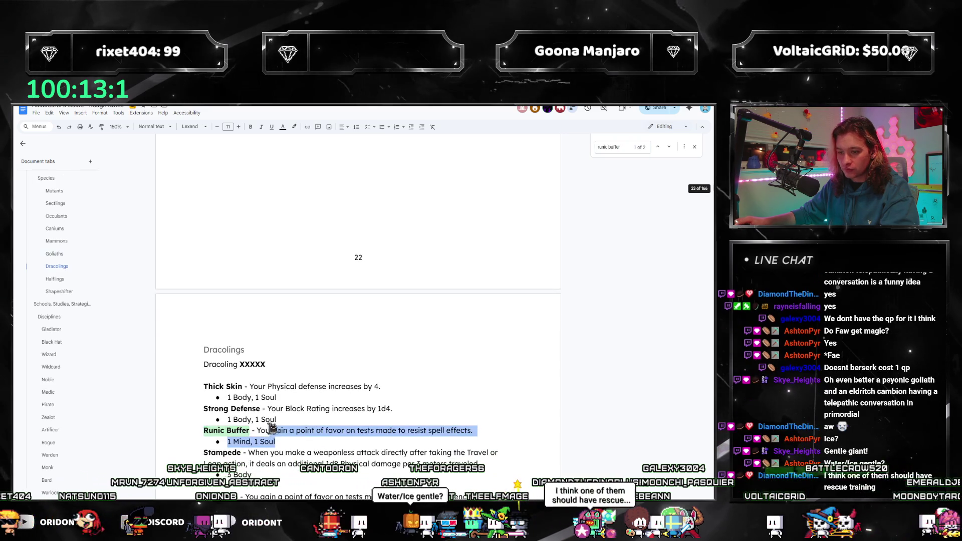
left_click(659, 148)
mouse_move(233, 171)
left_mouse_down()
mouse_move(215, 161)
mouse_move(233, 171)
left_mouse_up()
type("You gain a point of favor on tests made to resist spell effects. 1 Mind, 1 Soul")
key("ctrl+z")
type("You gain a point of favor on tests made to resist spell effects. 1 Mind, 1 Soul")
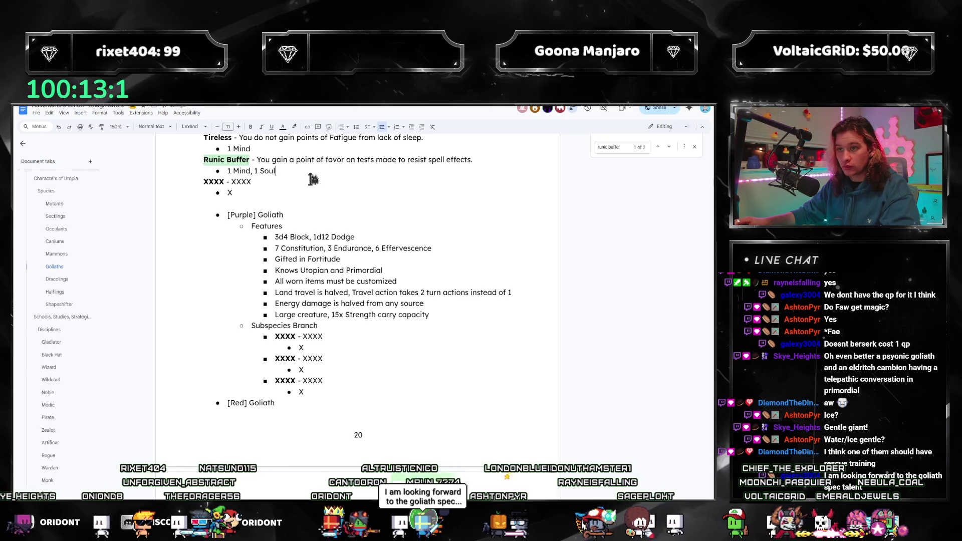
Change the costs so Tireless is 1 Soul and Runic Buffer is 2 Soul.
scroll(285, 172, "up", 2)
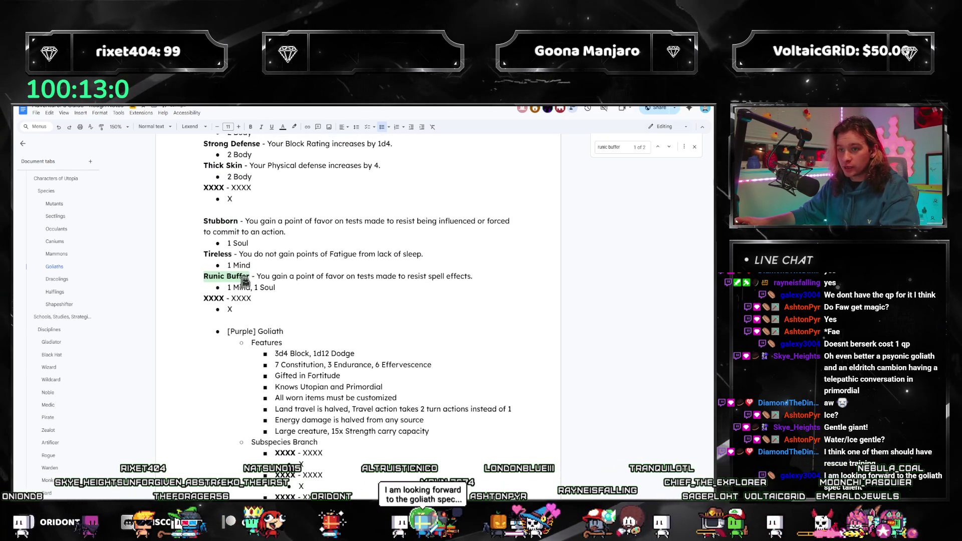
scroll(271, 286, "up", 2)
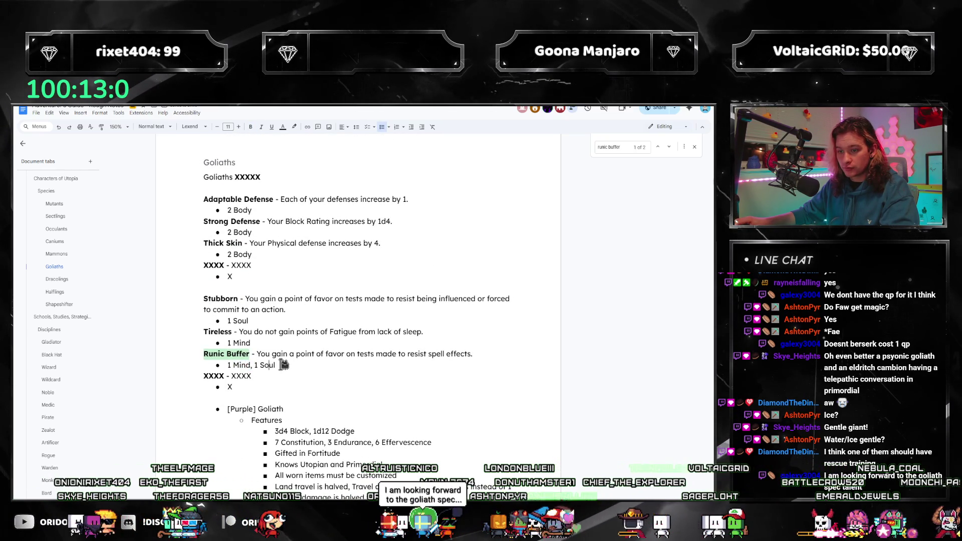
type("Soul")
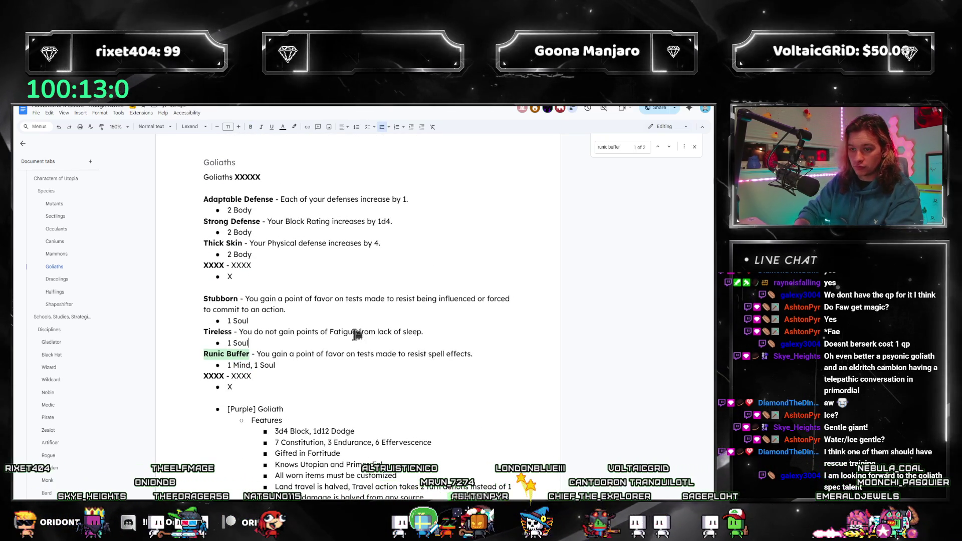
key("Right")
key("Right")
key("ctrl+shift+Left")
key("ctrl+shift+Left")
key("ctrl+shift+Left")
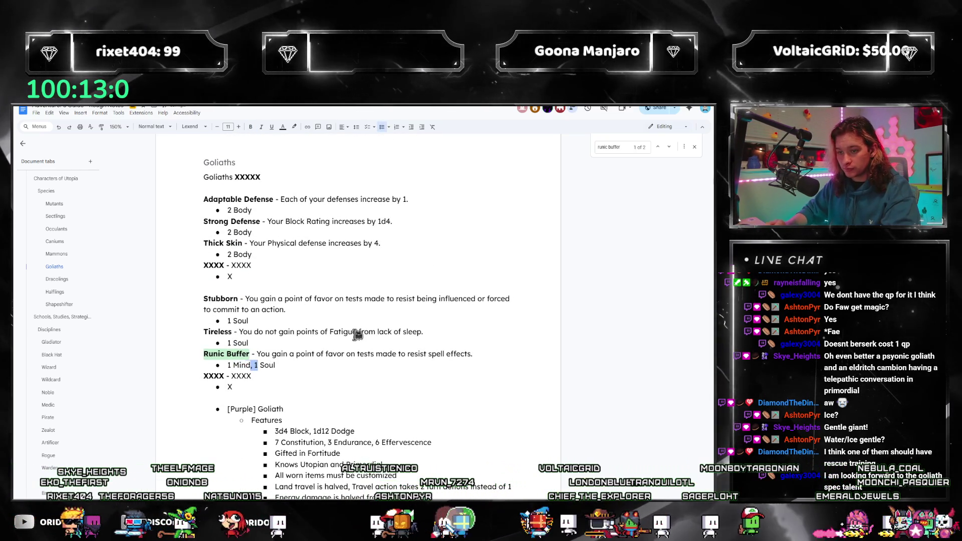
type("2")
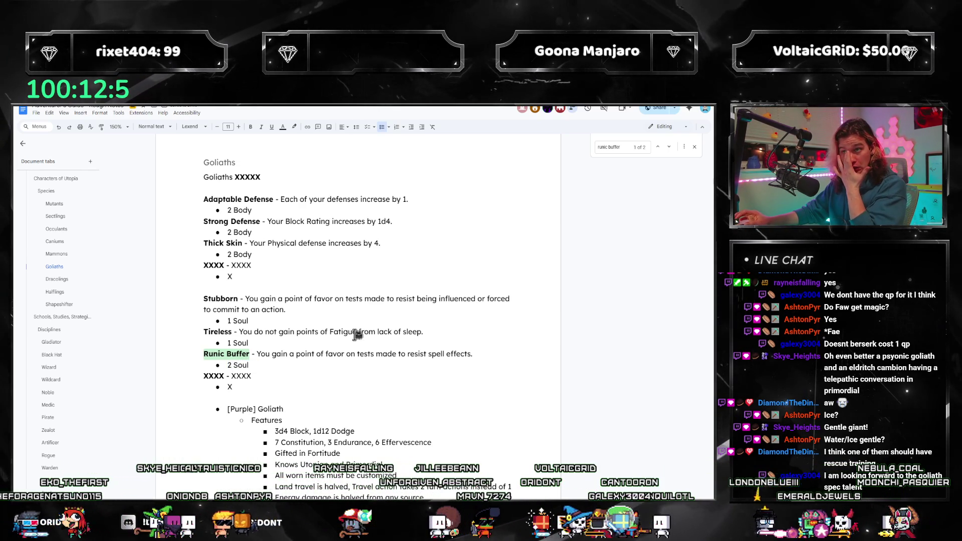
key("alt+Tab")
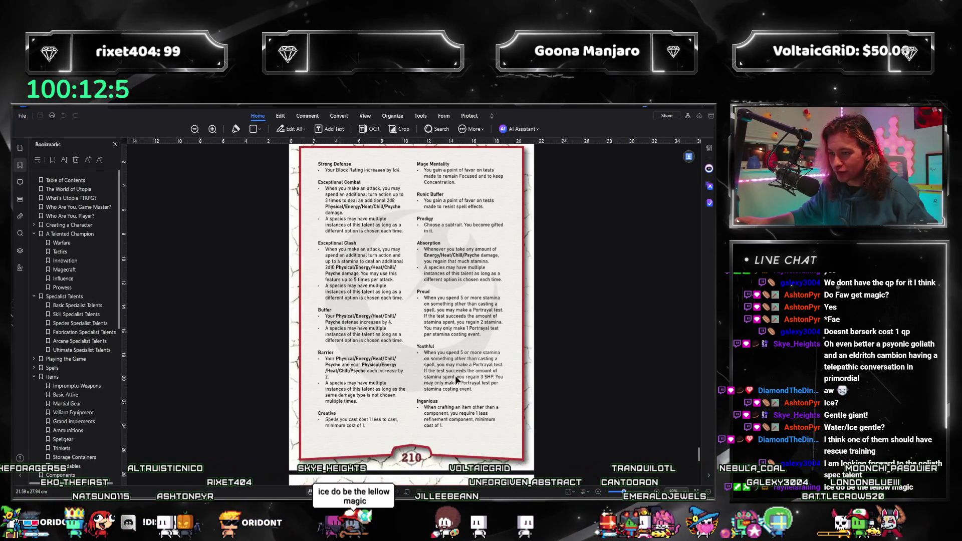
Scroll back and forth through rulebook pages 209–212 reviewing species talents.
scroll(497, 401, "up", 2)
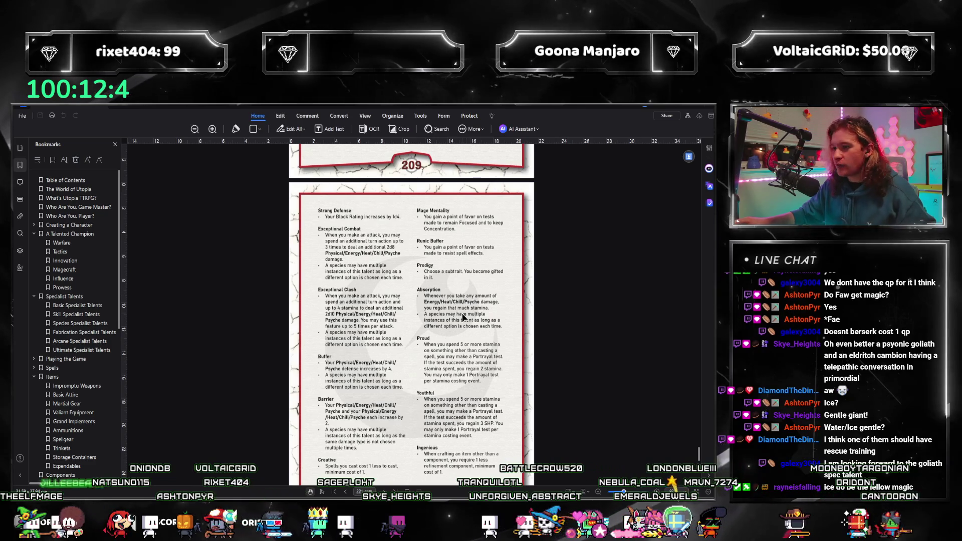
scroll(462, 314, "up", 3)
scroll(462, 315, "down", 4)
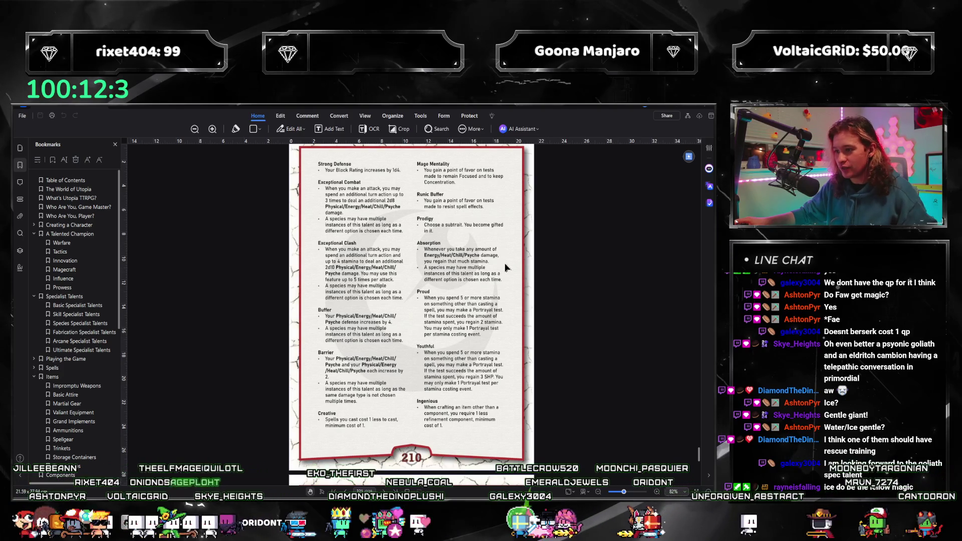
scroll(493, 264, "up", 5)
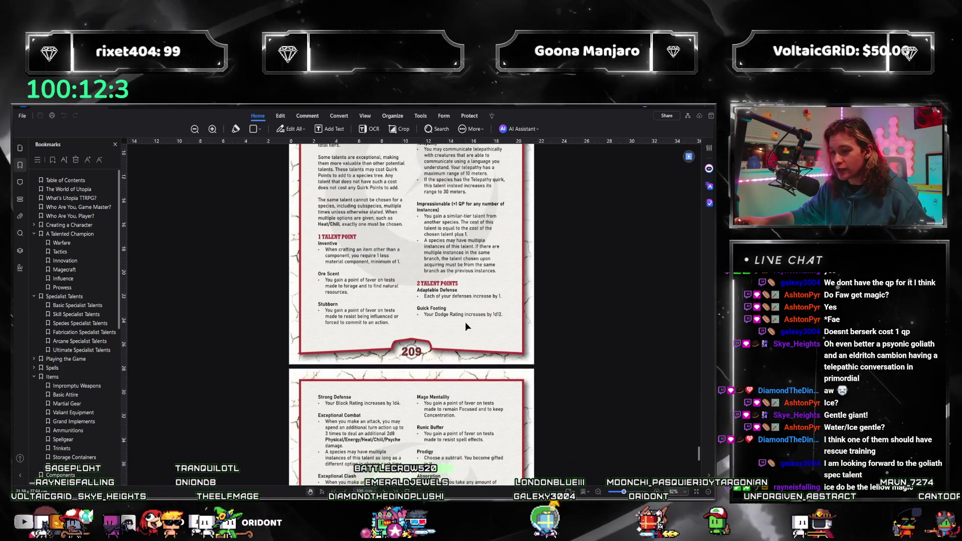
scroll(465, 322, "down", 3)
scroll(478, 318, "down", 3)
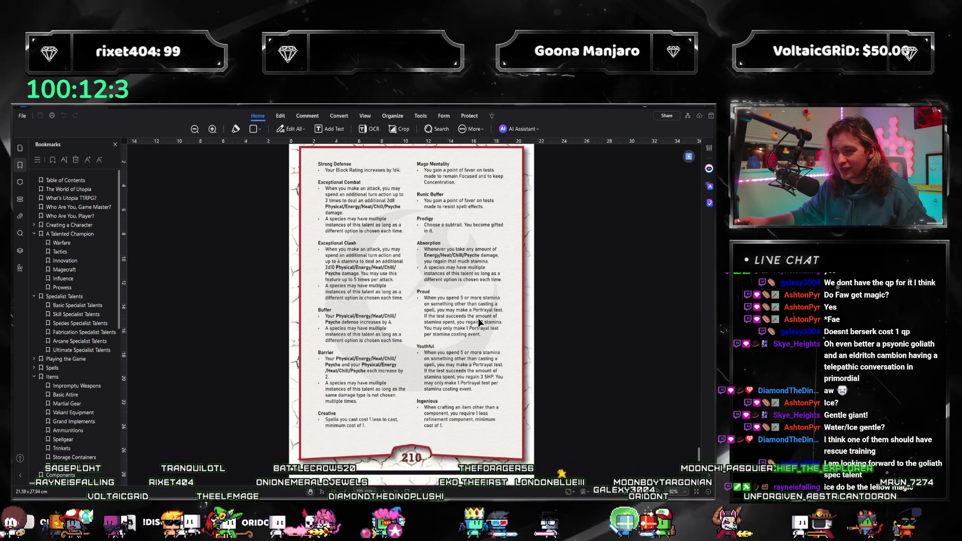
scroll(382, 286, "up", 3)
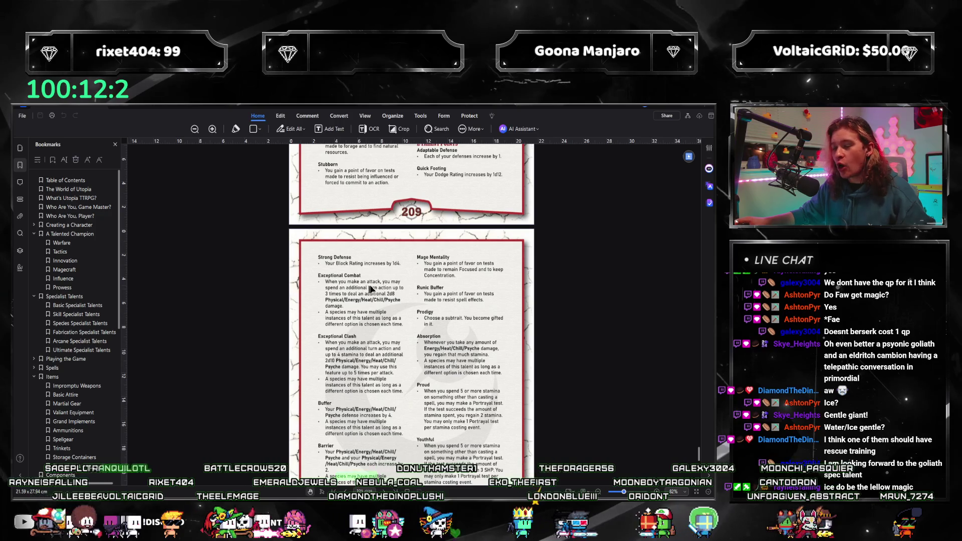
scroll(357, 336, "down", 1)
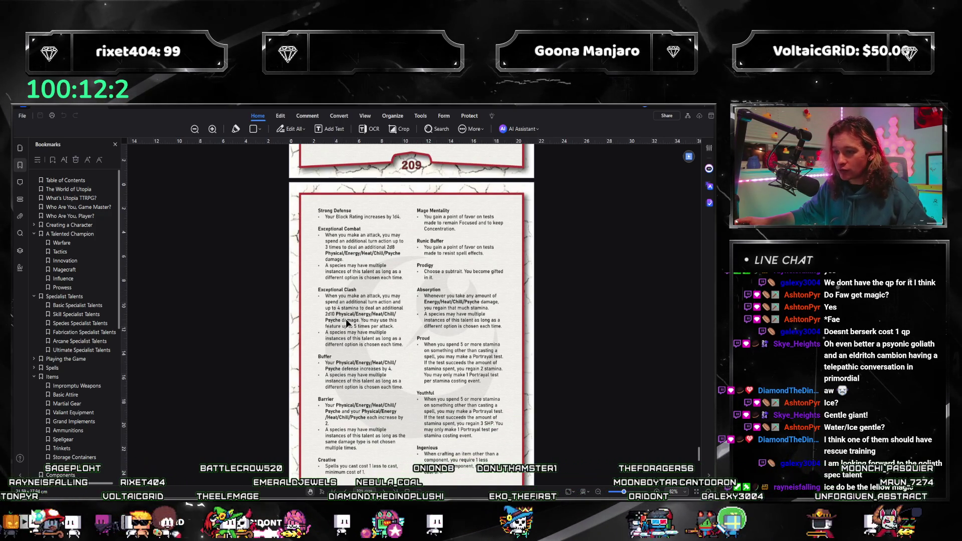
scroll(347, 320, "down", 1)
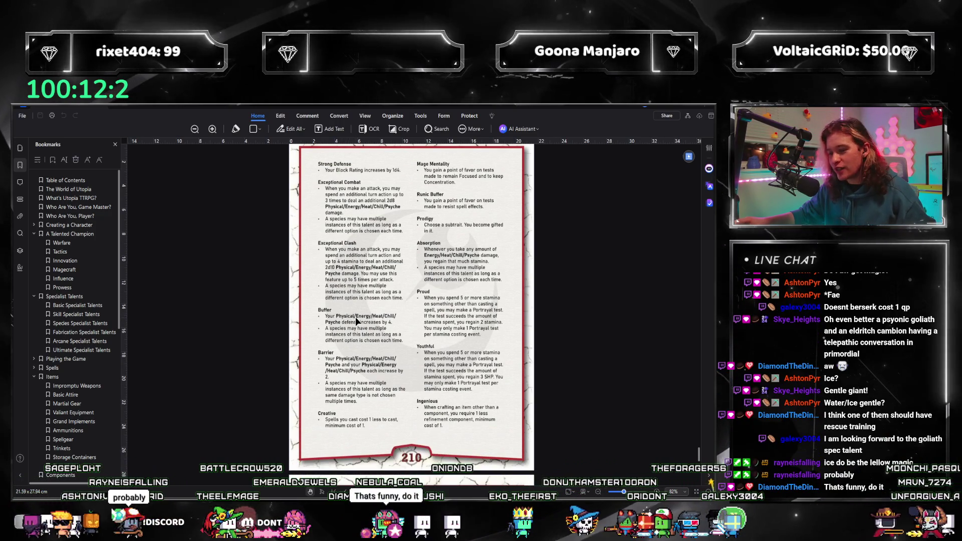
scroll(356, 320, "up", 6)
scroll(359, 319, "down", 5)
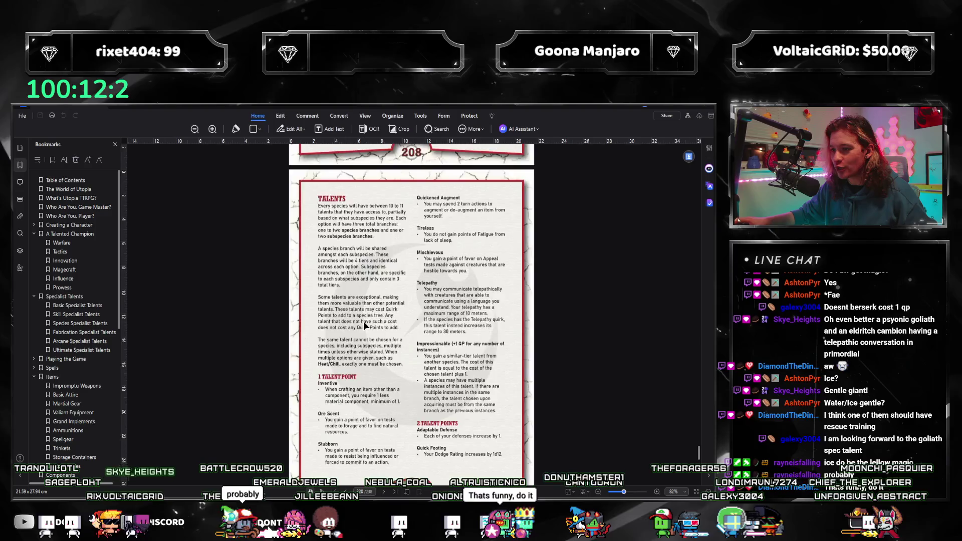
scroll(365, 321, "up", 6)
scroll(365, 325, "down", 1)
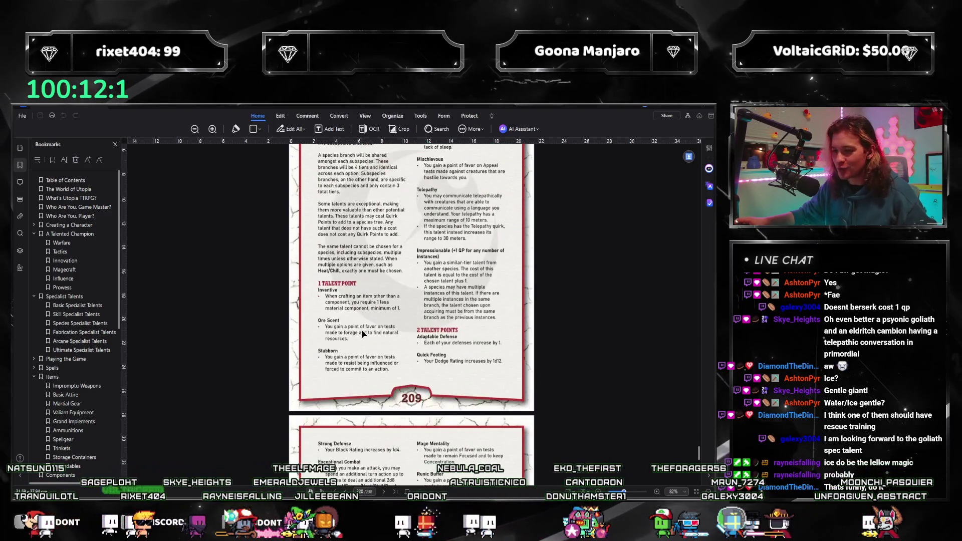
scroll(422, 343, "down", 5)
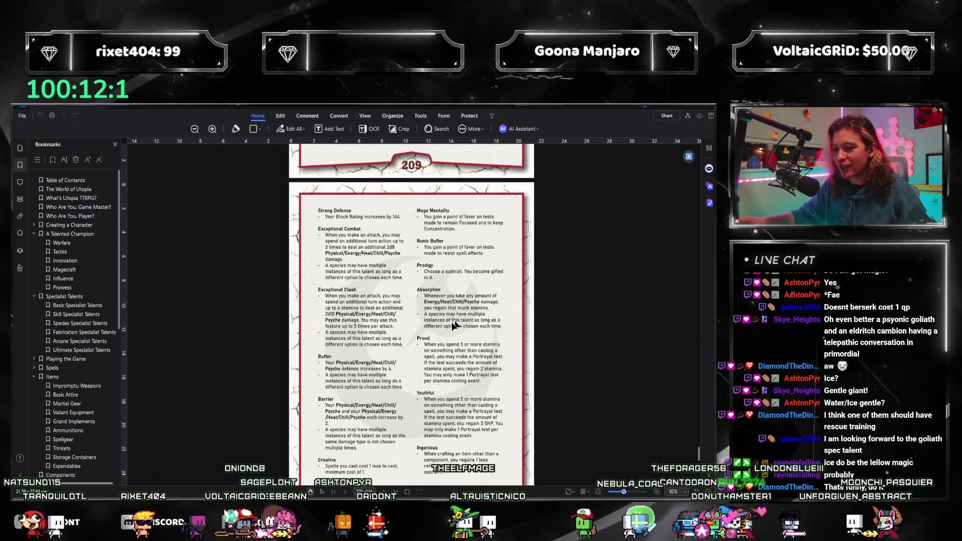
scroll(437, 311, "down", 3)
scroll(429, 335, "up", 3)
scroll(429, 336, "down", 1)
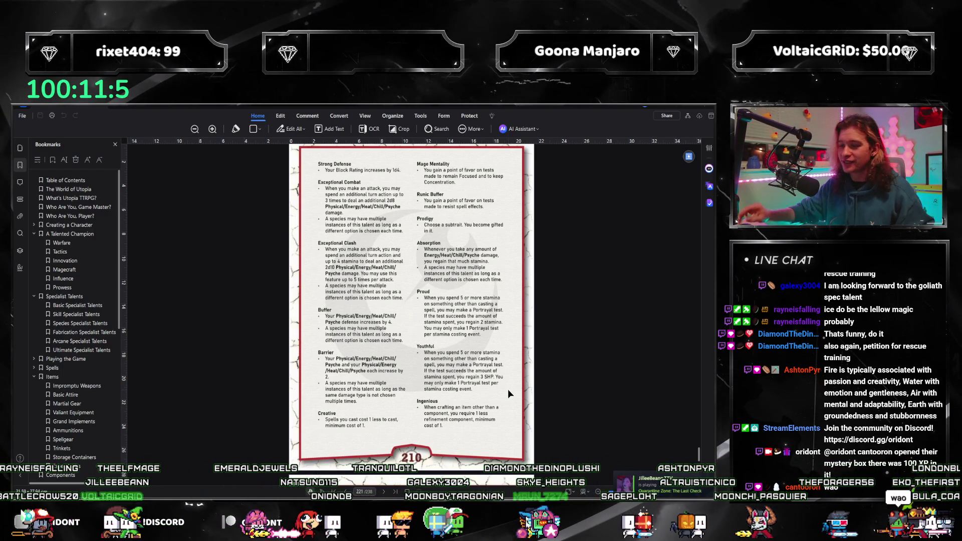
scroll(443, 406, "down", 3)
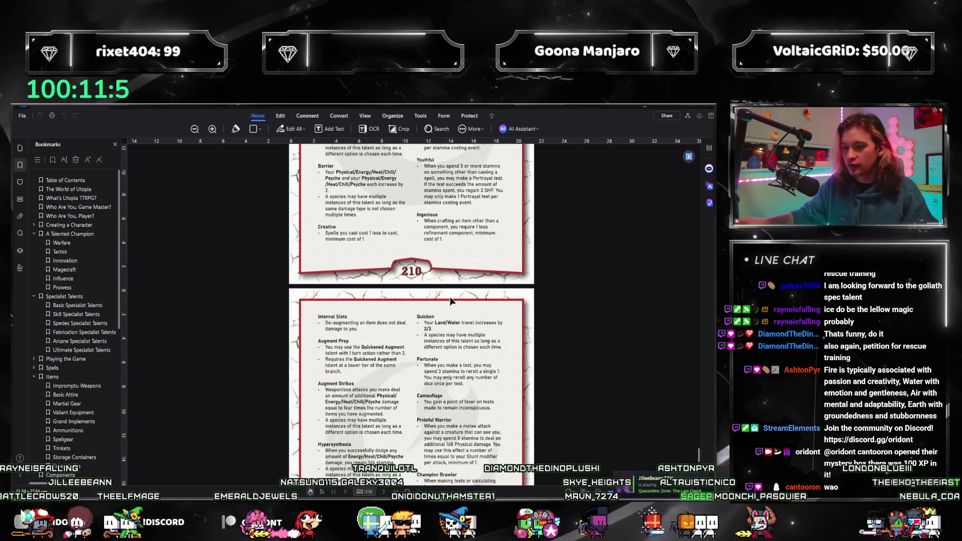
scroll(427, 343, "down", 3)
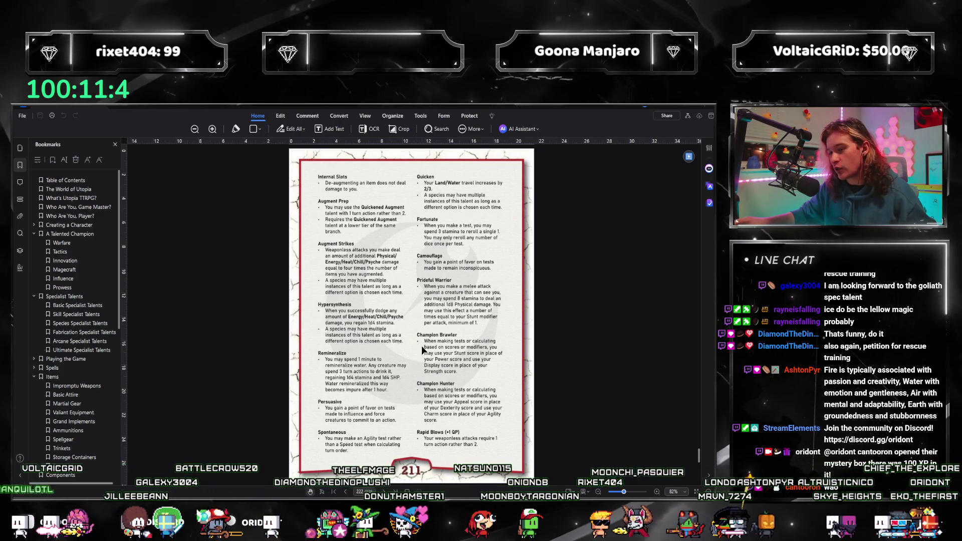
scroll(358, 328, "down", 1)
scroll(373, 306, "up", 1)
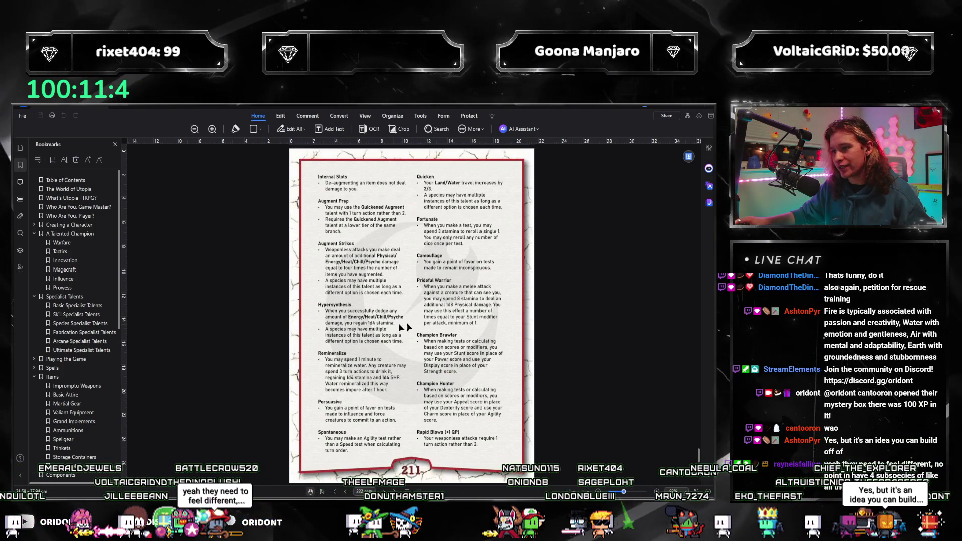
scroll(404, 328, "down", 2)
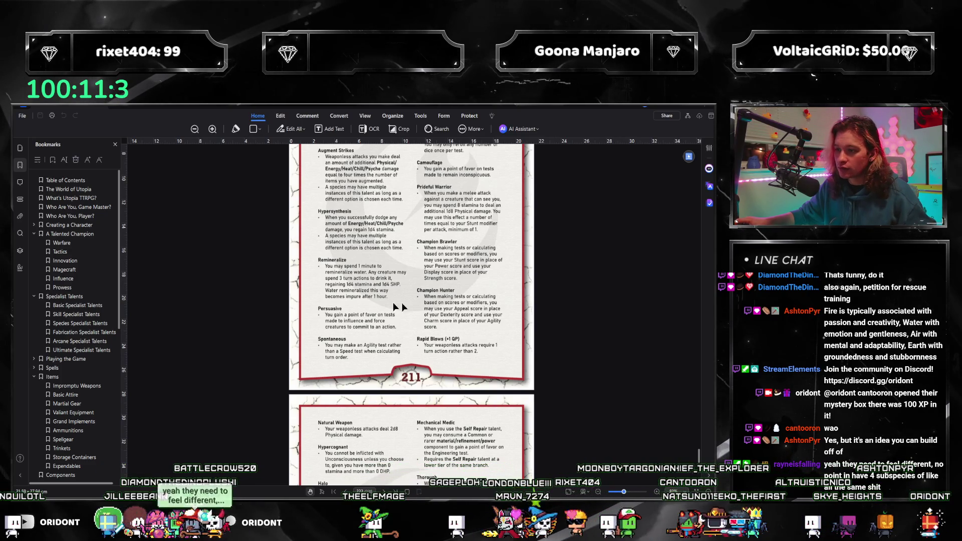
scroll(360, 312, "down", 4)
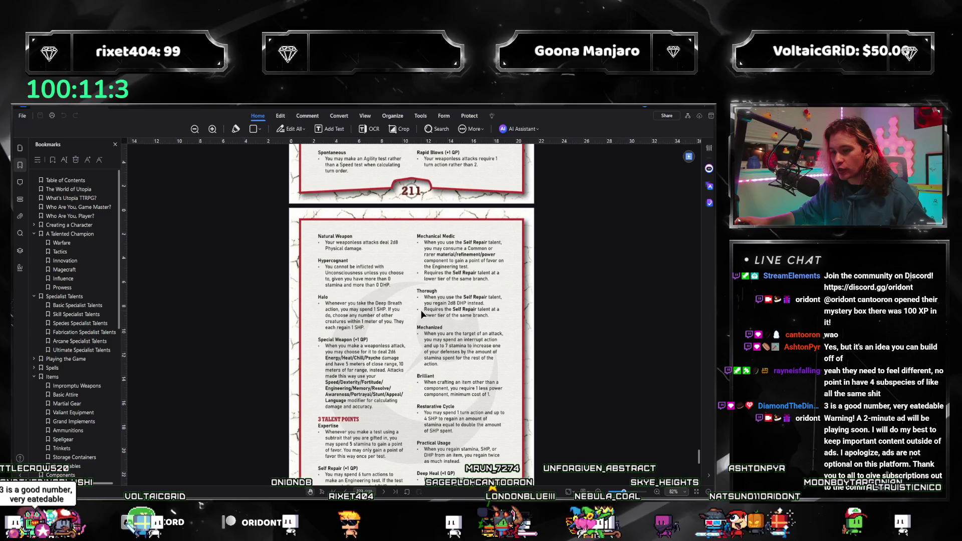
key("alt+Tab")
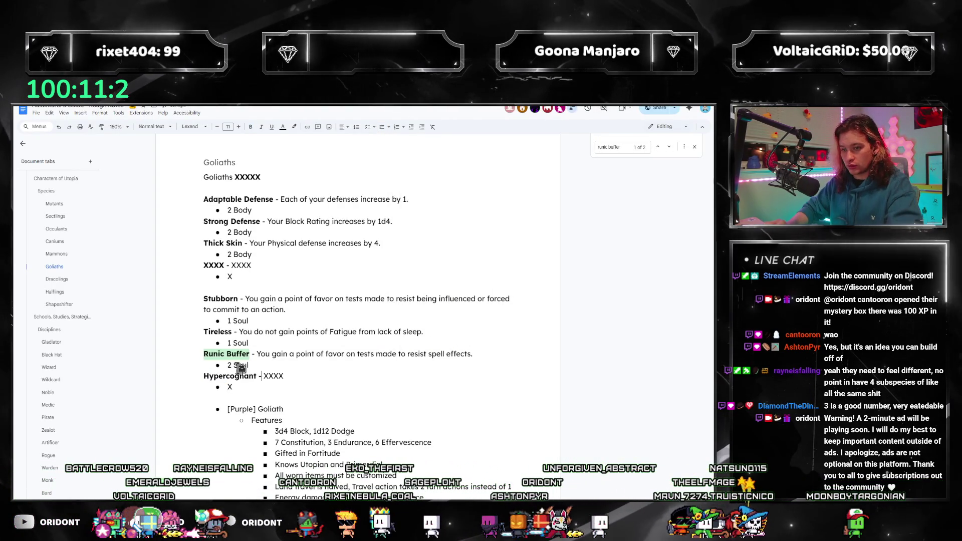
Replace Hypercognant's placeholder with text making you immune to Unconsciousness at 0 stamina, costing 2 Soul.
key("End")
key("ctrl+shift+Left")
type("You cann")
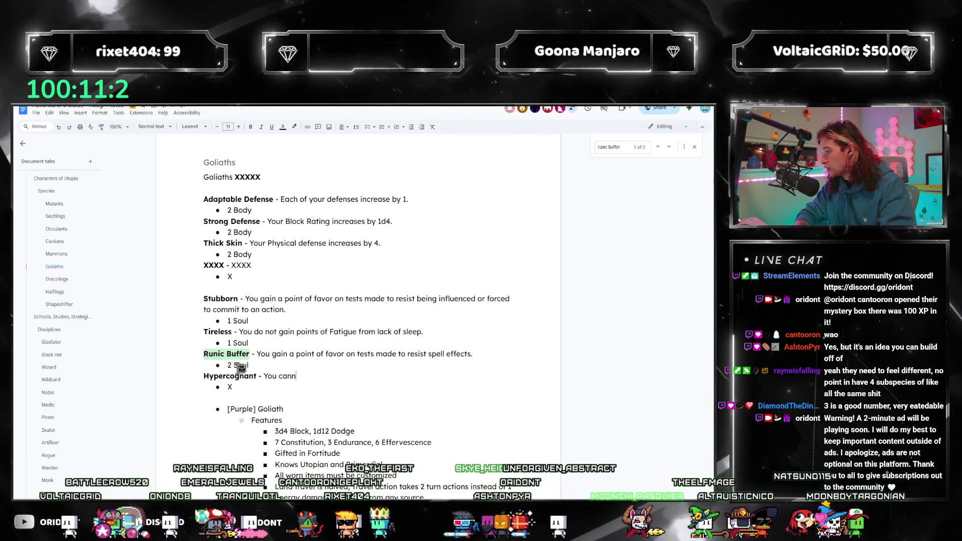
type("ot be inflicted wit")
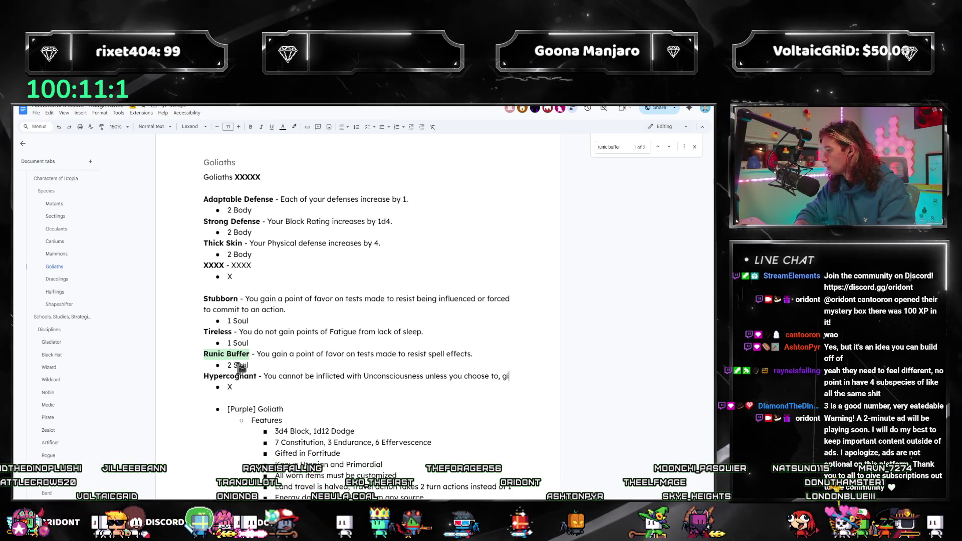
type("given you have more tha")
type("n 0 ")
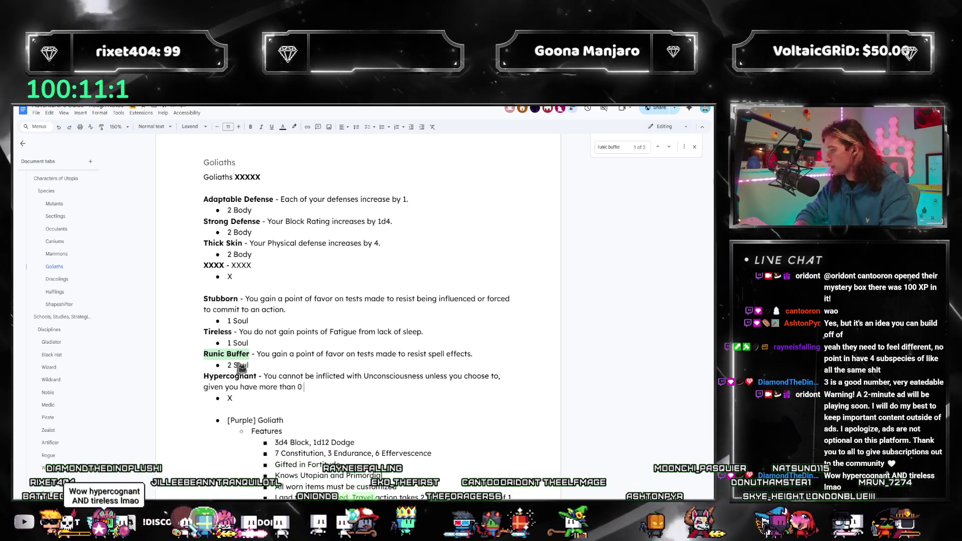
type("stamina and more than 0 DHP.")
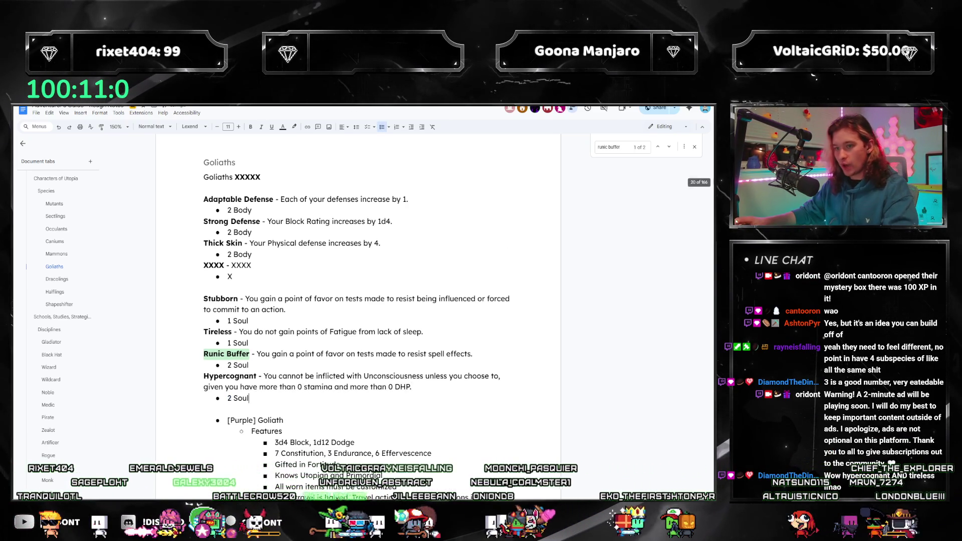
key("alt+Tab")
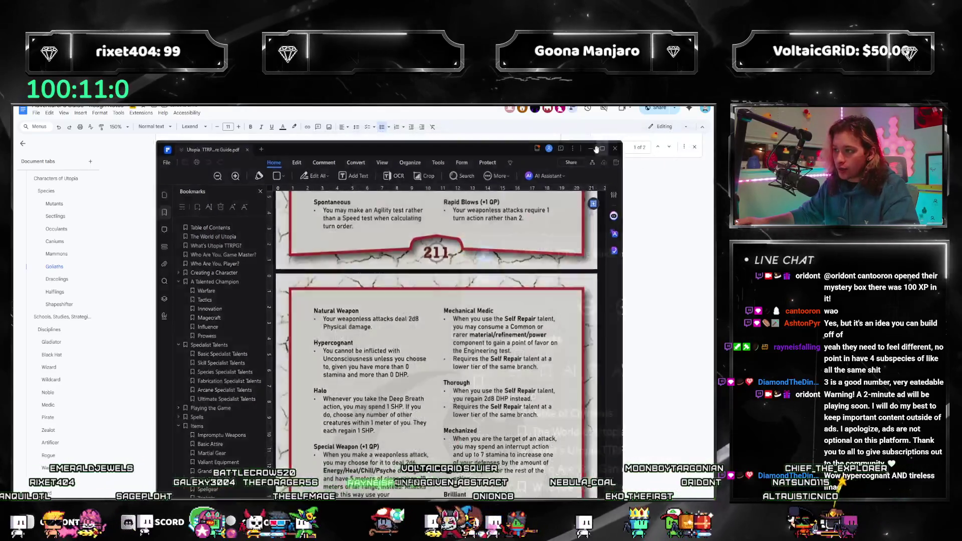
Page through rulebook pages 210–213 and back to 210, reviewing the remaining talents.
scroll(415, 317, "down", 2)
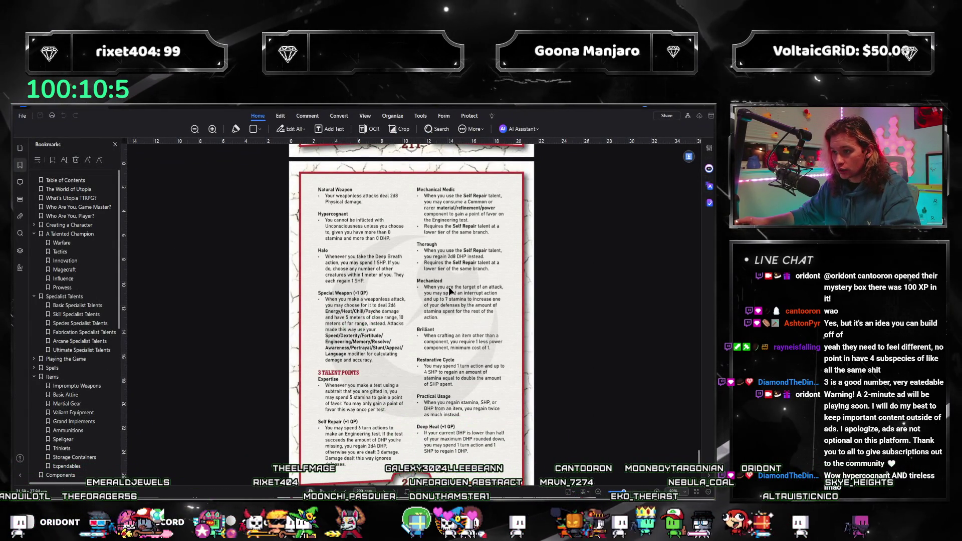
scroll(471, 283, "down", 2)
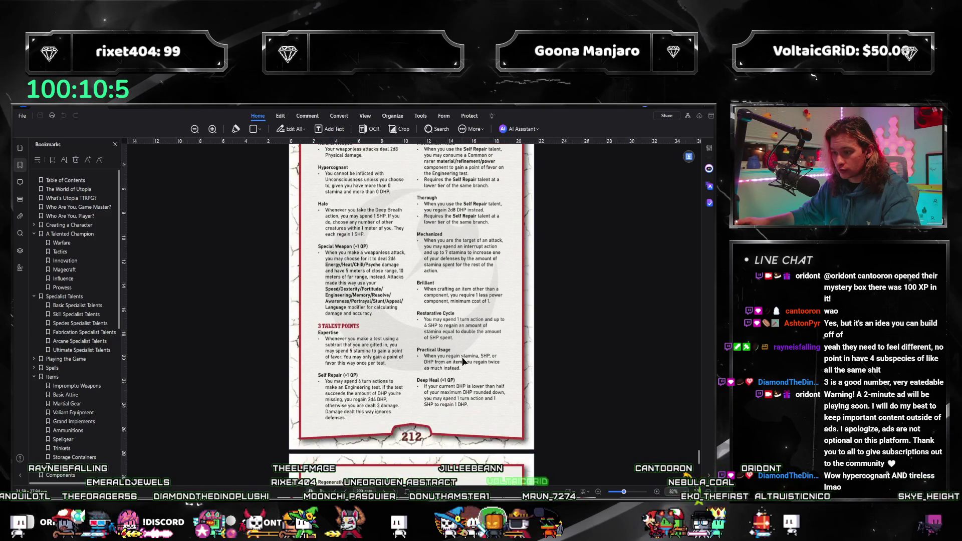
scroll(470, 314, "down", 3)
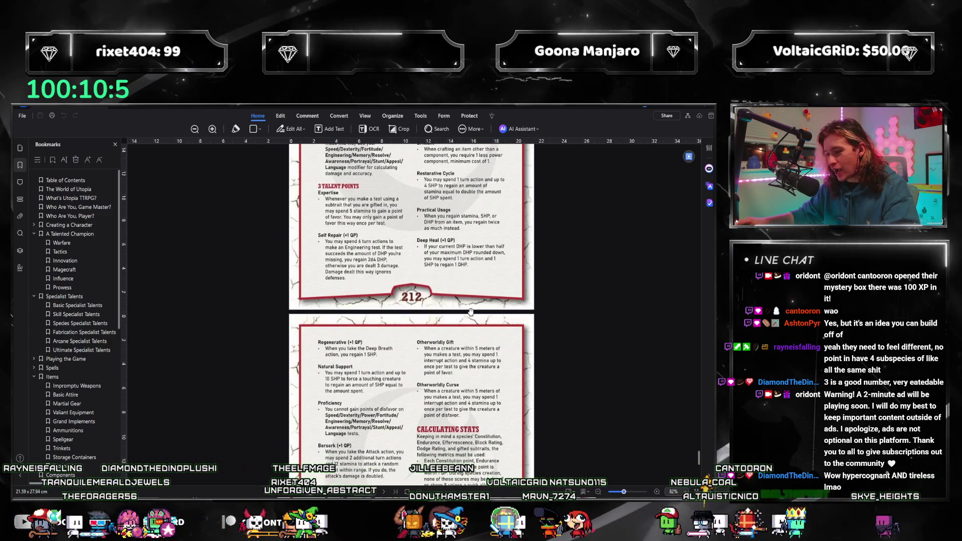
scroll(418, 331, "down", 1)
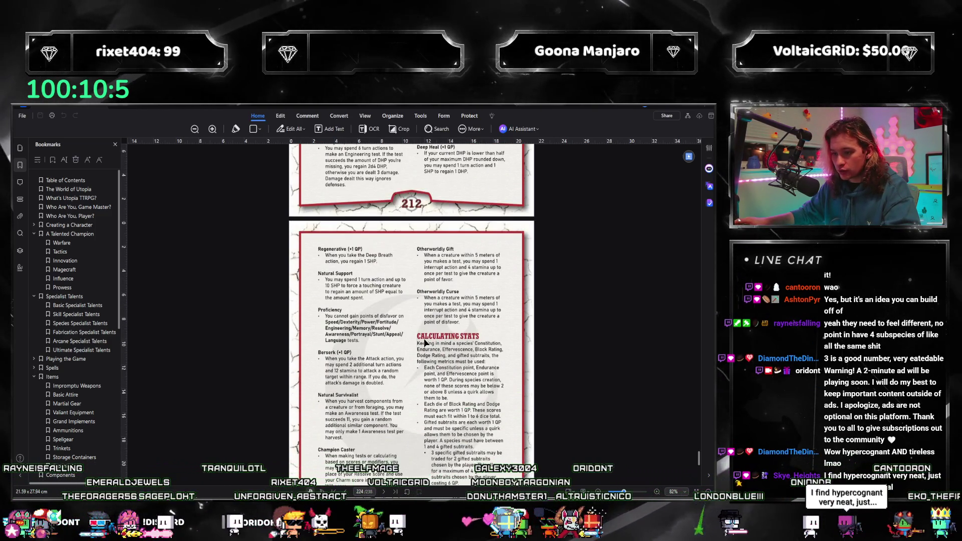
scroll(424, 343, "up", 3)
scroll(424, 342, "up", 3)
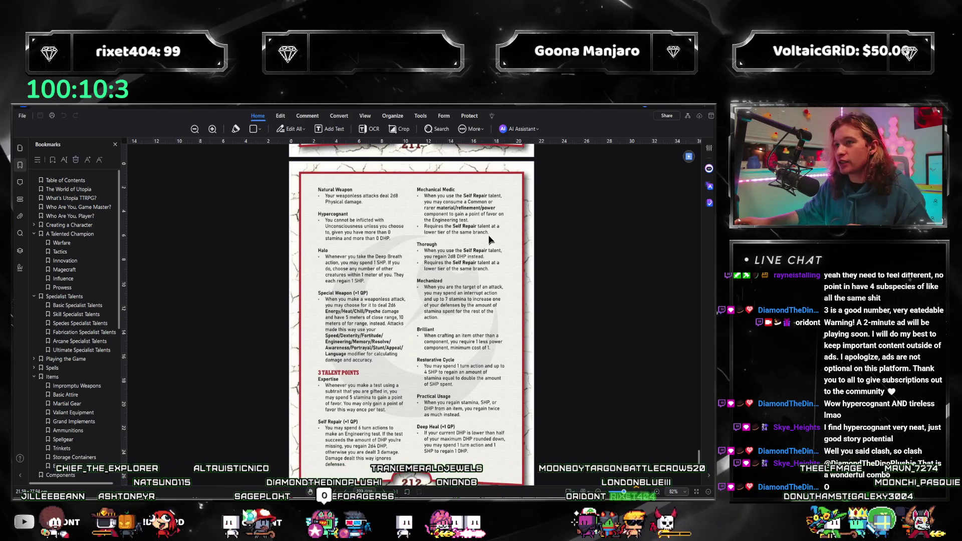
scroll(504, 289, "down", 5)
scroll(681, 350, "up", 5)
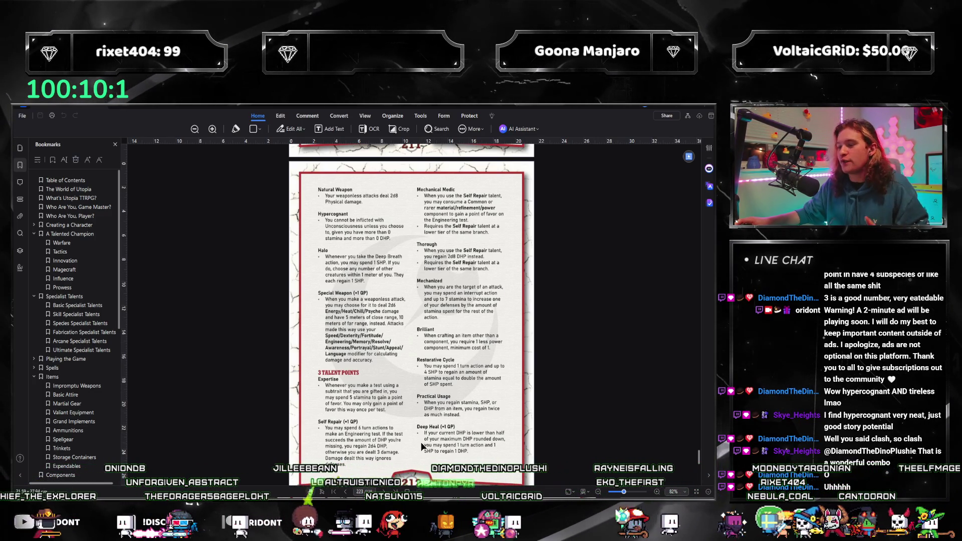
scroll(441, 457, "up", 4)
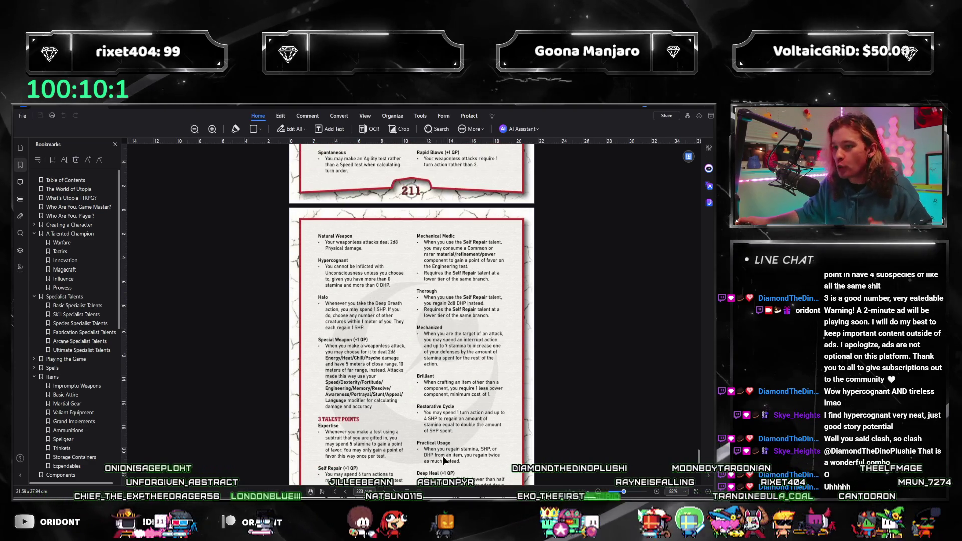
scroll(440, 453, "up", 4)
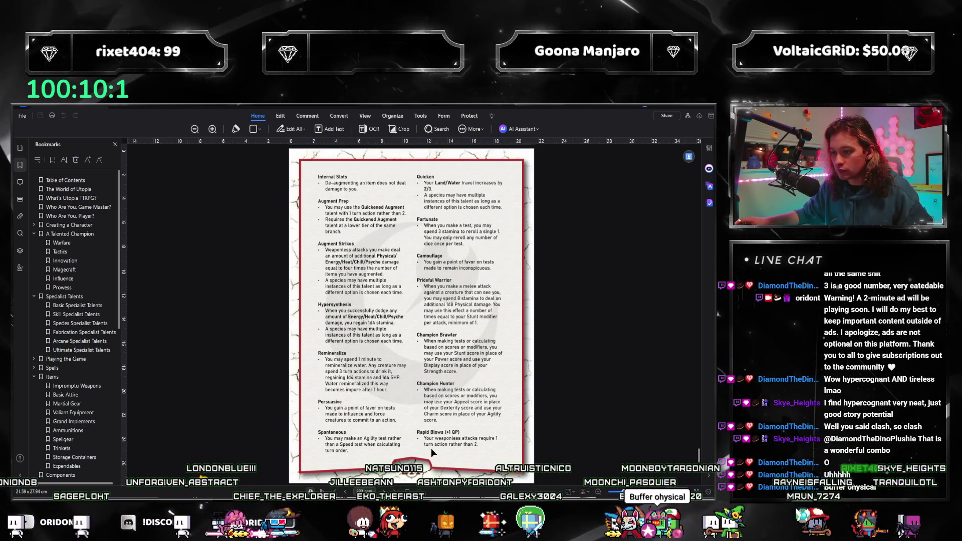
scroll(389, 378, "up", 1)
scroll(389, 377, "down", 1)
scroll(389, 378, "up", 7)
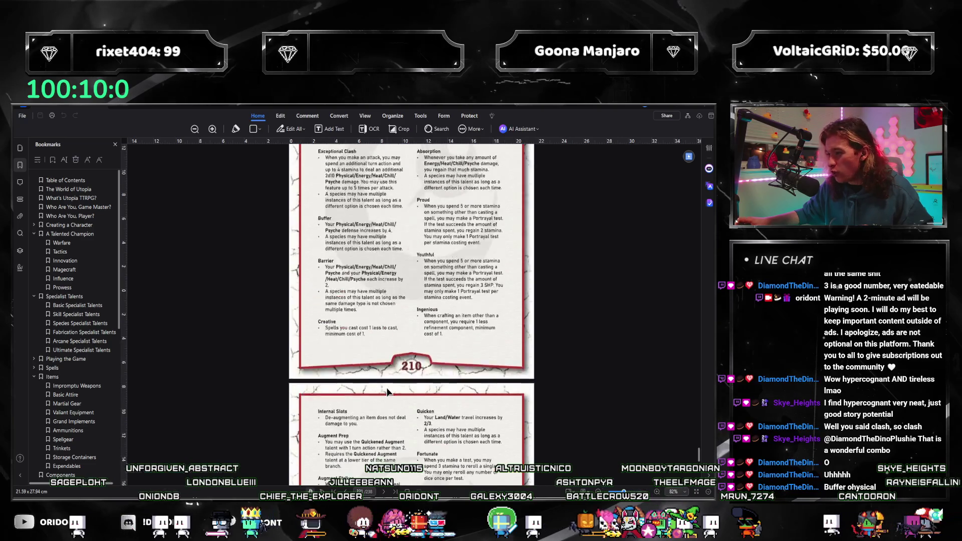
scroll(386, 387, "up", 3)
key("alt+Tab")
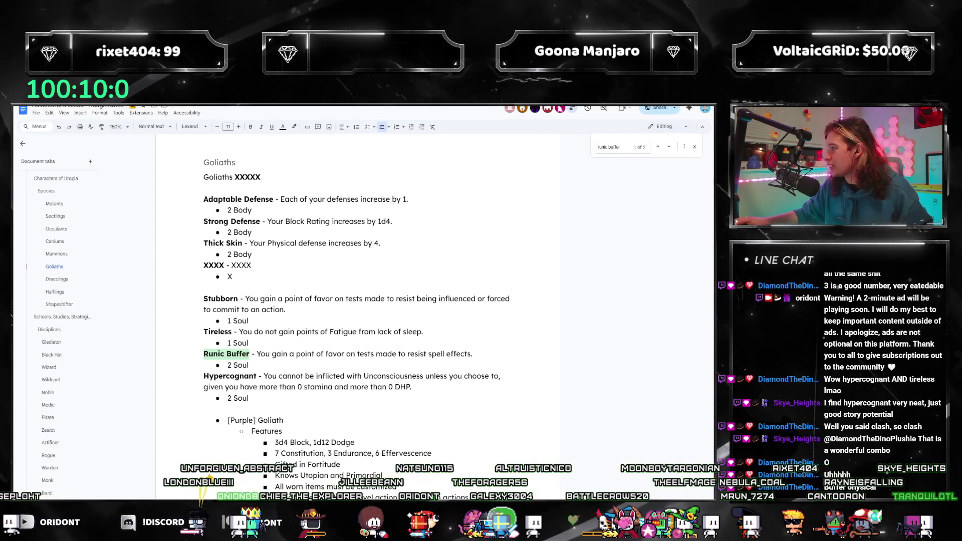
Look over the Thick Skin line, then jump to the 2-Point Talents section at Reinforce.
scroll(59, 386, "down", 3)
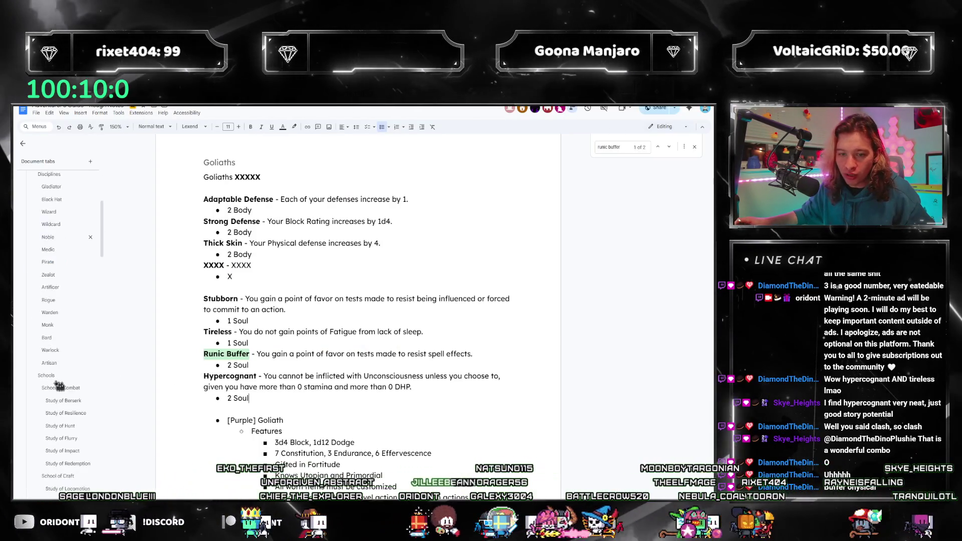
scroll(59, 385, "down", 10)
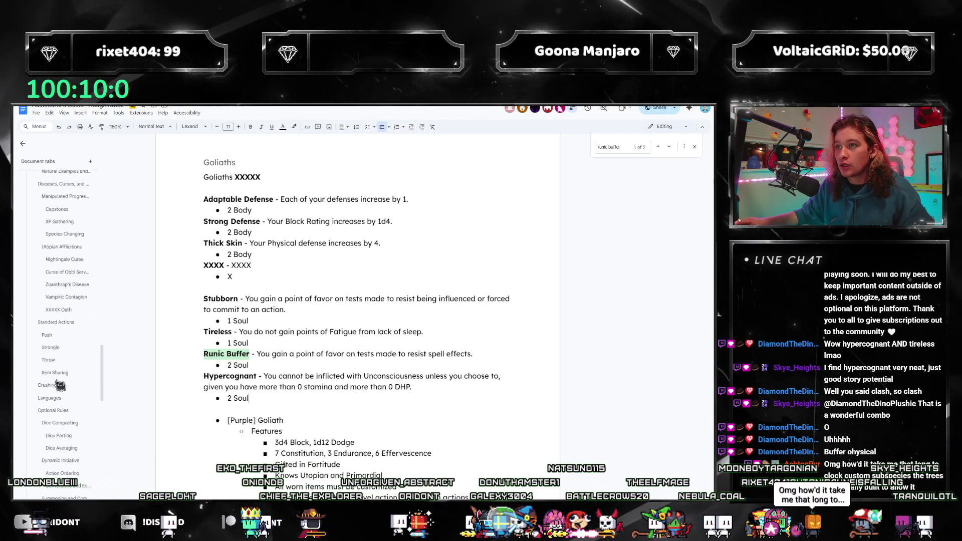
scroll(244, 341, "up", 2)
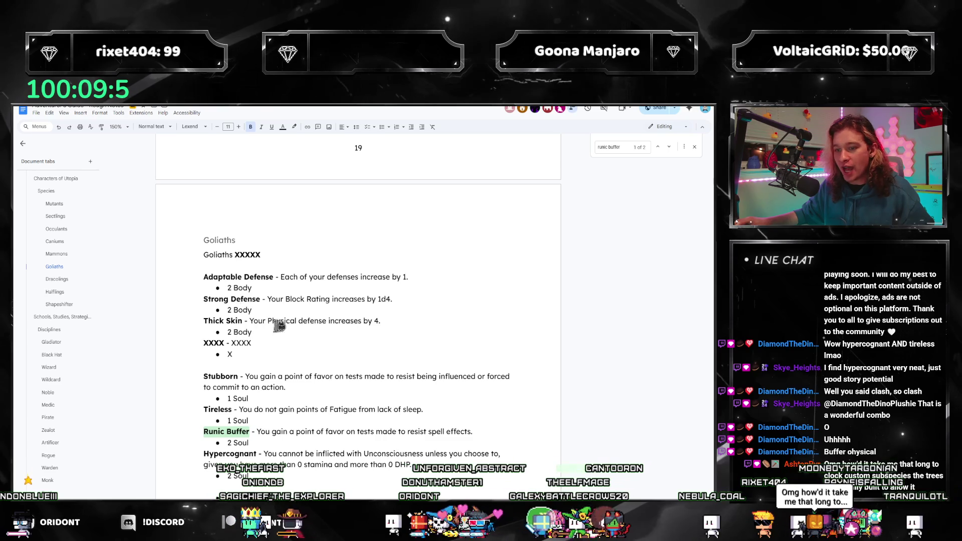
triple_click(279, 323)
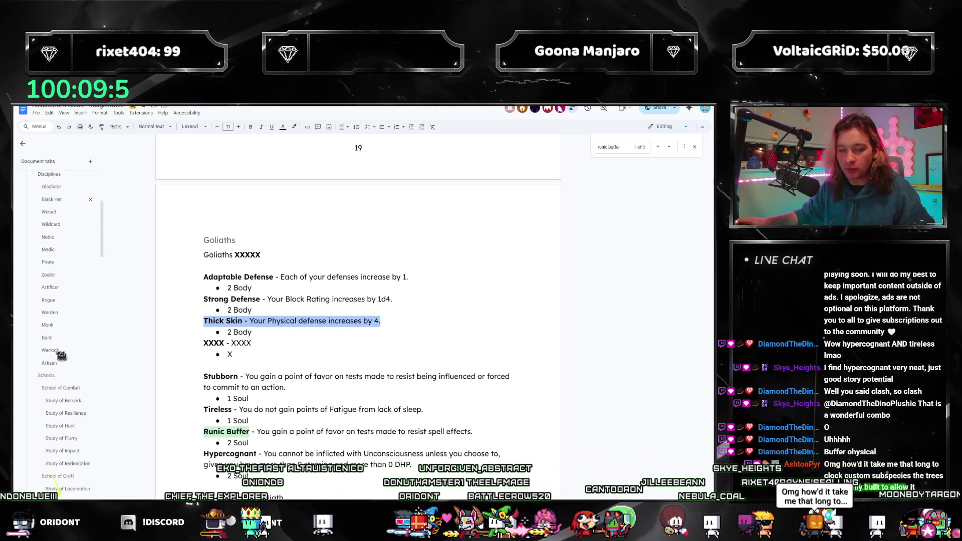
scroll(60, 355, "down", 10)
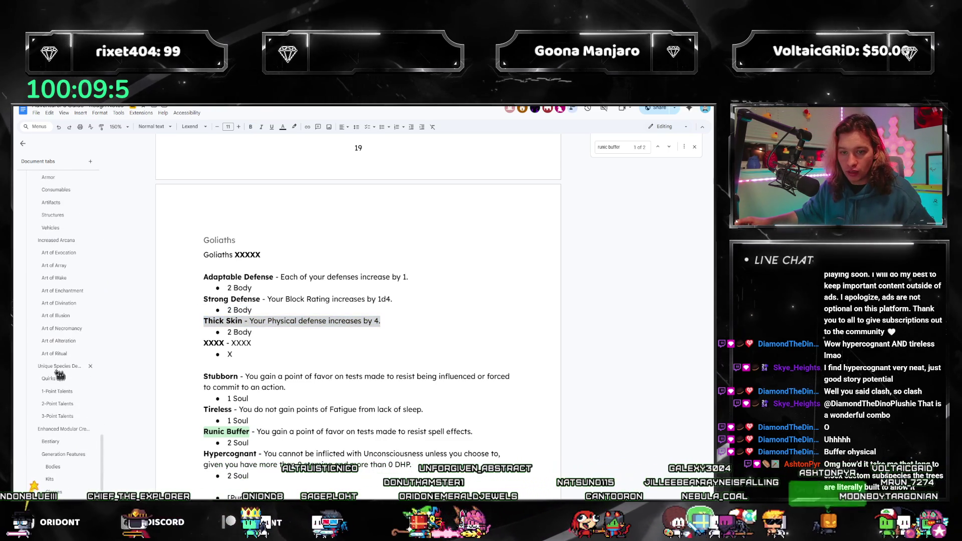
left_click(61, 405)
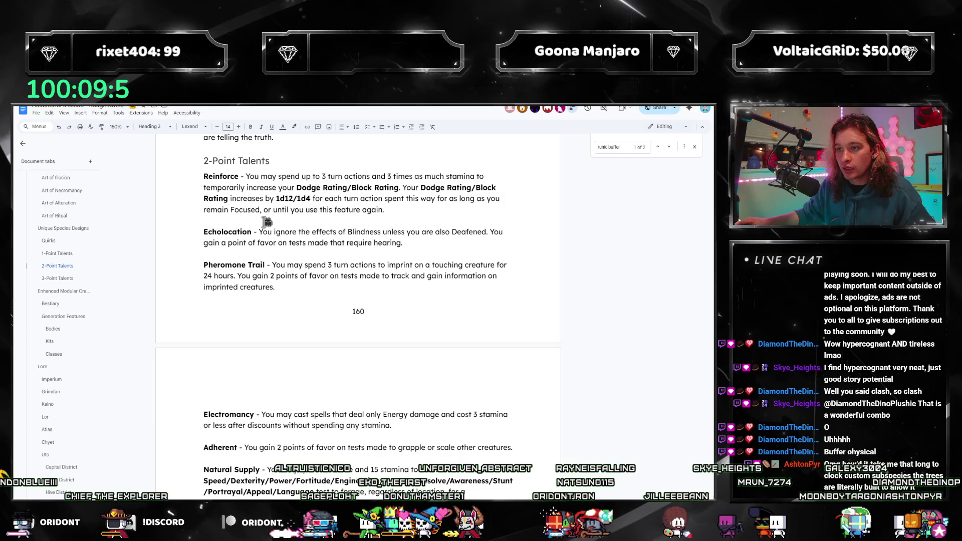
mouse_move(205, 176)
left_mouse_down()
mouse_move(273, 200)
mouse_move(422, 209)
mouse_move(232, 182)
left_mouse_up()
left_click(412, 209)
left_click(271, 210)
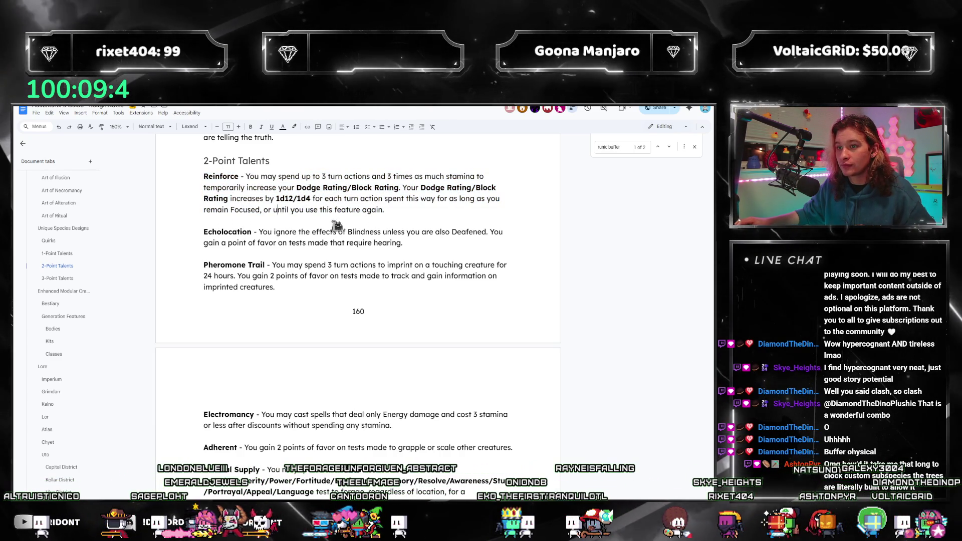
Scroll down past Converter and select the whole Stampede talent paragraph.
scroll(323, 286, "down", 3)
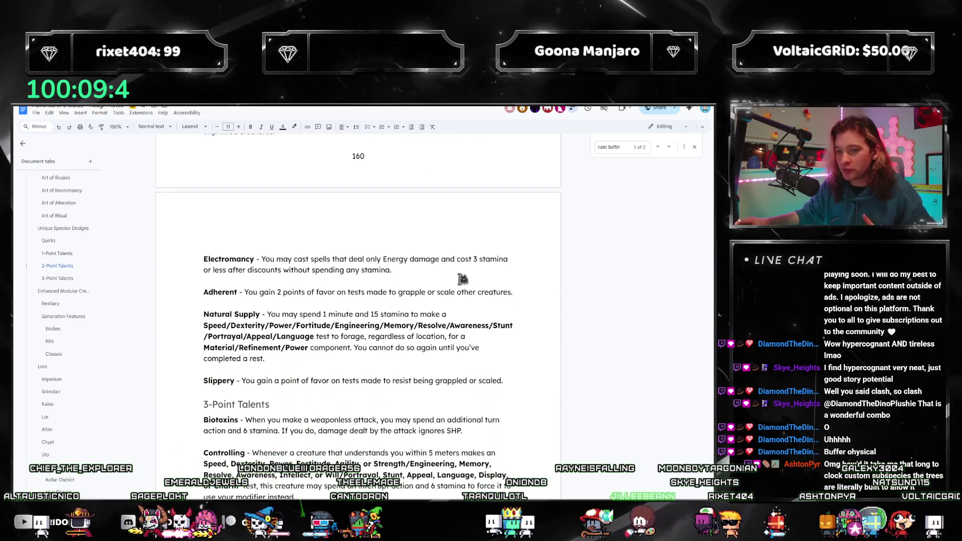
scroll(351, 305, "down", 3)
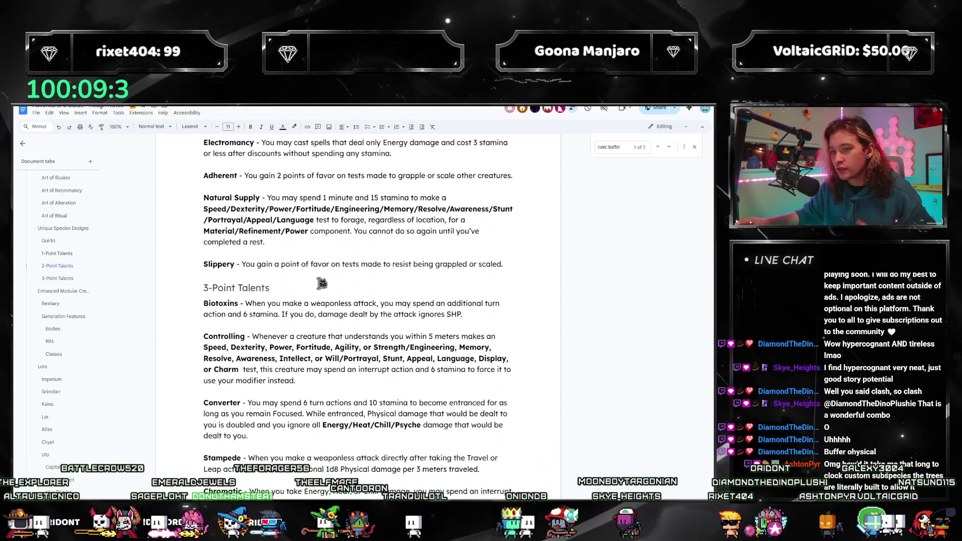
scroll(321, 268, "down", 3)
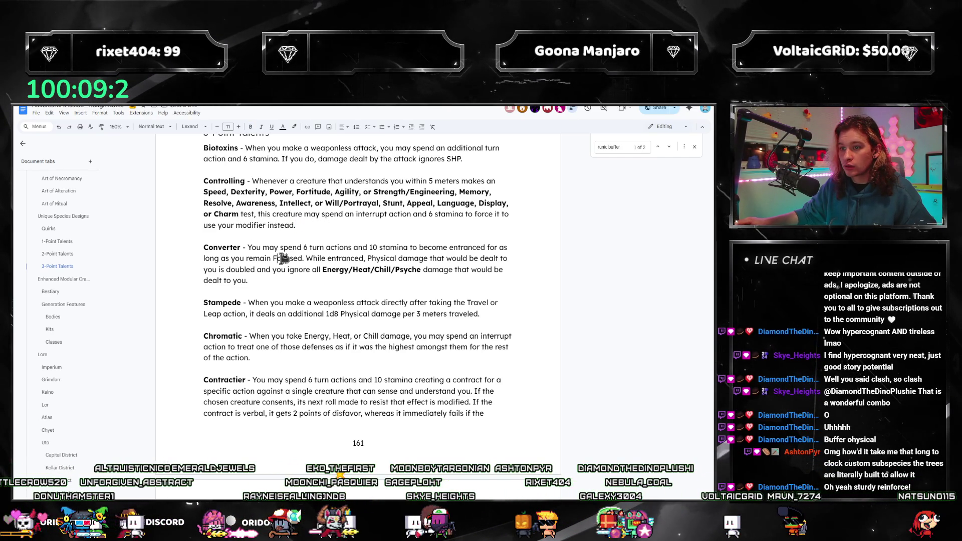
scroll(300, 246, "down", 1)
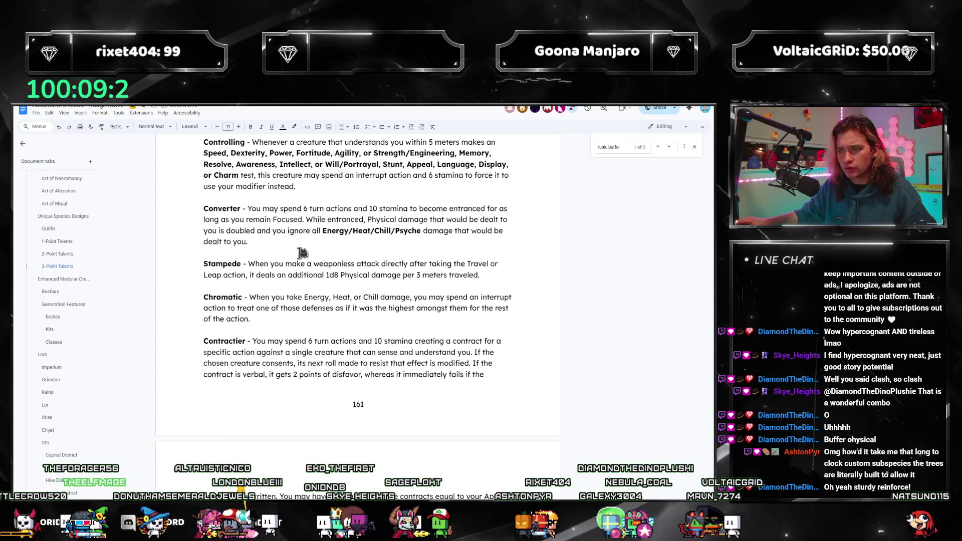
left_click(286, 219)
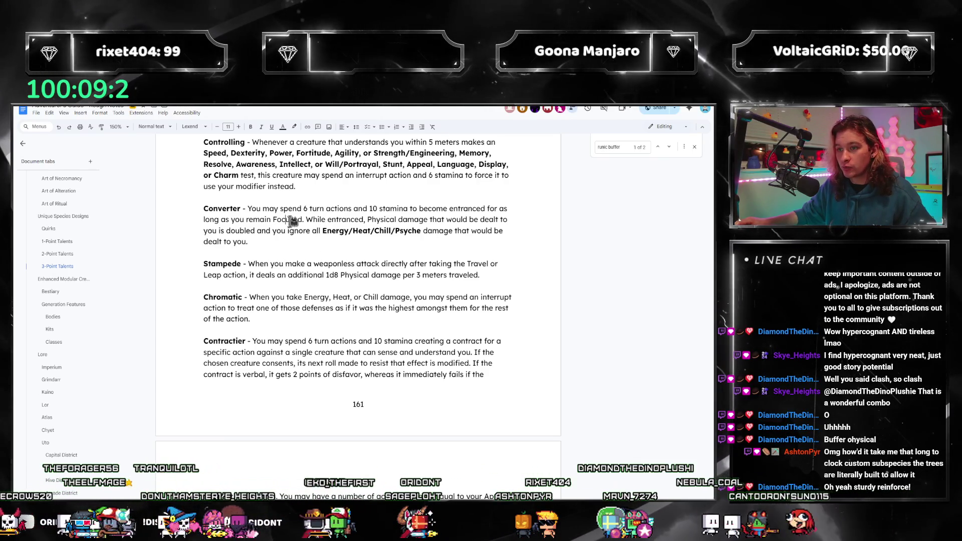
left_click(409, 220)
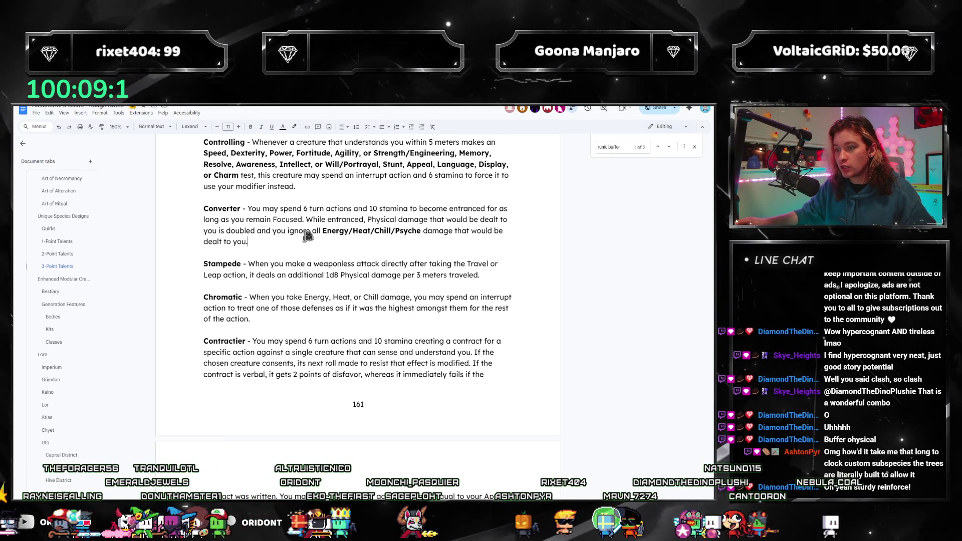
left_click_drag(432, 229, 254, 211)
left_click(255, 236)
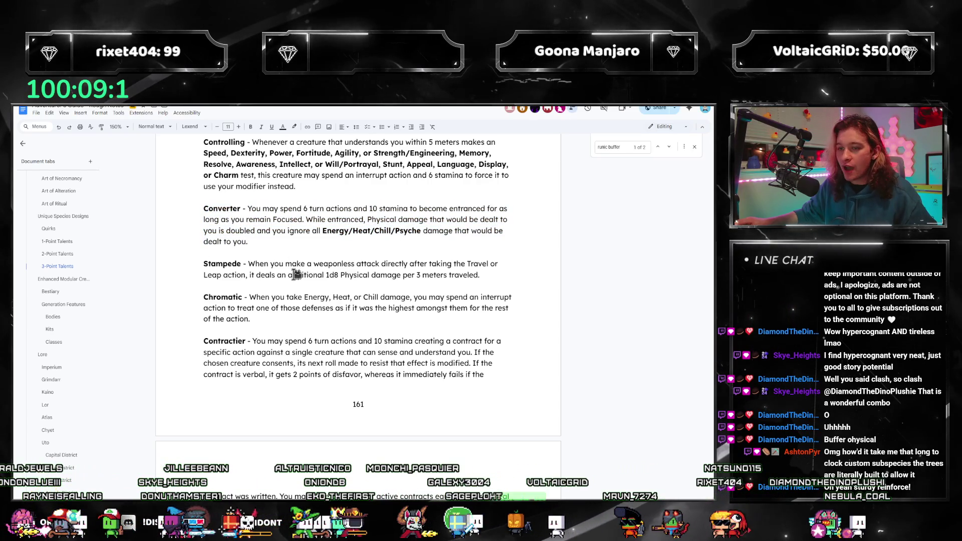
scroll(345, 237, "down", 1)
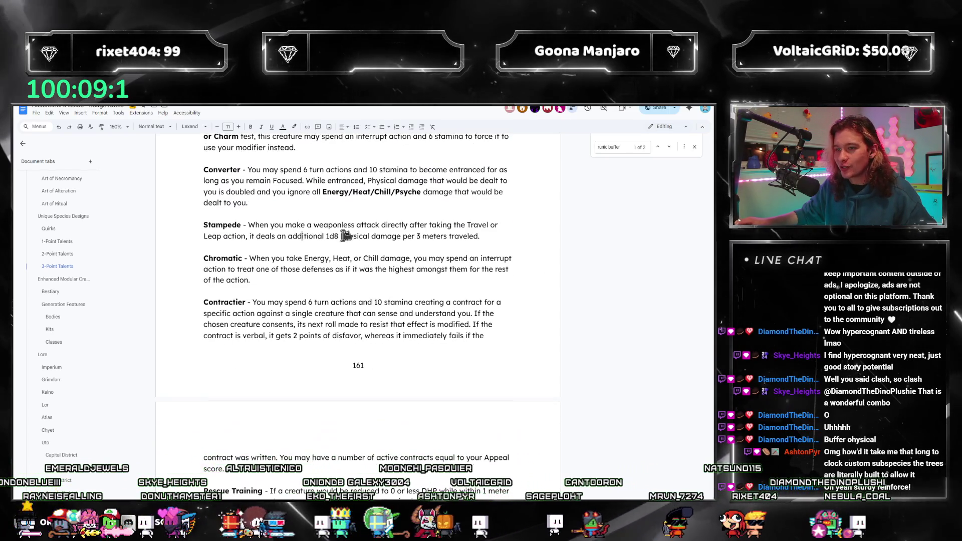
triple_click(271, 236)
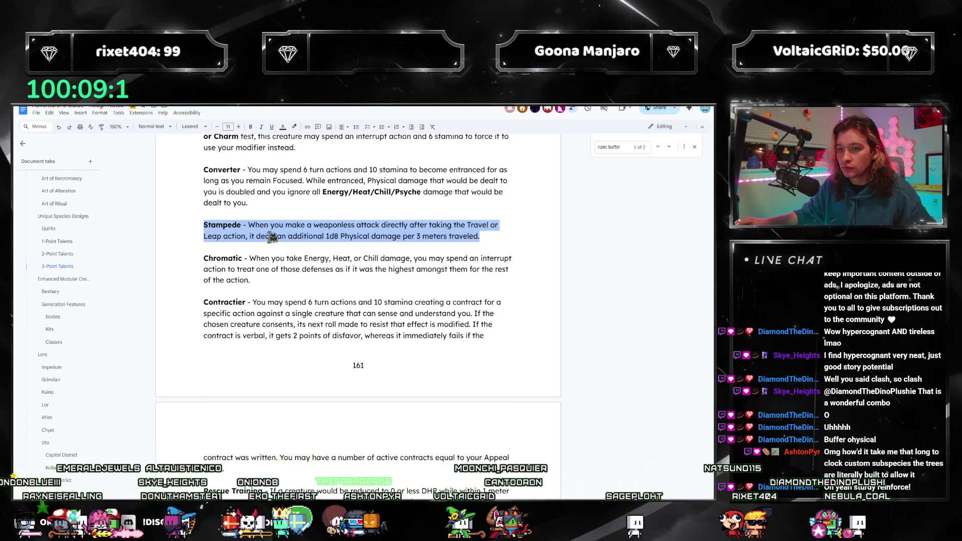
left_click(265, 236)
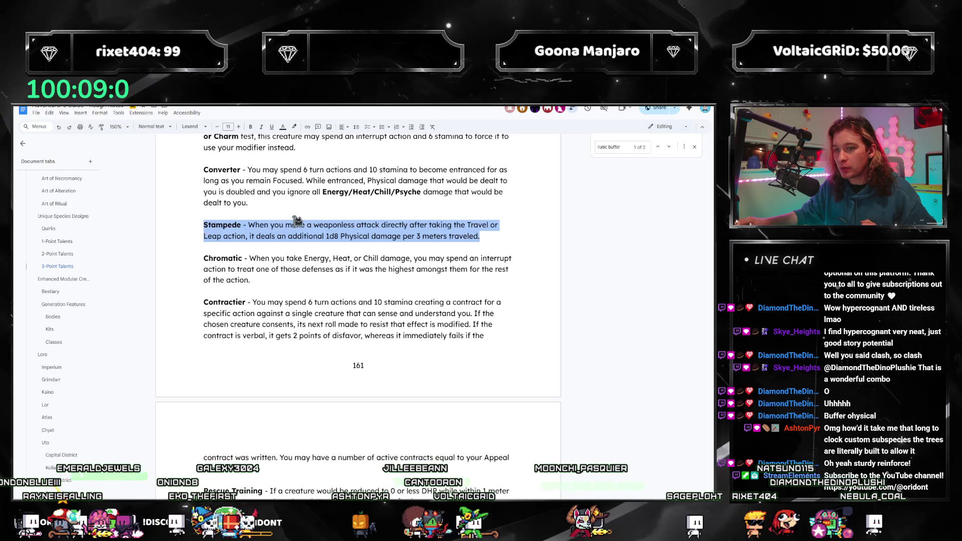
left_click(299, 224)
scroll(255, 229, "down", 2)
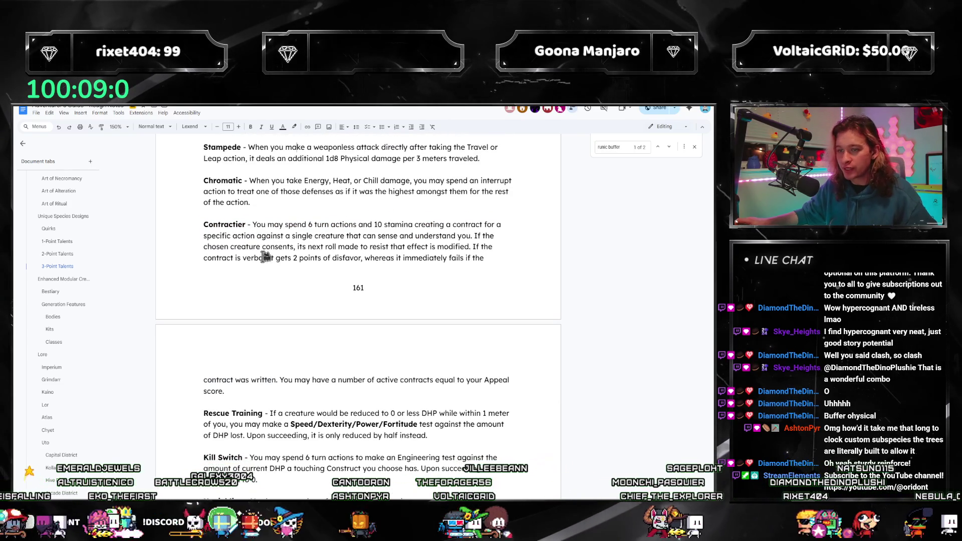
scroll(274, 264, "down", 2)
scroll(264, 345, "down", 1)
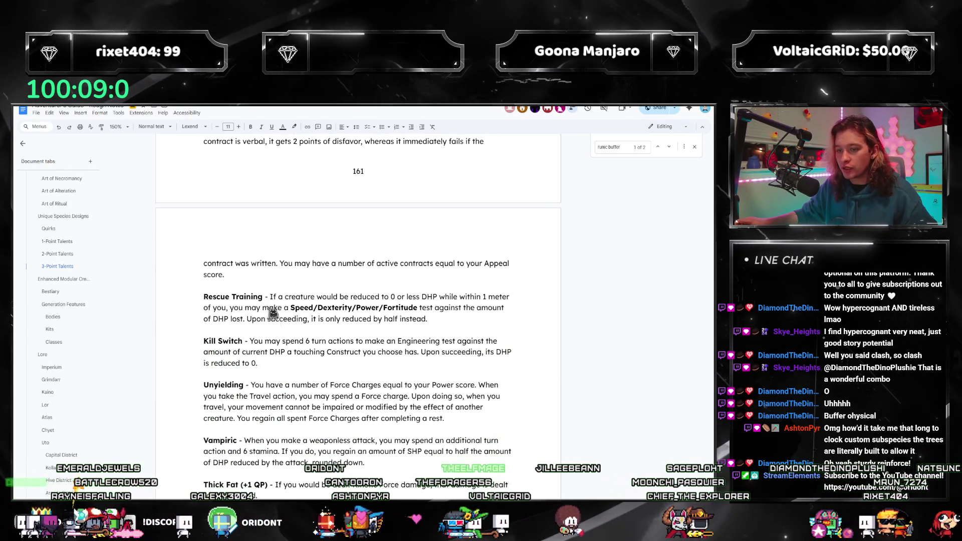
left_click(326, 318)
left_click_drag(414, 320, 181, 298)
left_click_drag(421, 319, 293, 307)
left_click(230, 308)
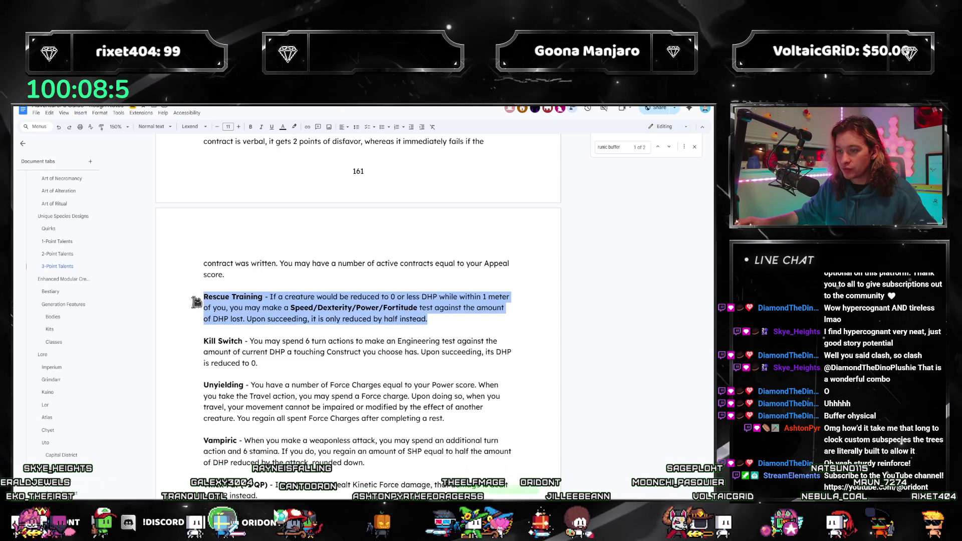
left_click(269, 299)
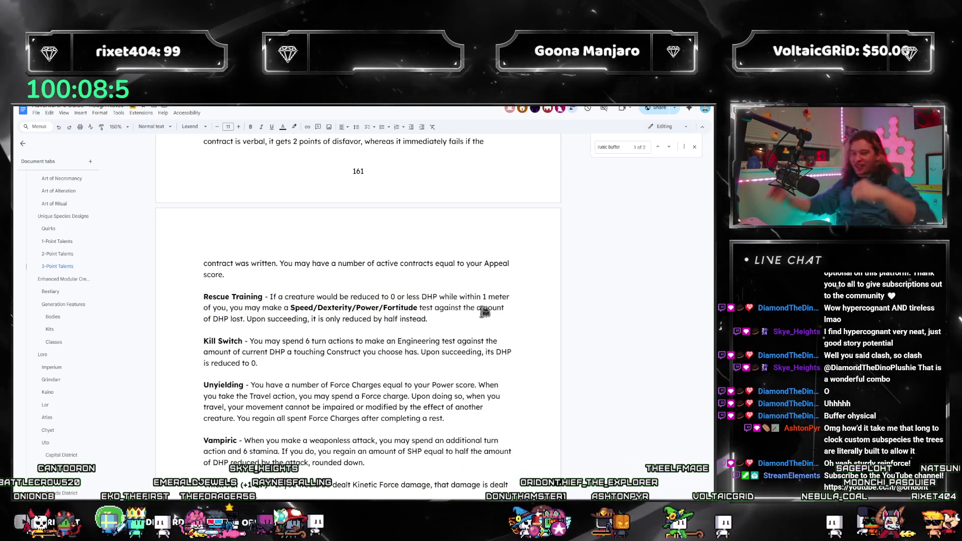
scroll(338, 296, "down", 3)
scroll(334, 235, "up", 3)
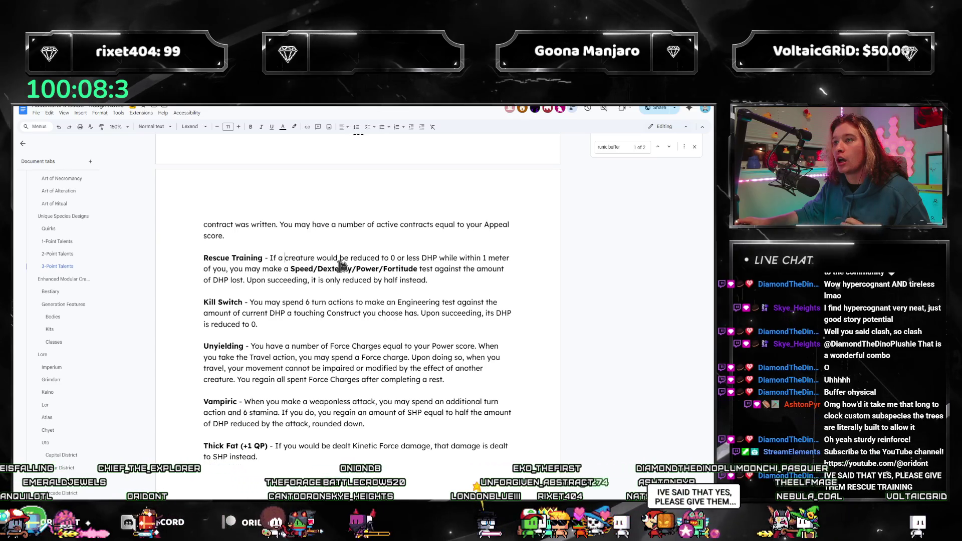
scroll(302, 339, "down", 1)
scroll(302, 339, "down", 1)
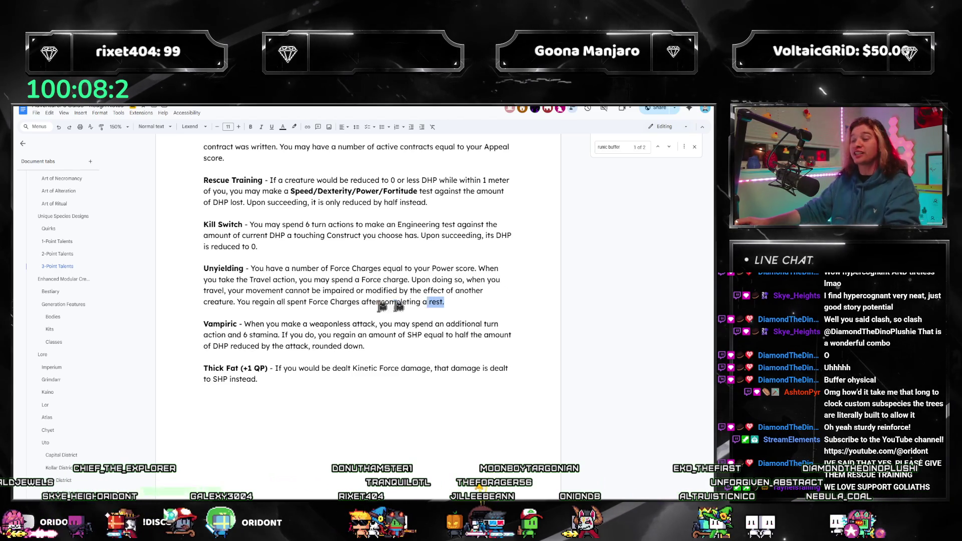
left_click_drag(383, 306, 195, 271)
key("ctrl+c")
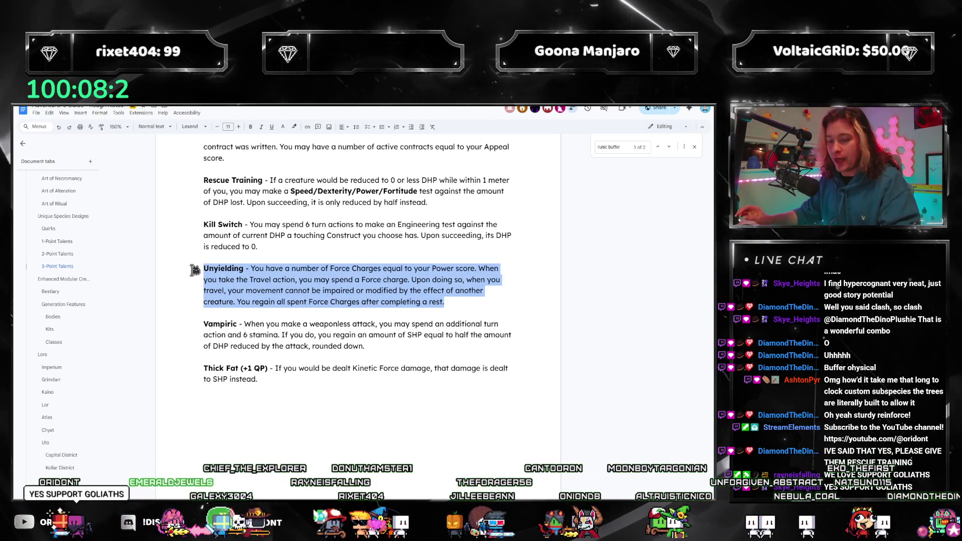
Select the Unyielding talent paragraph instead of Thick Fat, then go back to the Goliaths section.
left_click_drag(343, 391, 206, 369)
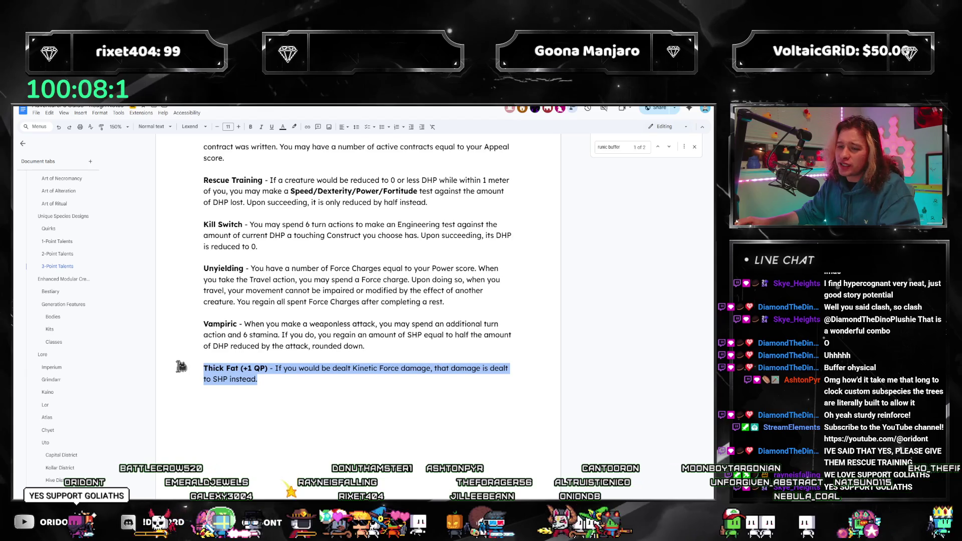
left_click(400, 266)
left_click_drag(468, 301, 224, 268)
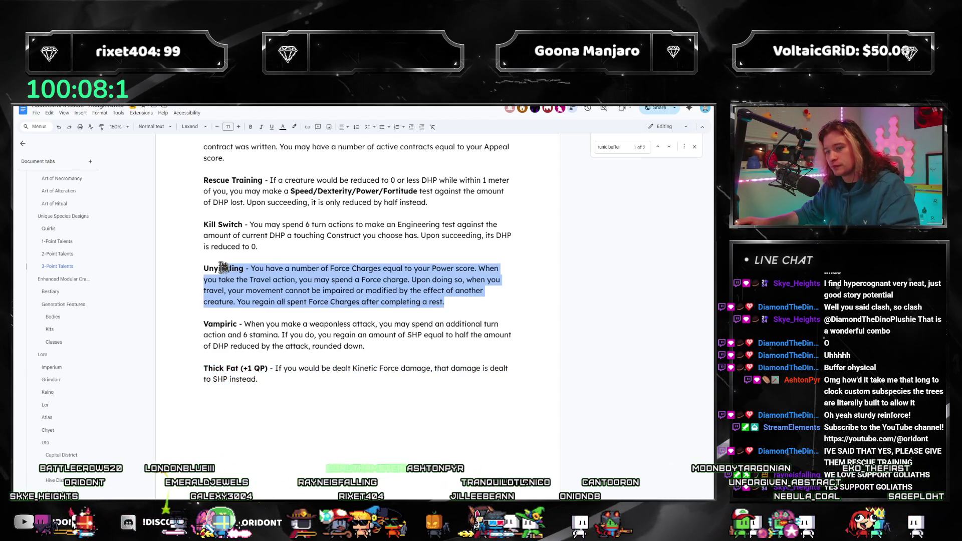
scroll(84, 270, "up", 10)
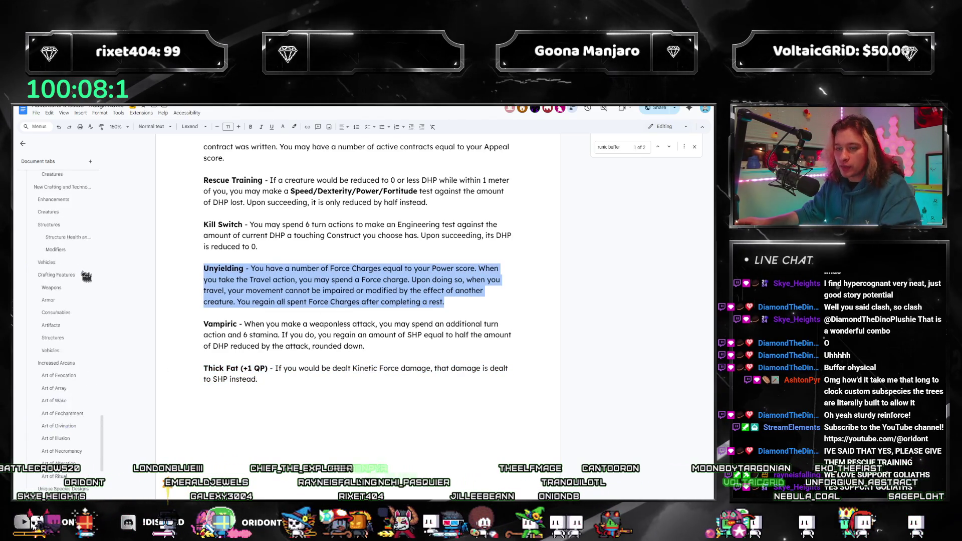
scroll(93, 363, "up", 10)
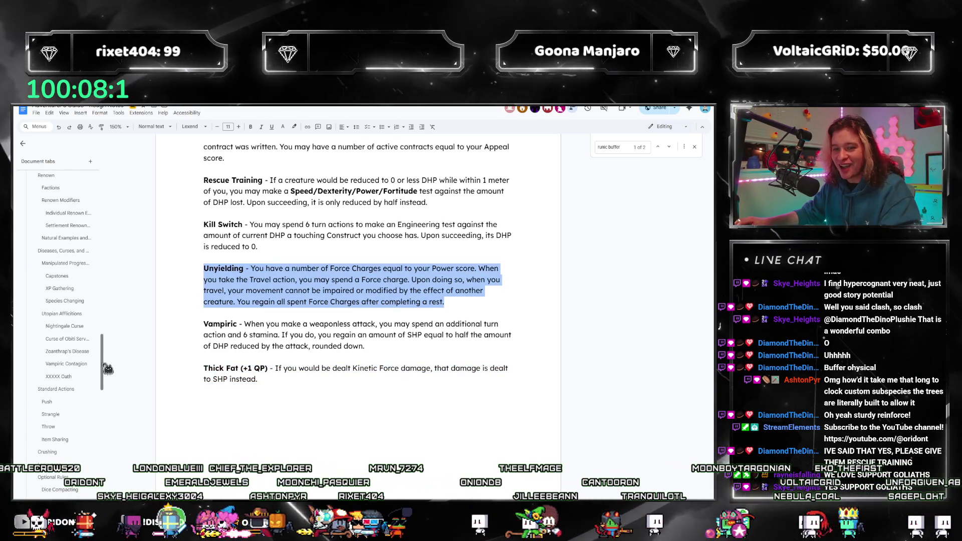
scroll(65, 285, "up", 10)
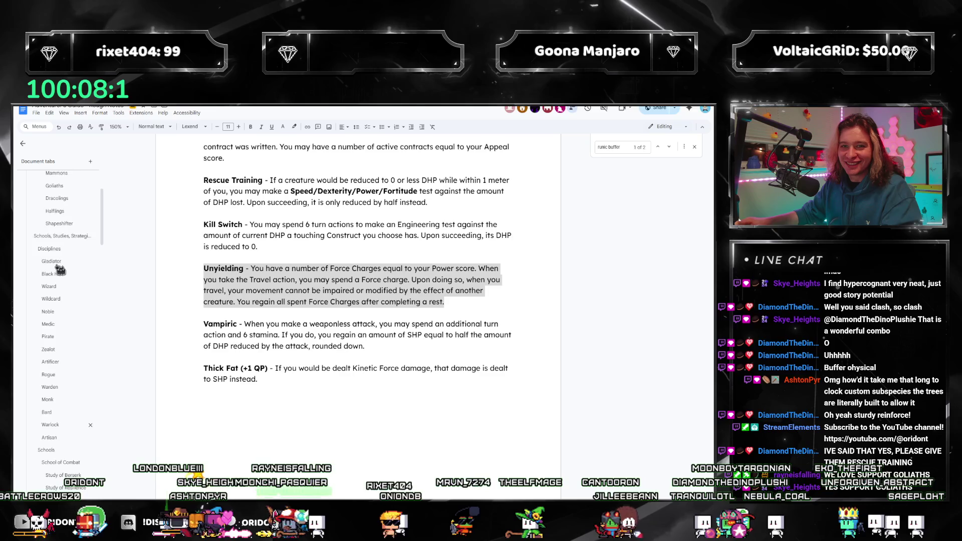
left_click(53, 341)
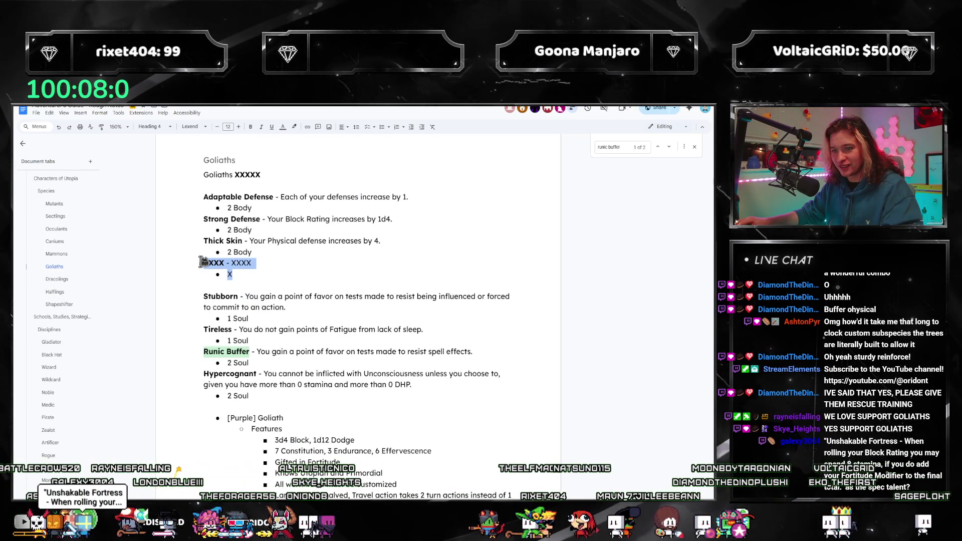
Paste Unyielding over the XXXX placeholder at 3 Body, basing its Force Charges on Fortitude.
key("ctrl+v")
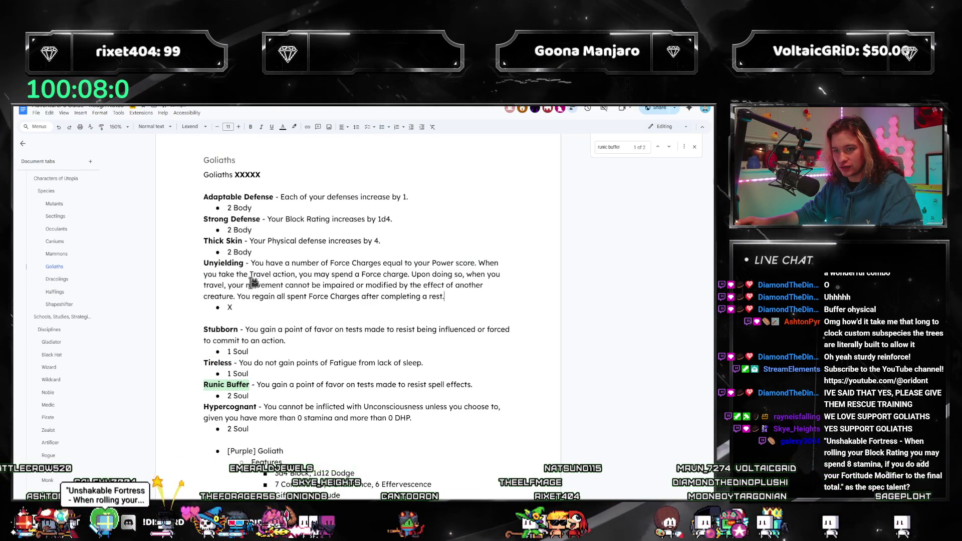
double_click(257, 307)
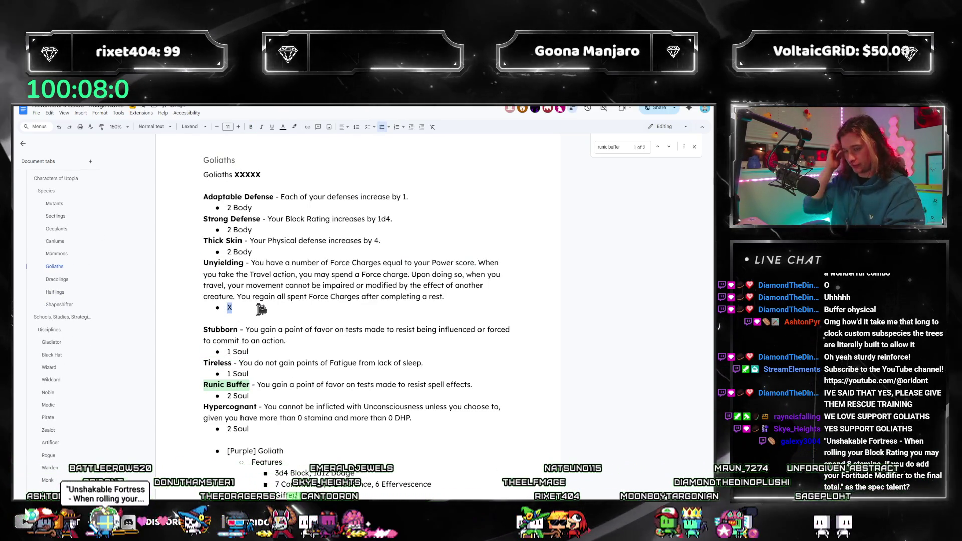
type("3 Body")
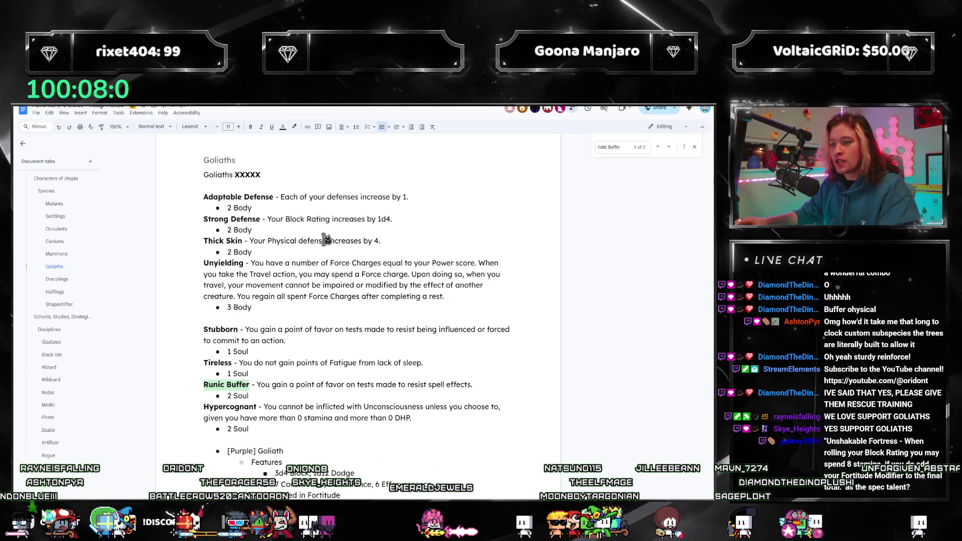
left_click(449, 274)
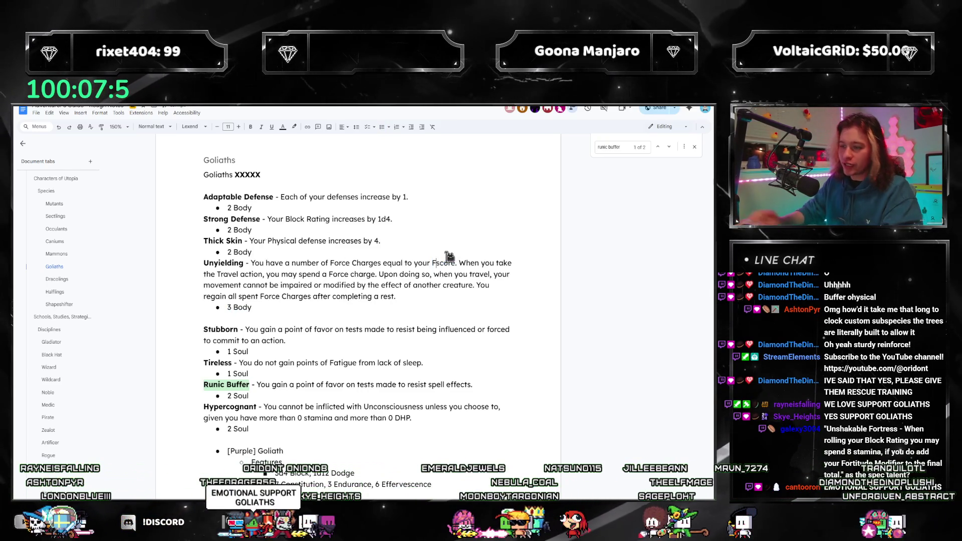
type("itude")
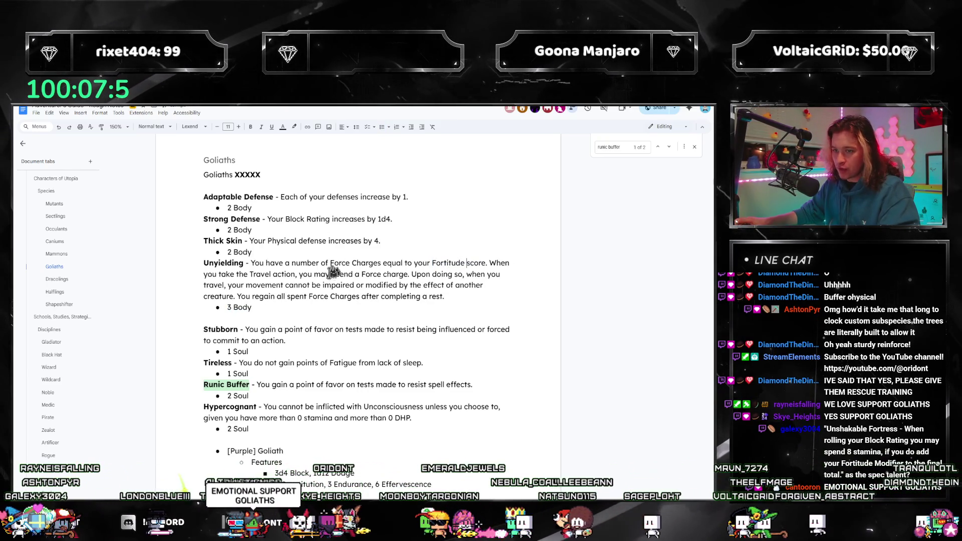
scroll(86, 260, "down", 10)
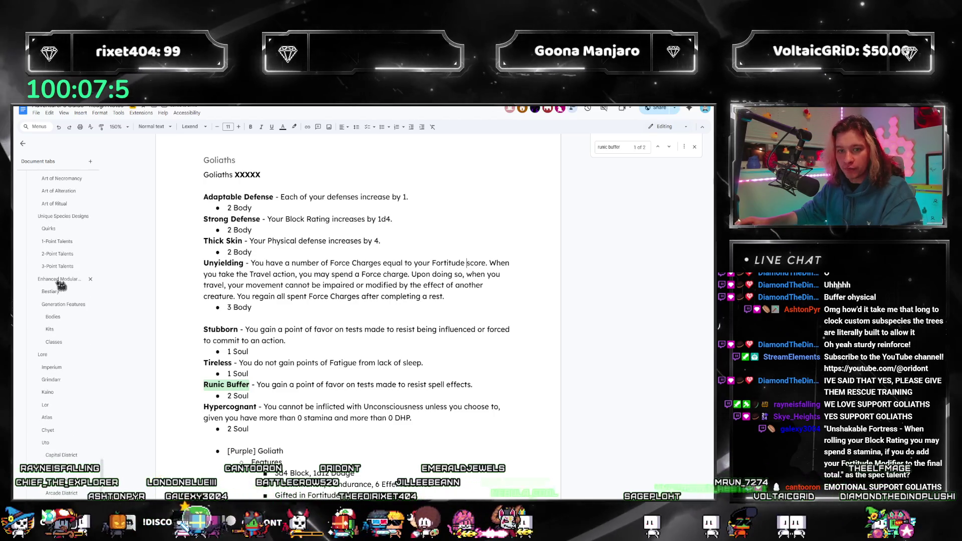
left_click(54, 266)
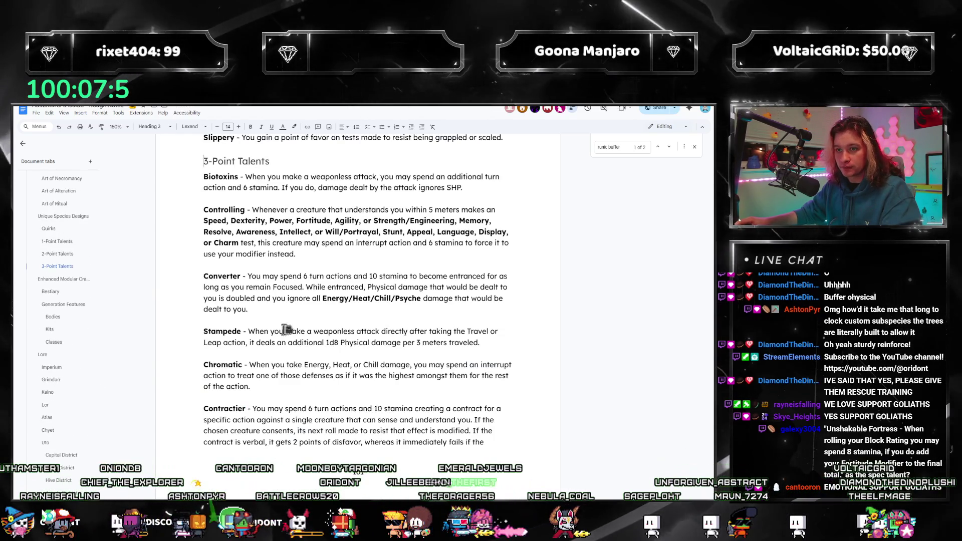
Change Unyielding's Force Charges score on the 3-Point Talents tab to Power/Fortitude, then return to Goliaths.
scroll(268, 329, "down", 7)
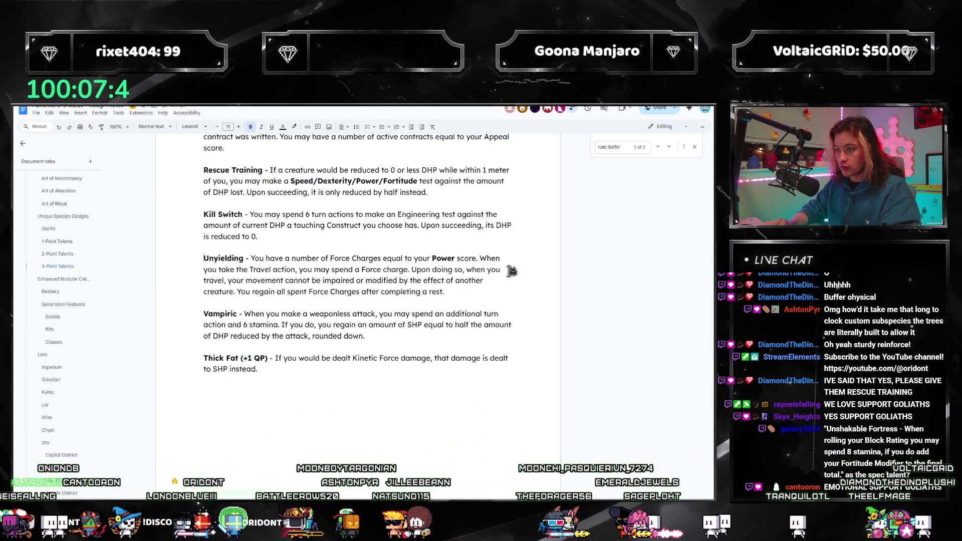
left_click(455, 258)
type("/Fortitude")
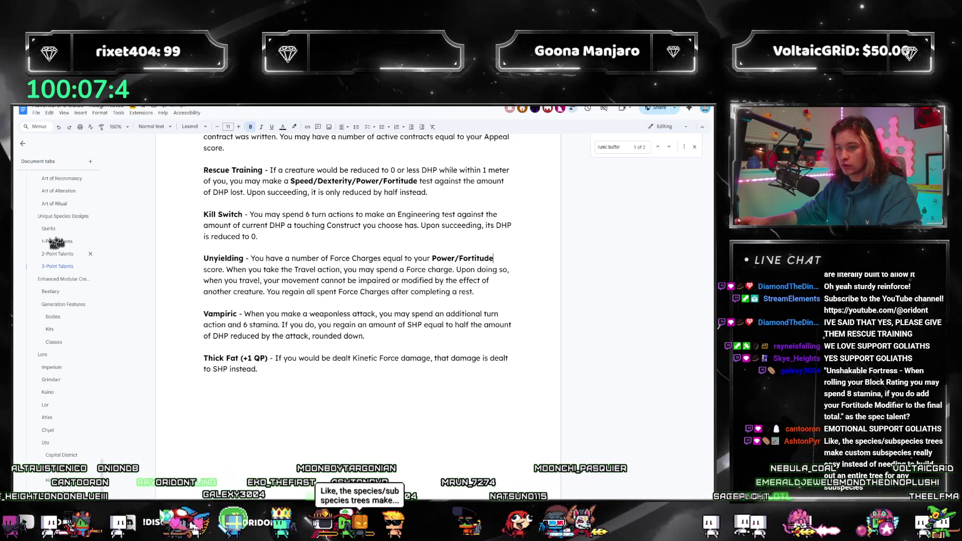
scroll(76, 243, "down", 10)
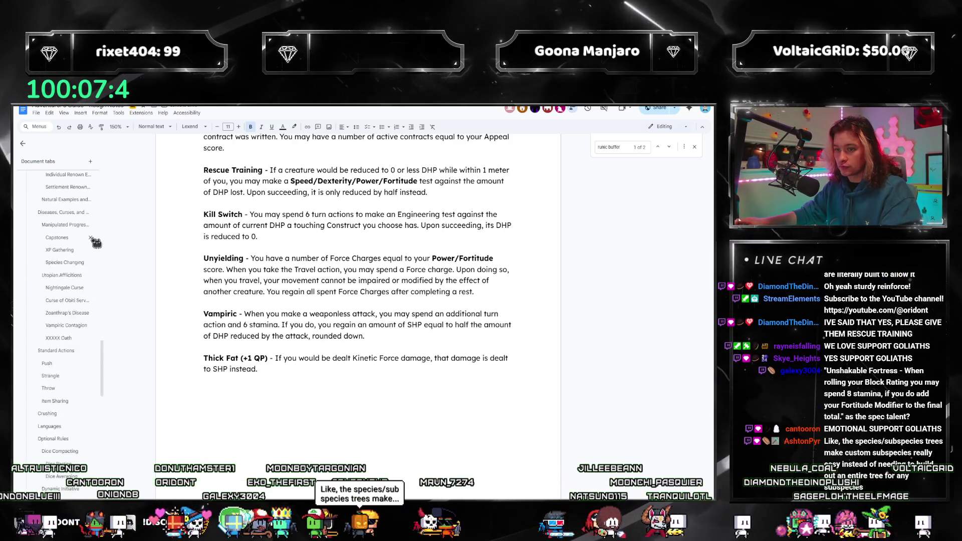
scroll(90, 245, "up", 10)
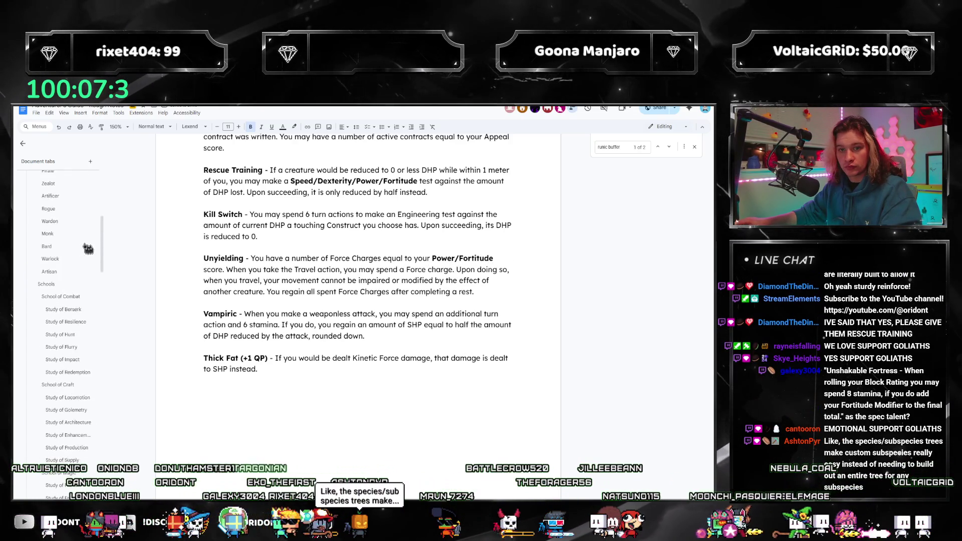
scroll(85, 271, "up", 2)
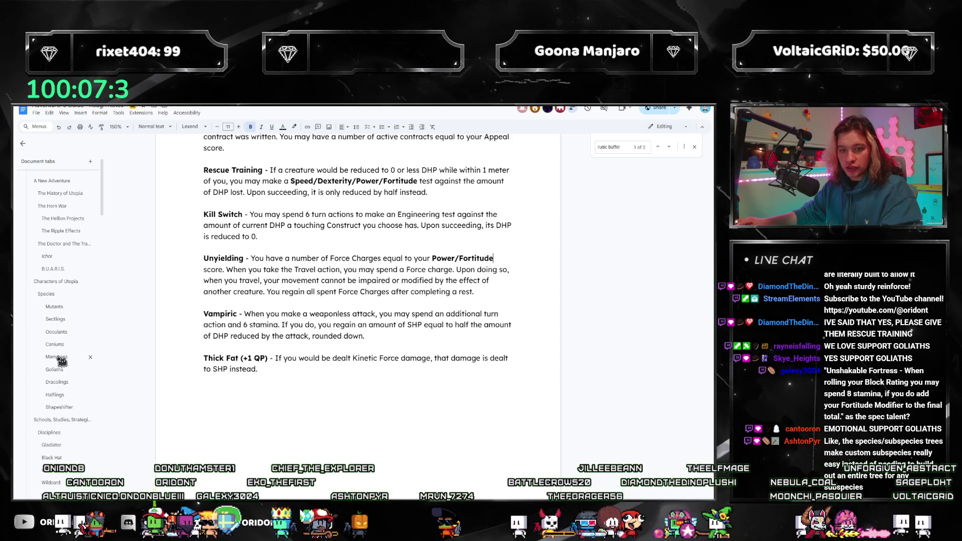
left_click(62, 372)
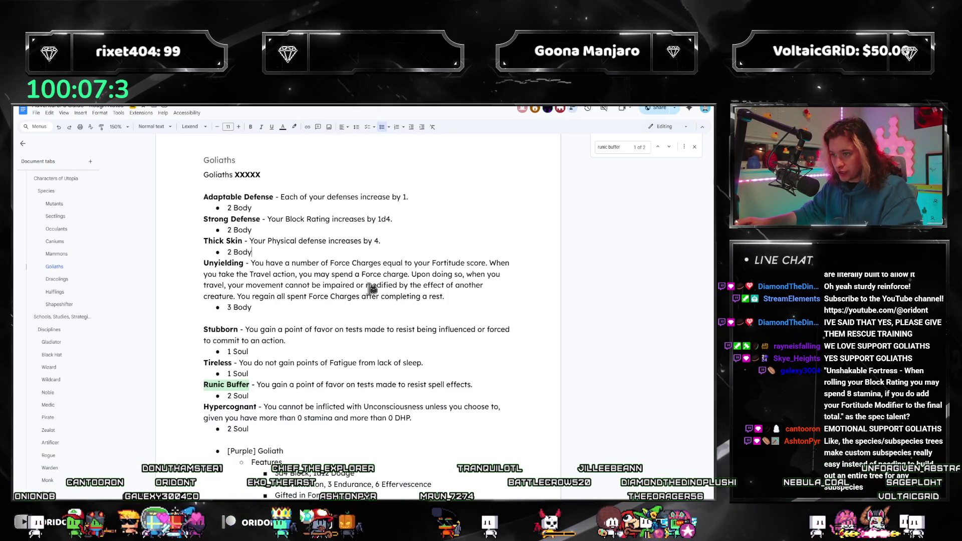
Review the new Unyielding entry and its 3 Body cost, selecting its paragraph text.
left_click(479, 285)
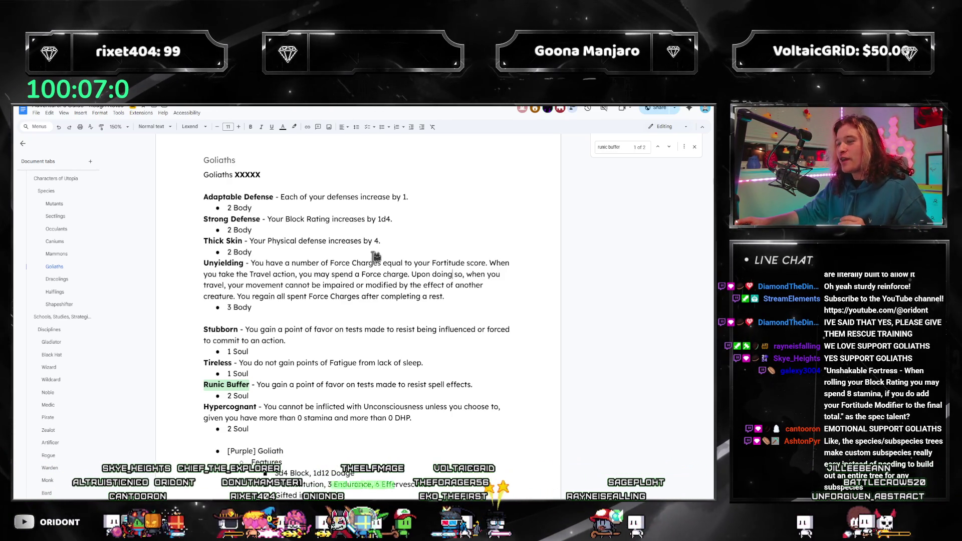
left_click(266, 285)
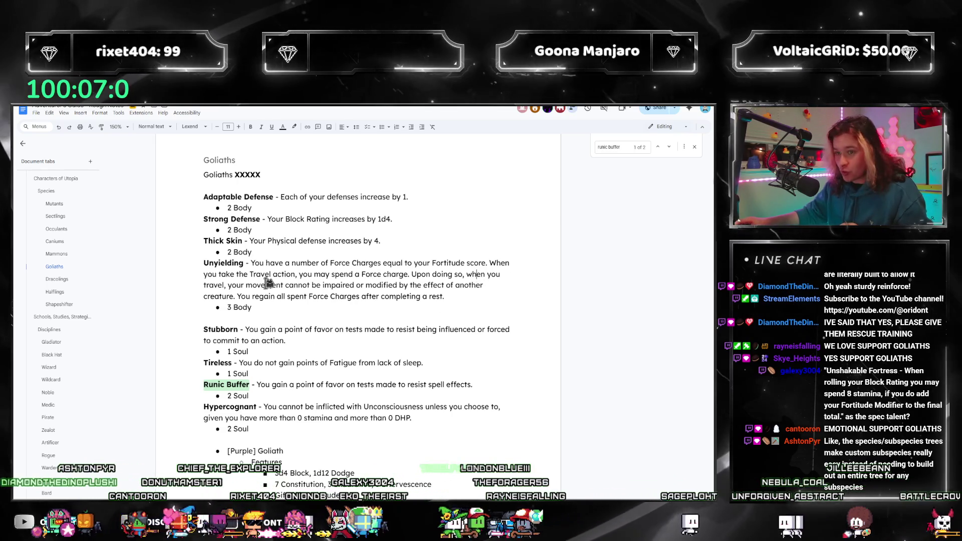
left_click(340, 274)
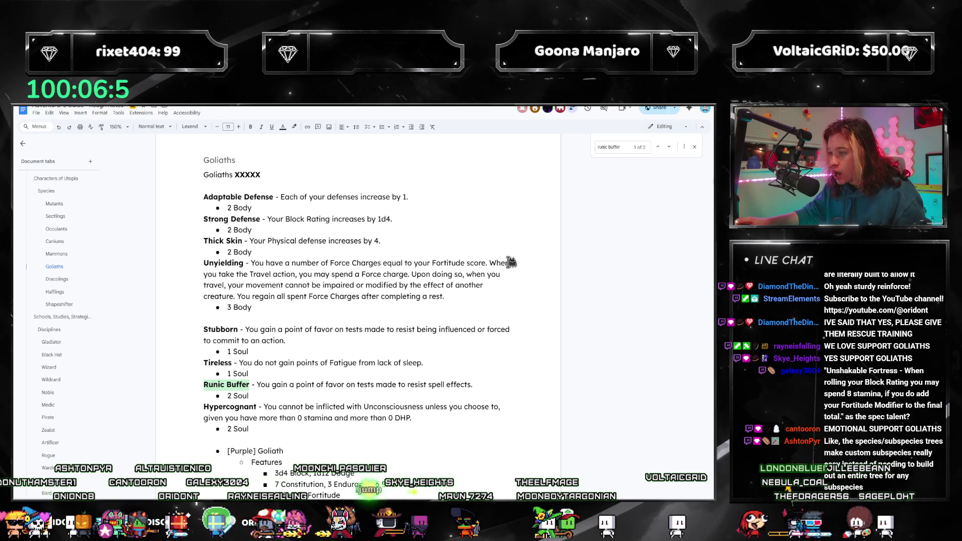
left_click(449, 307)
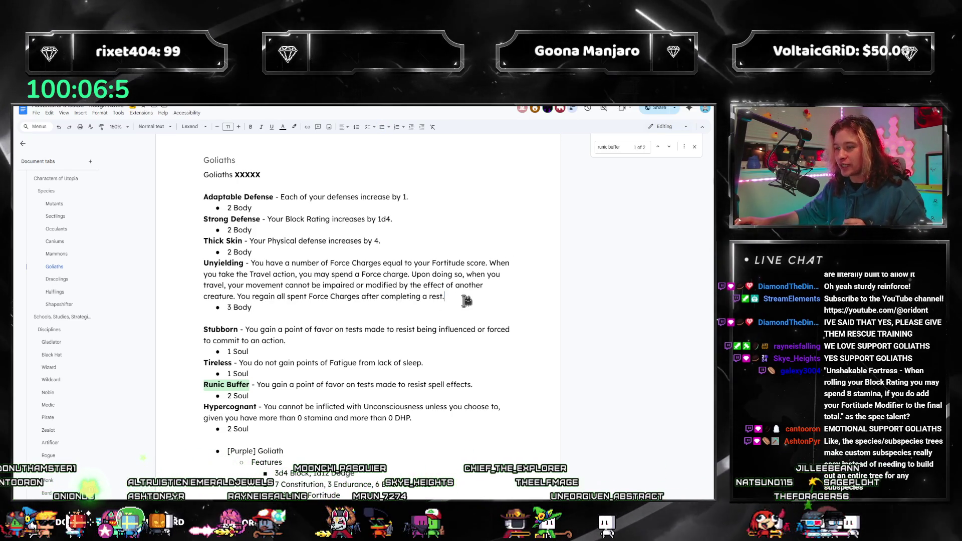
left_click(300, 275)
left_click_drag(421, 295, 211, 266)
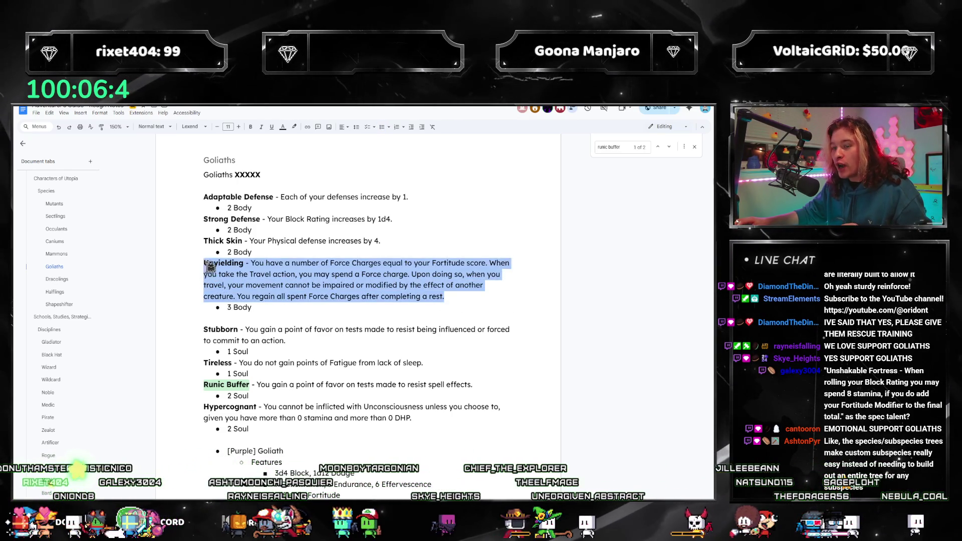
left_click(254, 274)
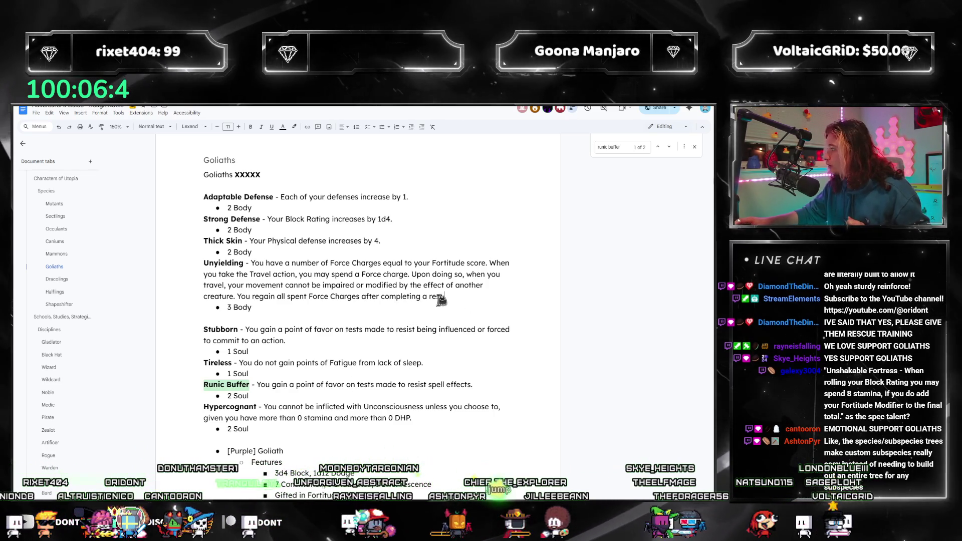
mouse_move(445, 296)
left_mouse_down()
mouse_move(210, 275)
mouse_move(256, 265)
left_mouse_up()
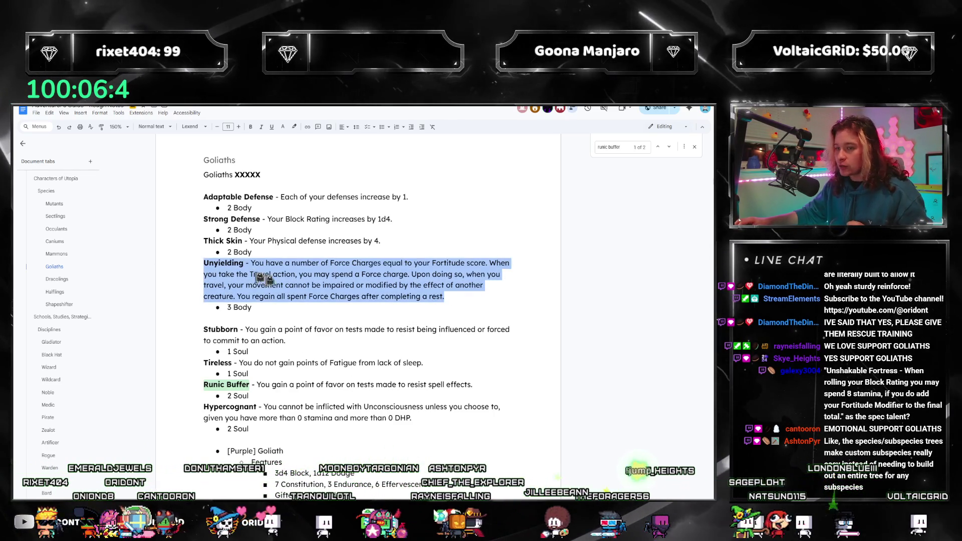
left_click(409, 264)
left_click_drag(445, 296, 253, 260)
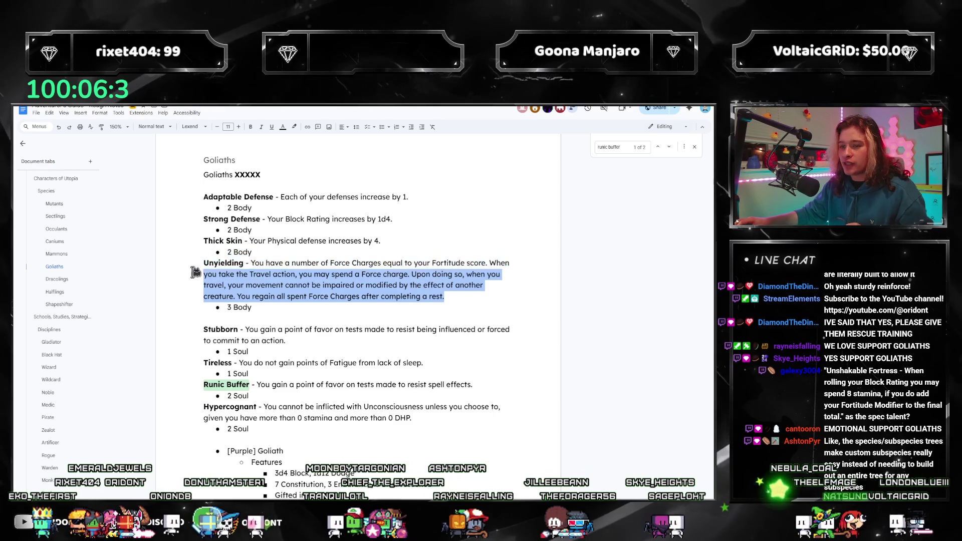
left_click(351, 285)
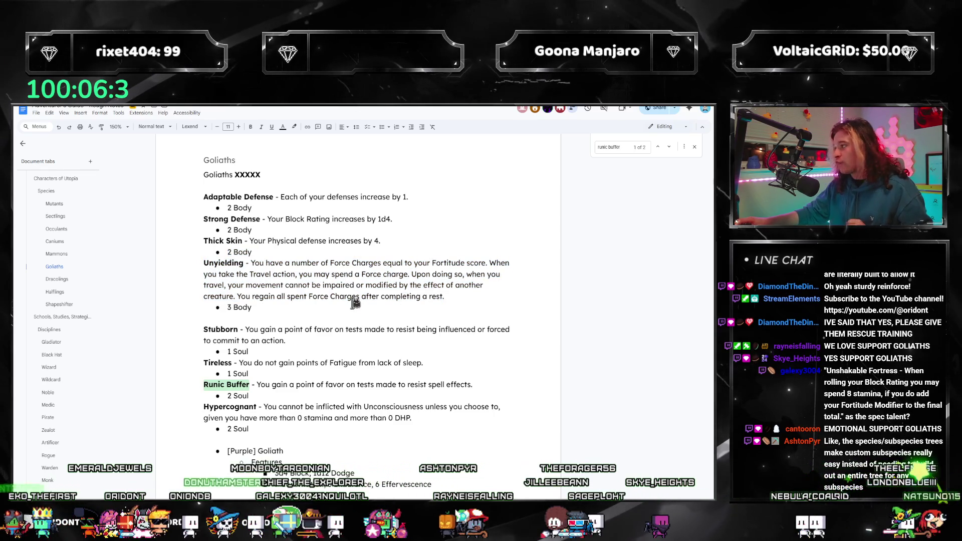
left_click_drag(445, 296, 203, 264)
left_click(468, 289)
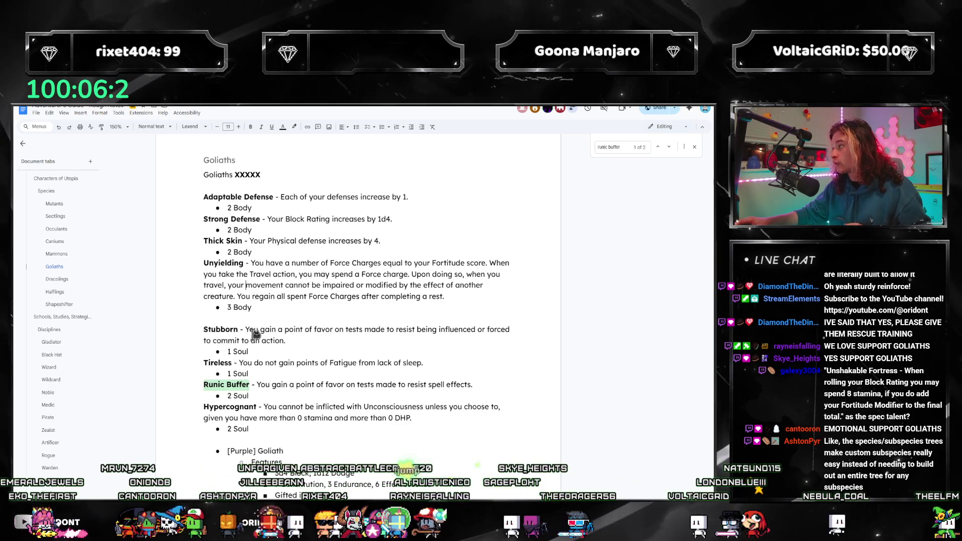
Scroll through the Goliath talents and Subspecies Branch, then bring the rulebook PDF forward.
scroll(408, 364, "down", 2)
scroll(373, 233, "up", 1)
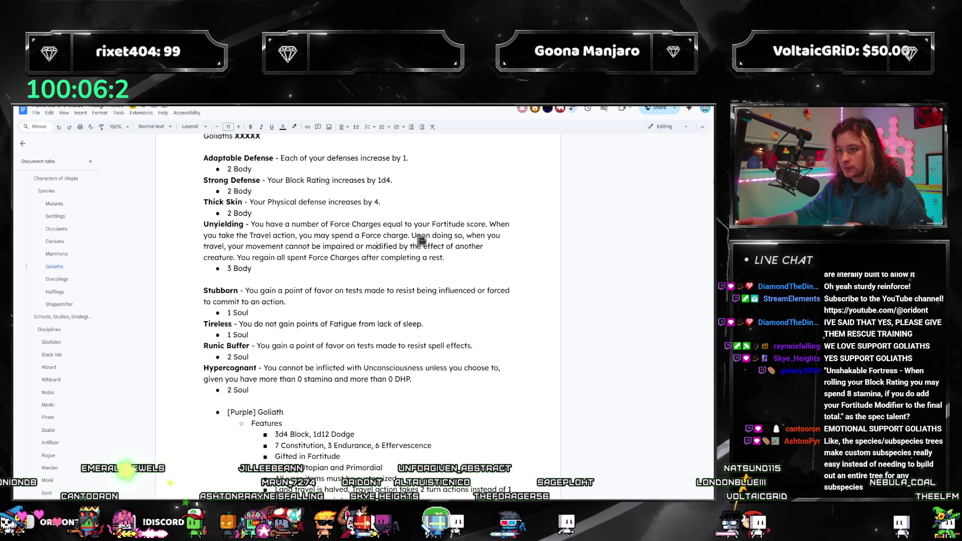
mouse_move(451, 266)
left_mouse_down()
mouse_move(404, 245)
mouse_move(203, 224)
left_mouse_up()
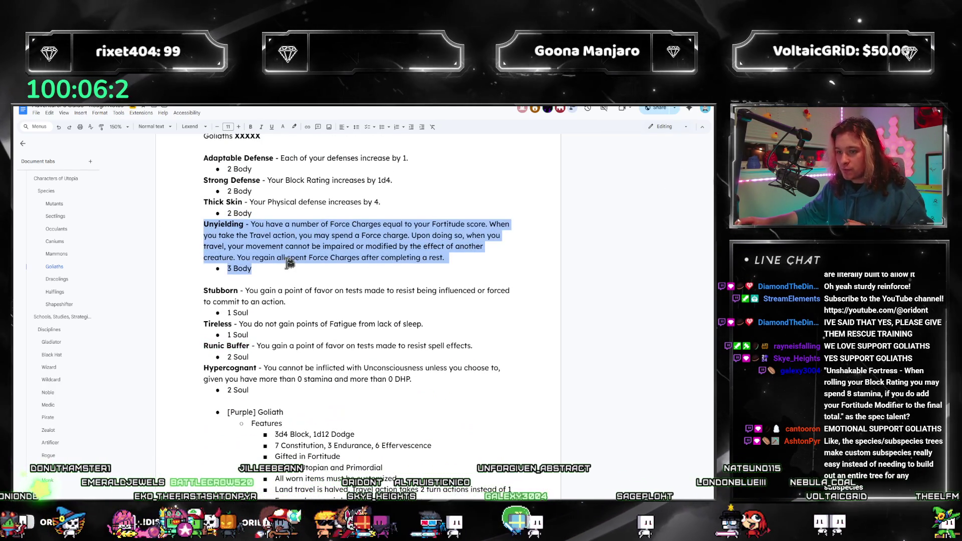
left_click(288, 261)
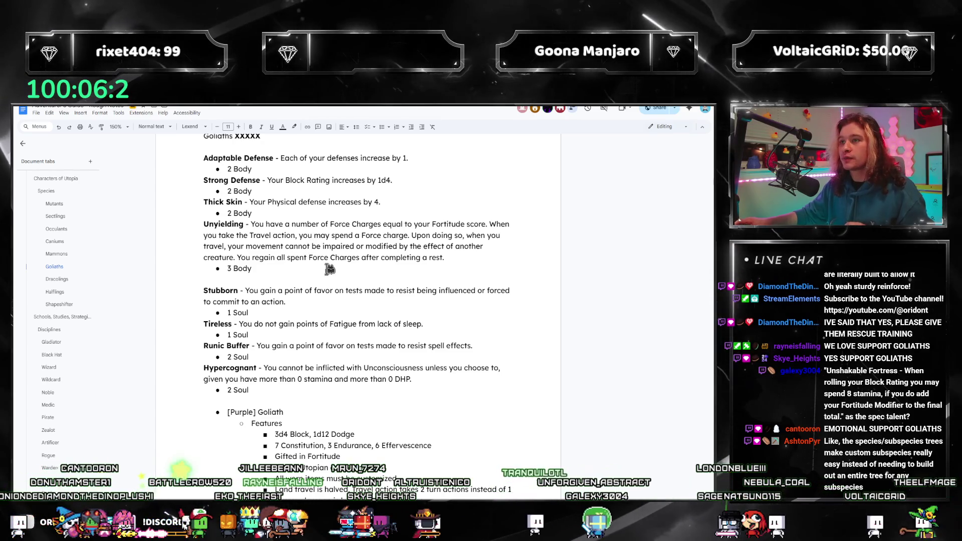
scroll(335, 273, "down", 10)
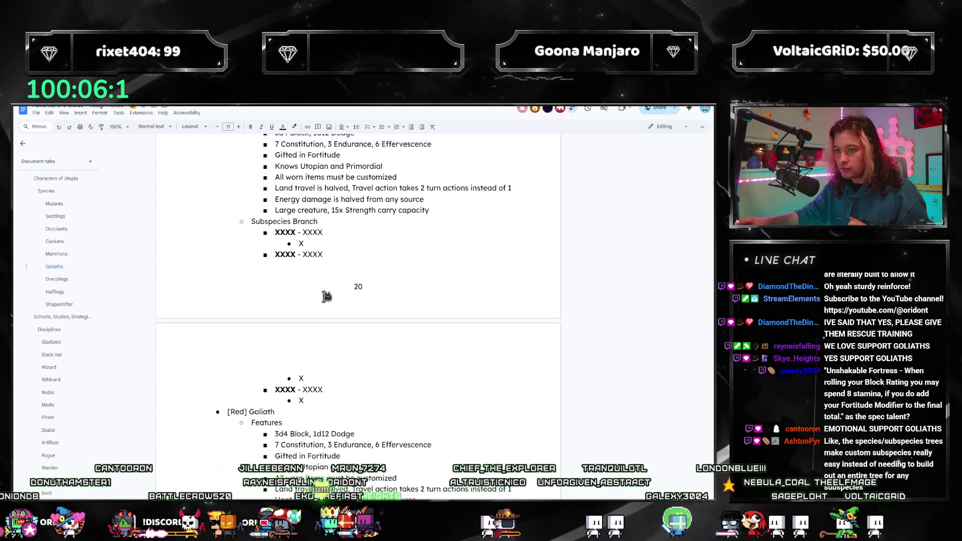
scroll(320, 346, "down", 2)
scroll(333, 353, "up", 3)
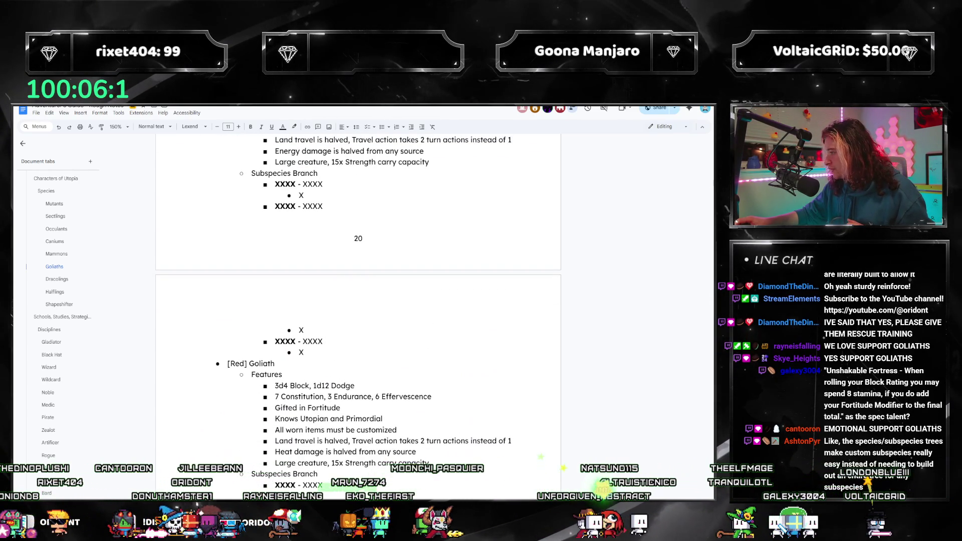
key("alt+Tab")
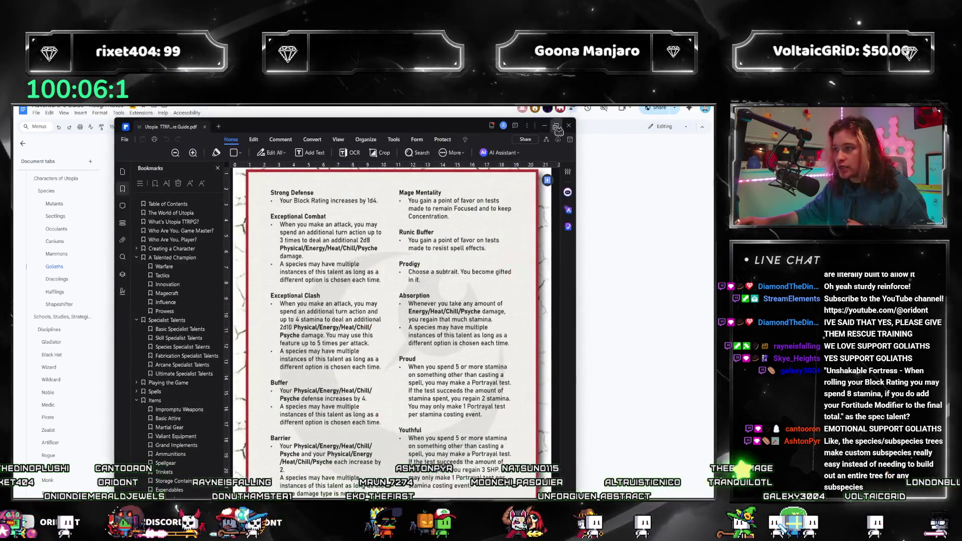
Page through the rulebook's species talent pages 208–212, then return to the Goliaths draft.
scroll(476, 243, "up", 15)
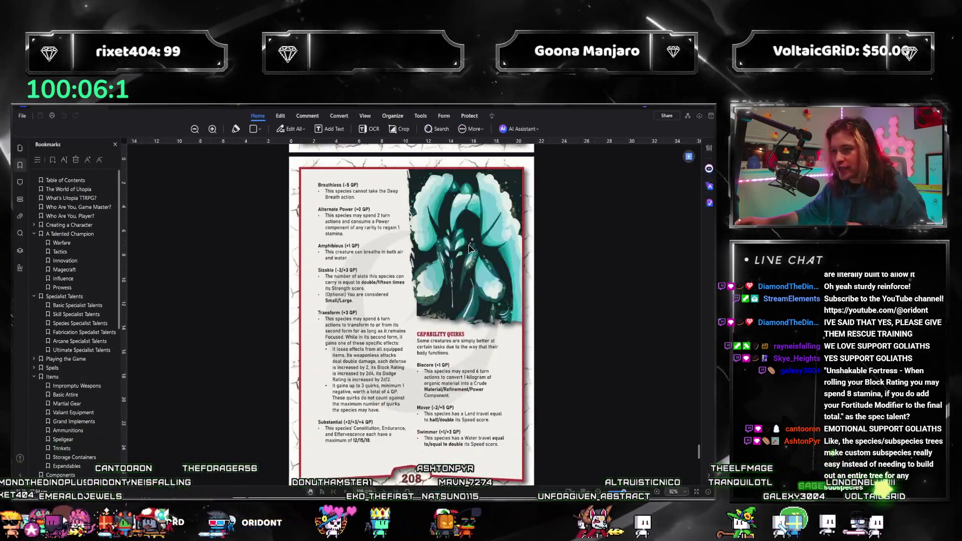
scroll(478, 234, "down", 3)
scroll(371, 328, "down", 18)
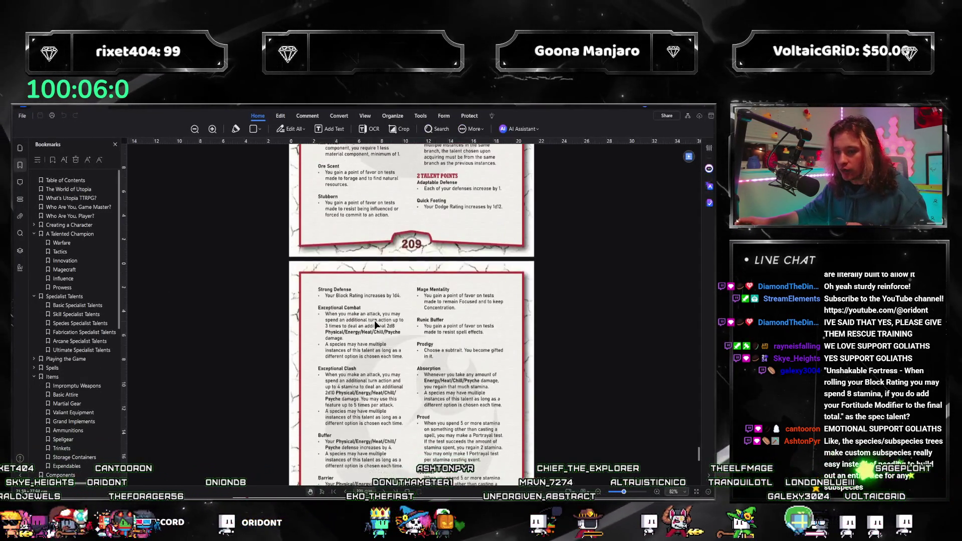
scroll(326, 327, "down", 4)
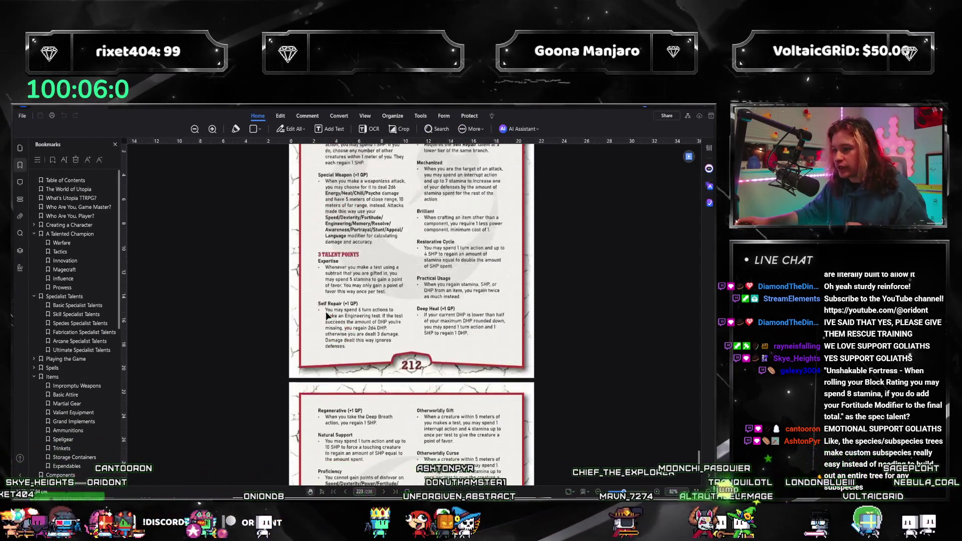
scroll(343, 303, "up", 1)
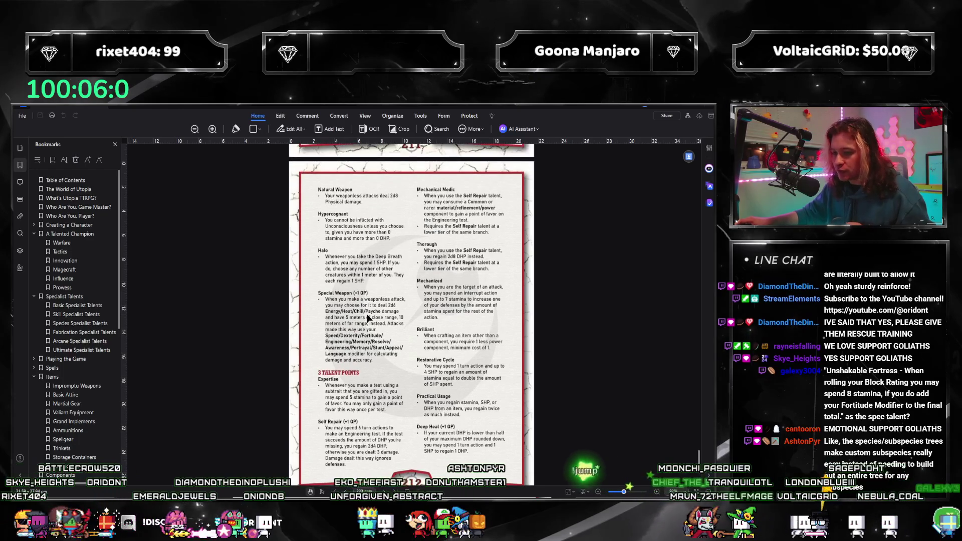
scroll(361, 314, "down", 1)
scroll(370, 319, "up", 2)
scroll(368, 315, "up", 8)
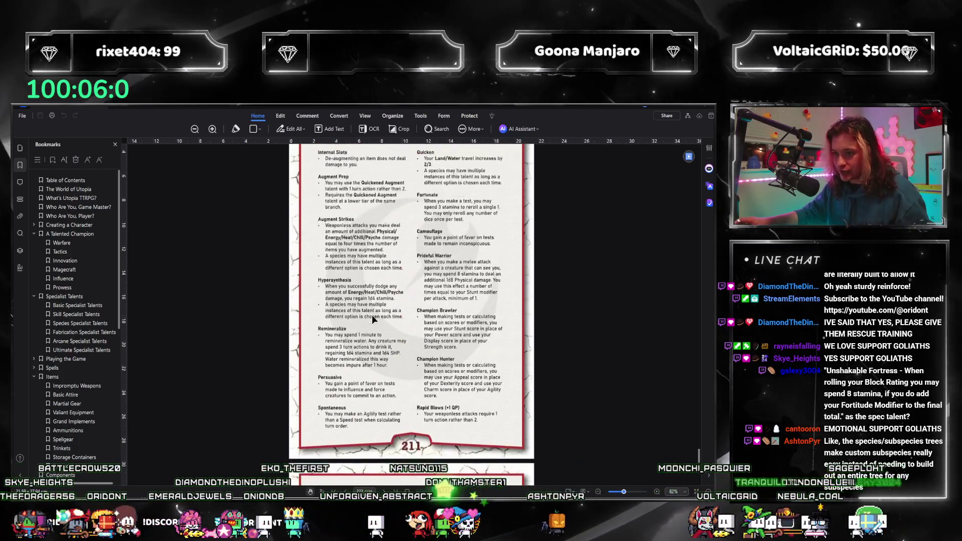
scroll(368, 293, "down", 3)
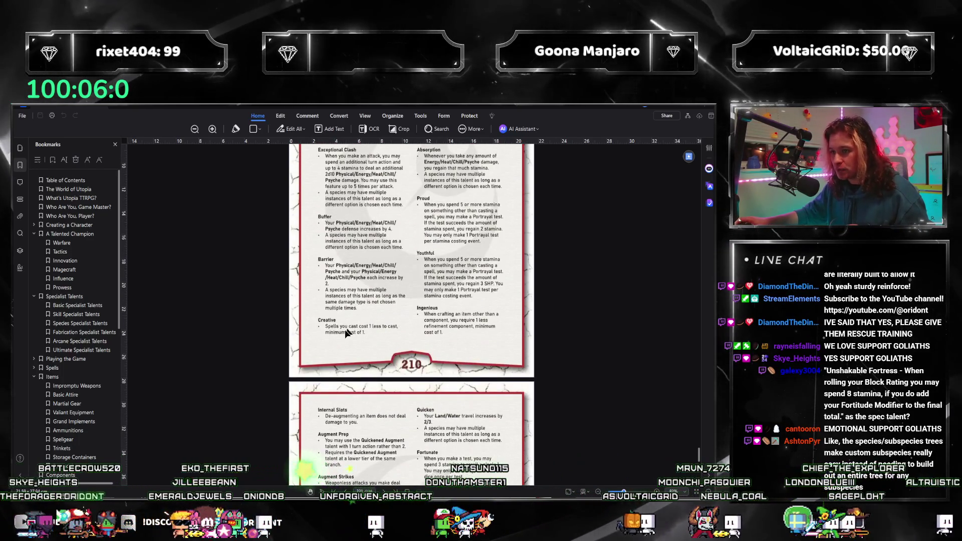
scroll(366, 320, "up", 11)
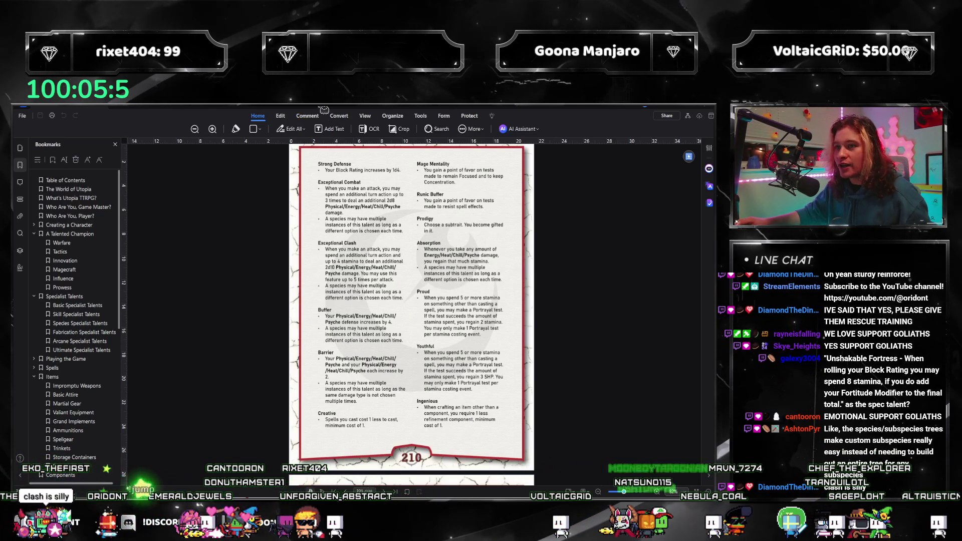
key("alt+Tab")
scroll(315, 384, "up", 8)
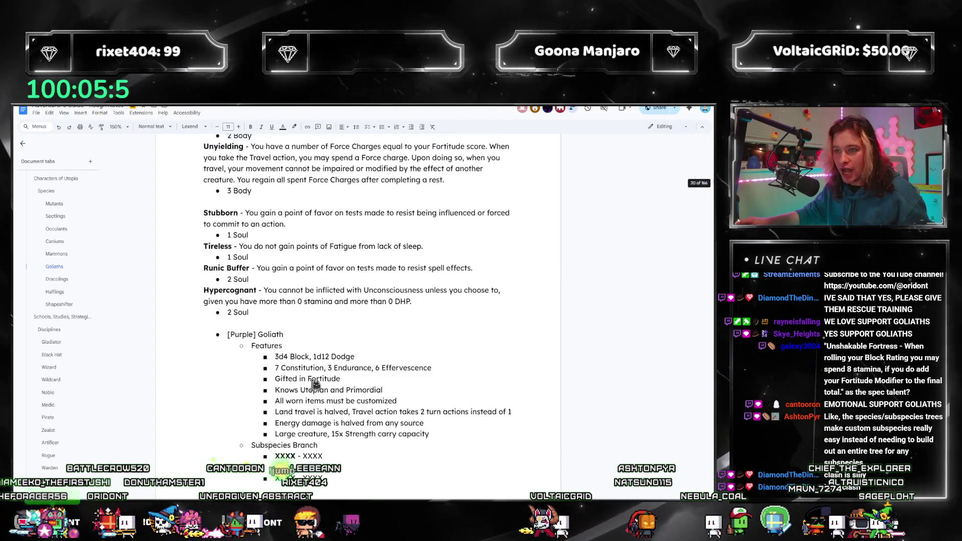
Rename the bold XXXX placeholder talent to Activated Clash, keeping an XXXX placeholder description.
scroll(315, 385, "down", 5)
double_click(284, 380)
type("Ac")
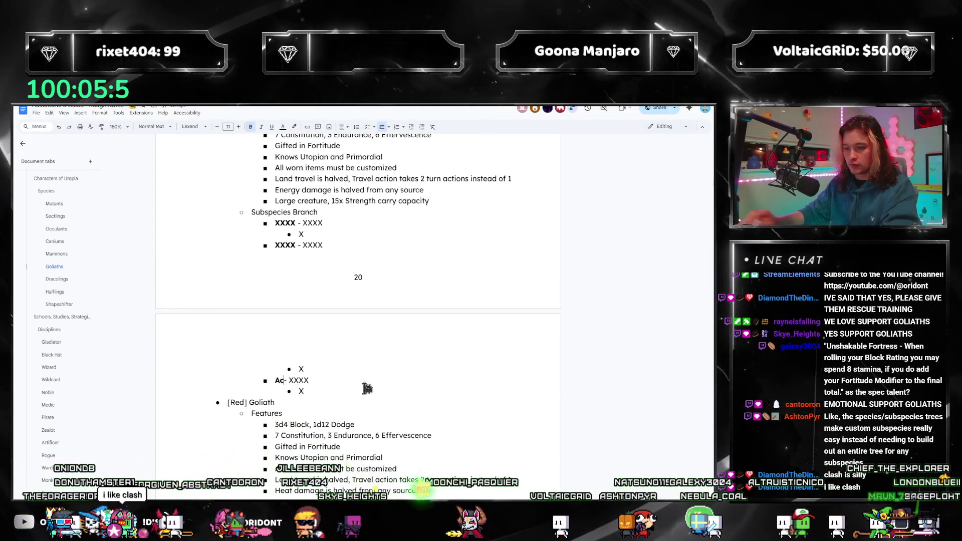
type("tivated Clash")
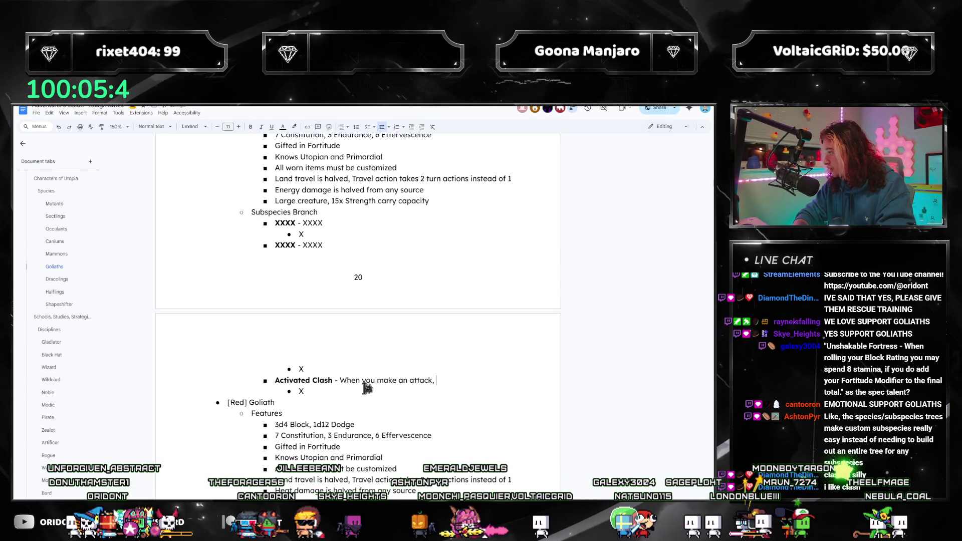
left_click_drag(274, 380, 440, 382)
type("XXXXX")
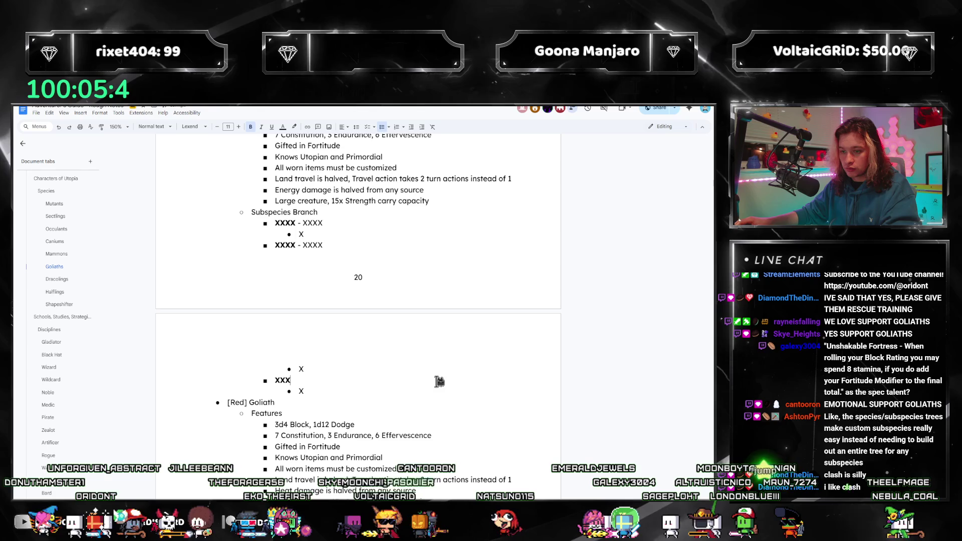
key("BackSpace")
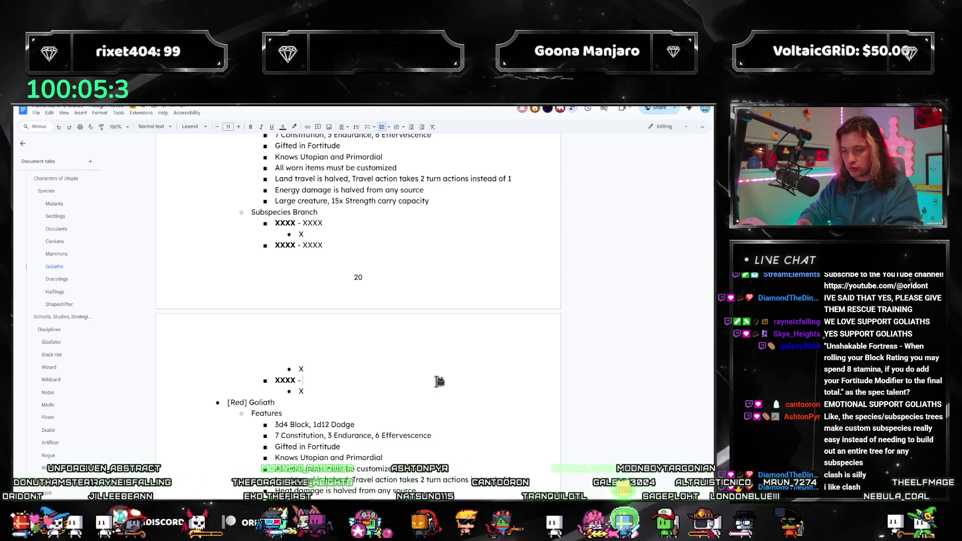
type("XXXXX")
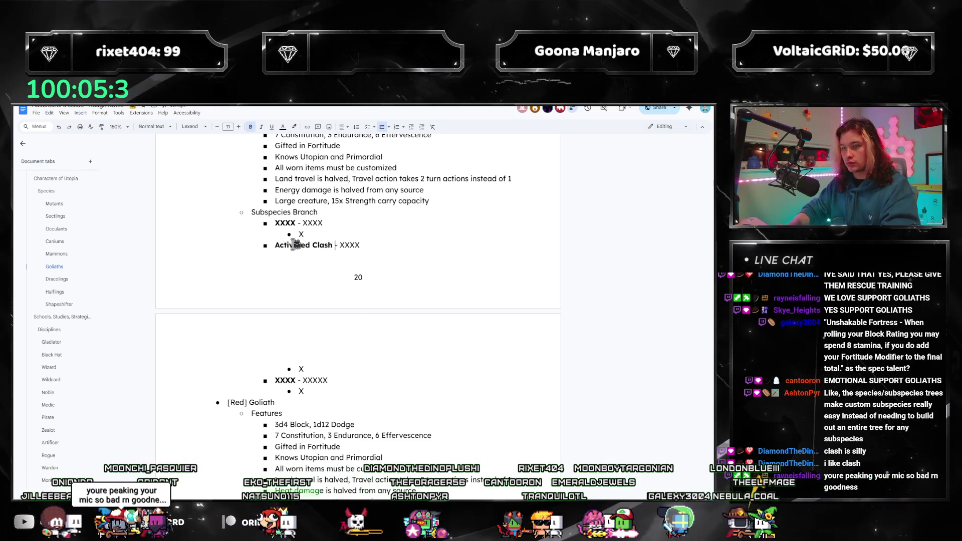
key("shift+End")
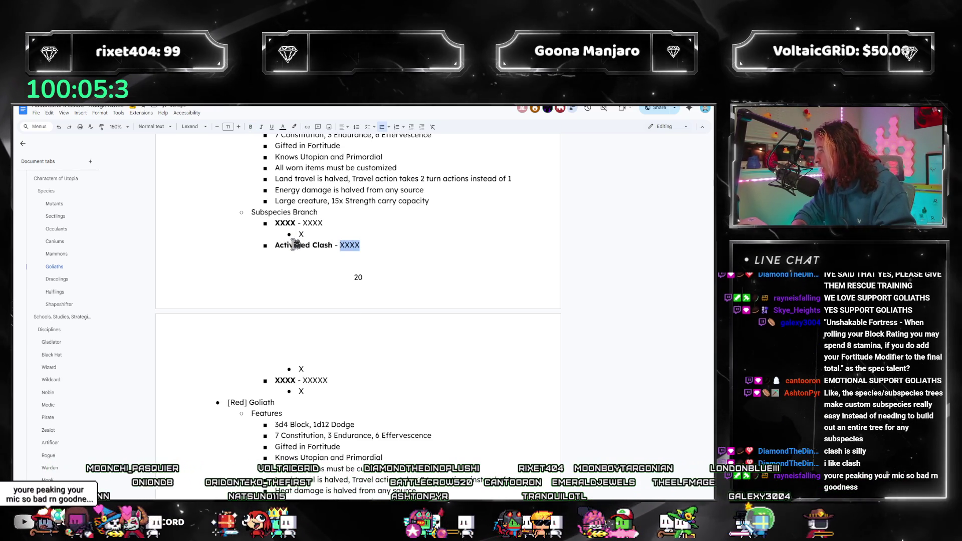
Write Activated Clash's effect: extra turn action and 4 stamina for 2d10 Energy damage, up to 5 times.
type("When you make an a")
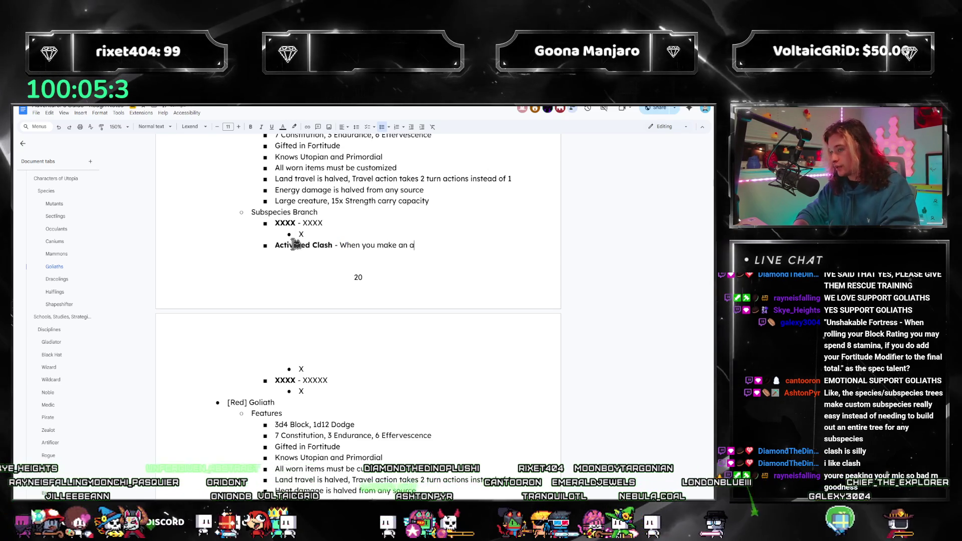
type("ttack, you may spend")
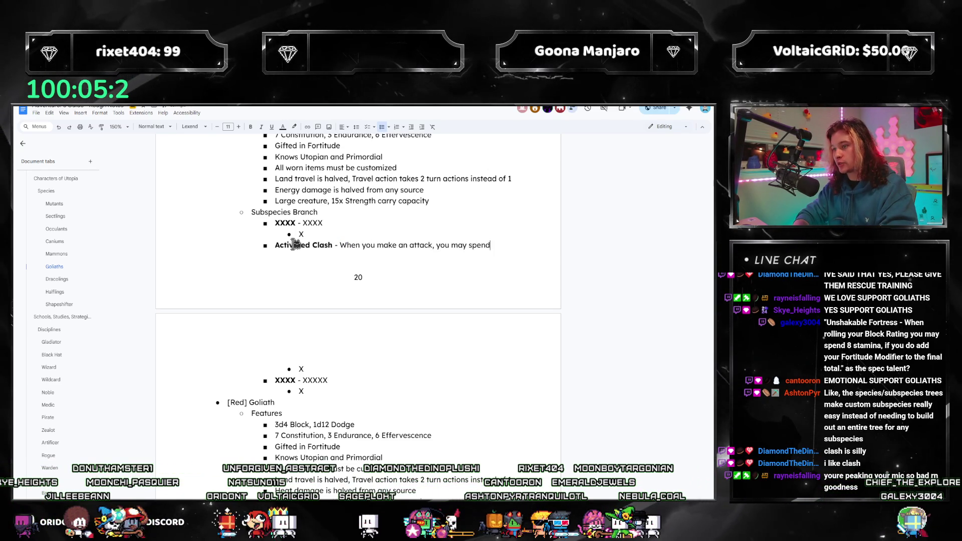
type(" an addition")
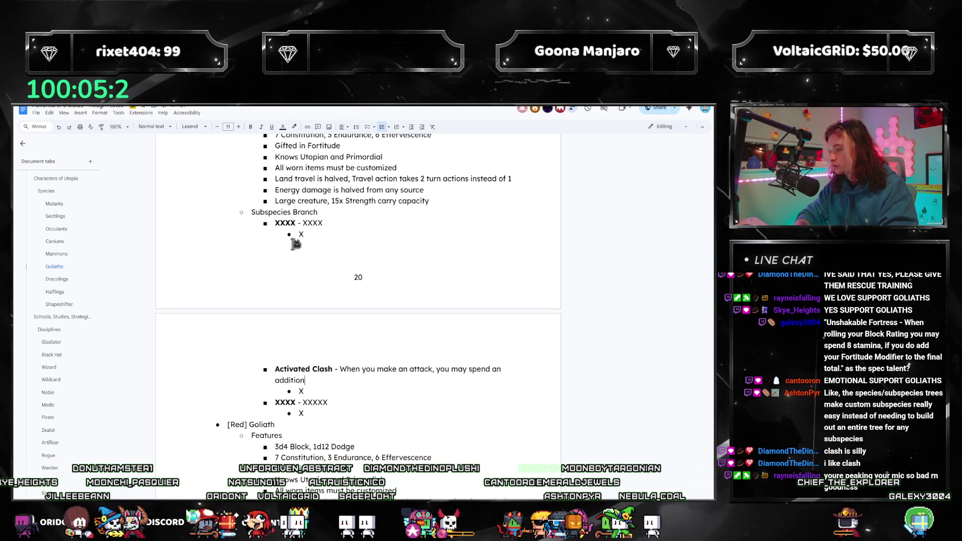
type("al turn action")
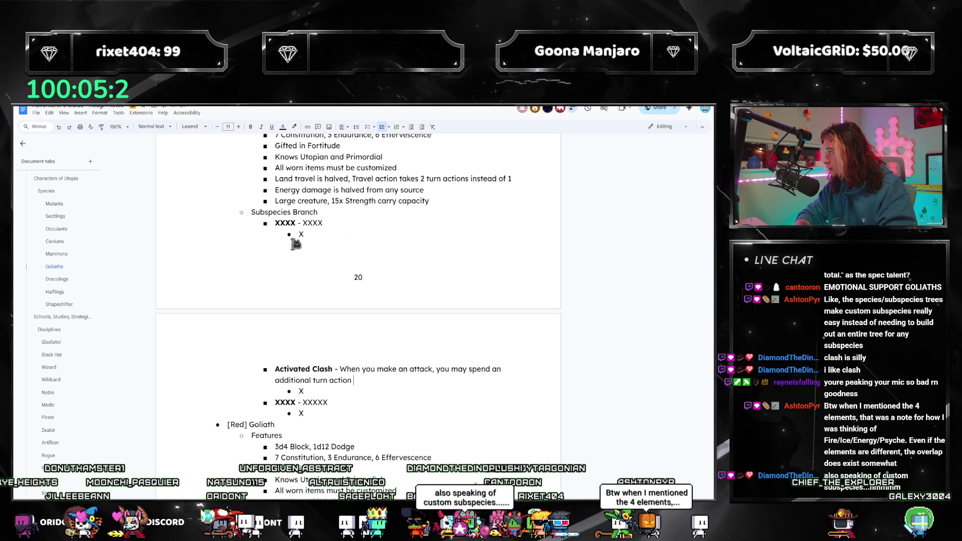
type(" and up to 4 stamina t")
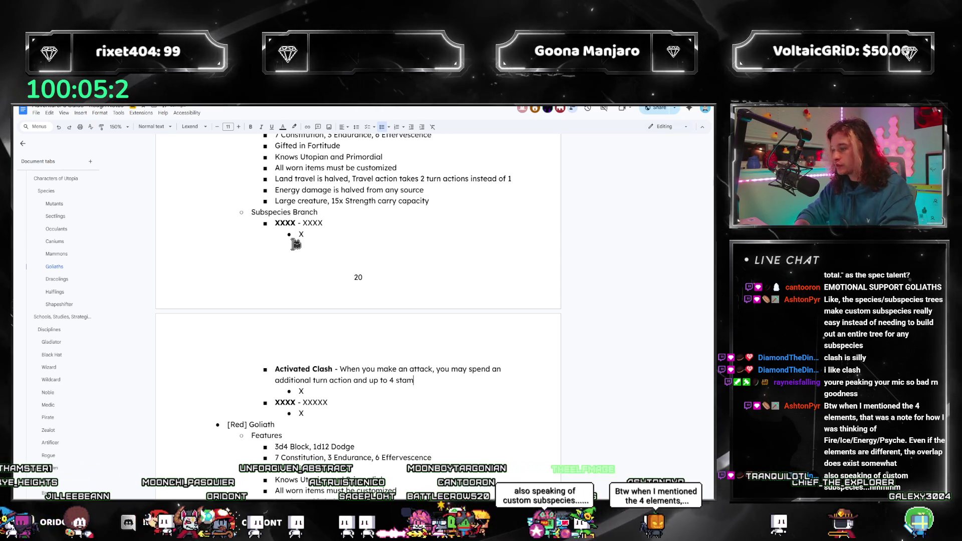
type("o deal an additioanl")
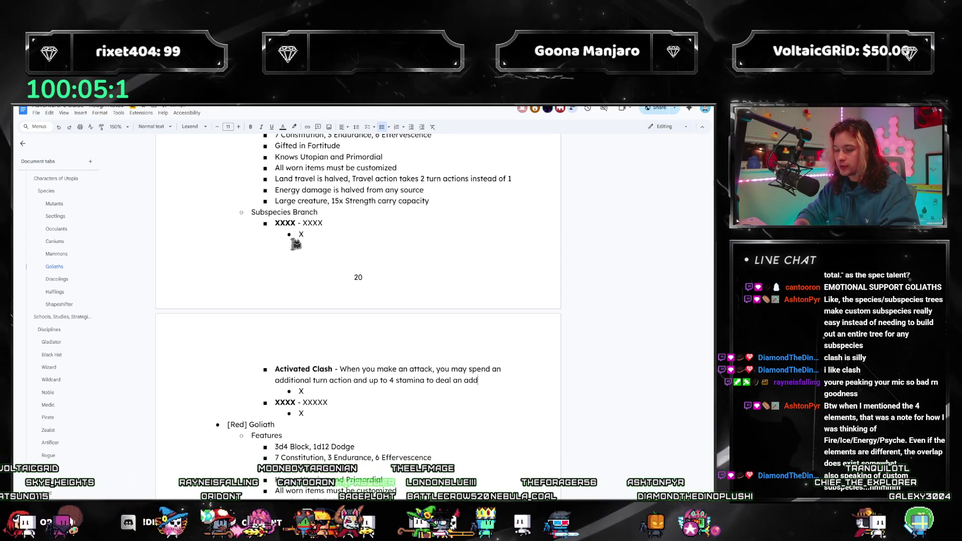
key("ctrl+Left")
key("ctrl+Left")
key("ctrl+Left")
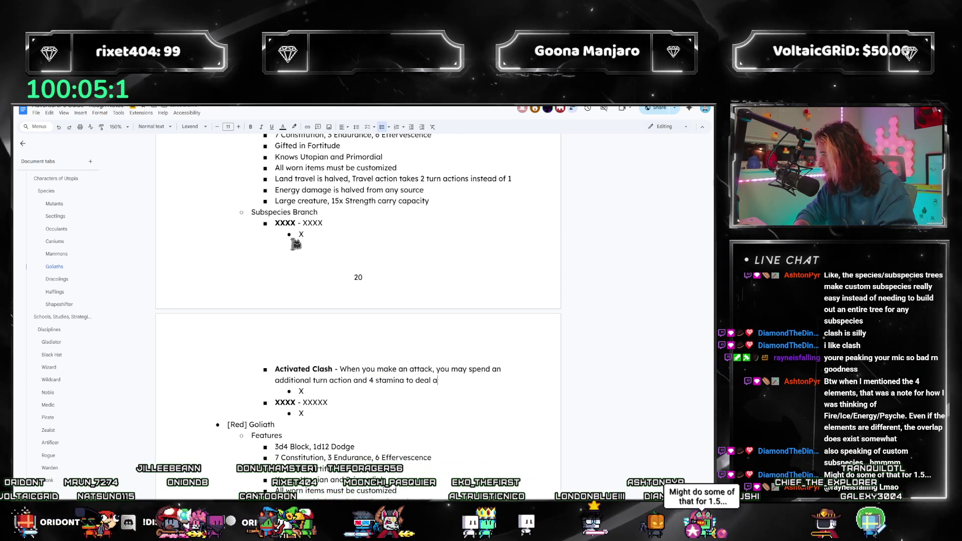
type("n additional 2d10 En")
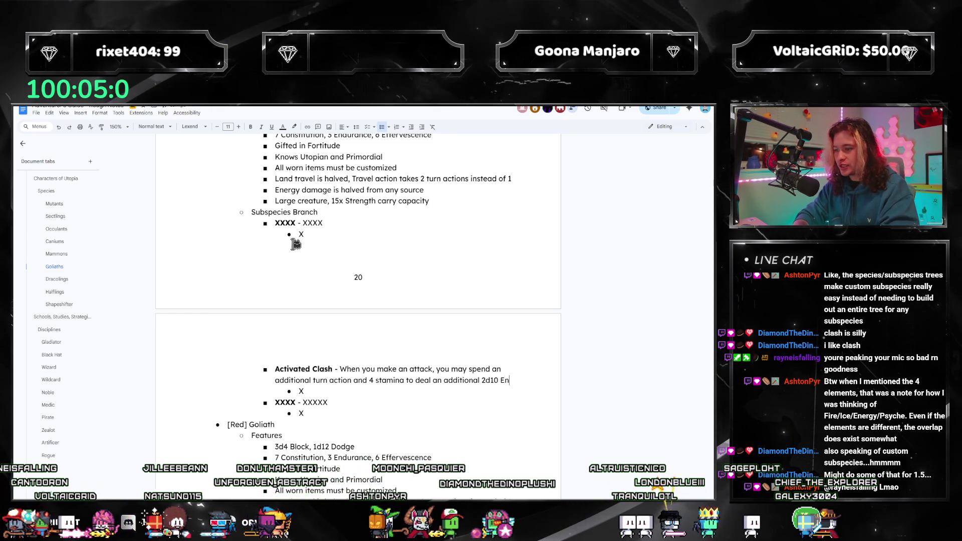
type("e. Yo")
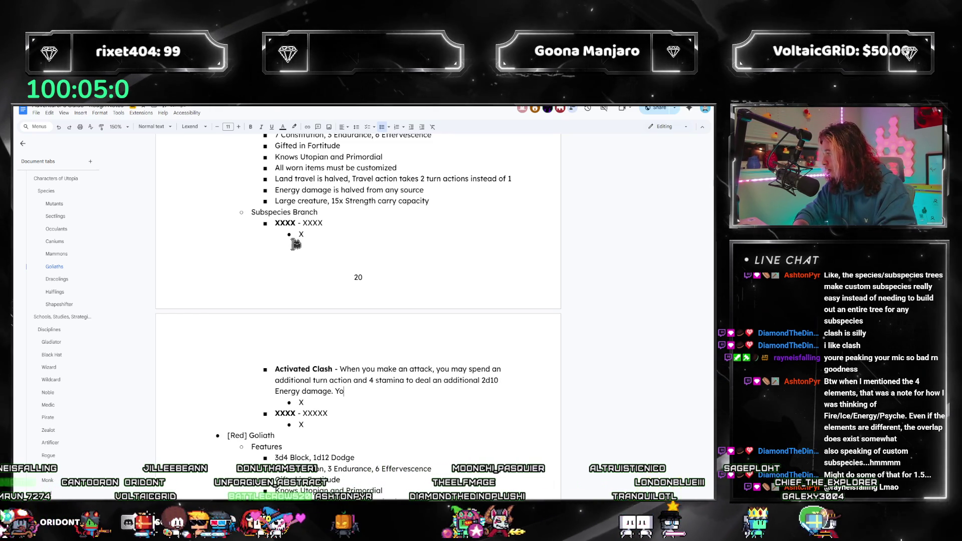
type("u may use this feature up to 5 times per attack.")
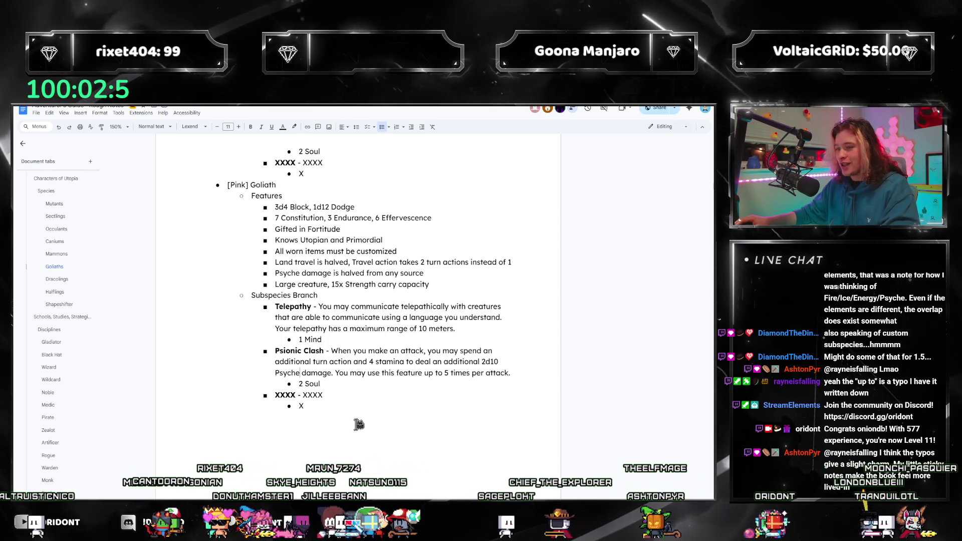
scroll(382, 411, "up", 1)
Review the finished clash talents, then bring up the Utopia TTRPG guide PDF at page 211.
scroll(382, 411, "up", 1)
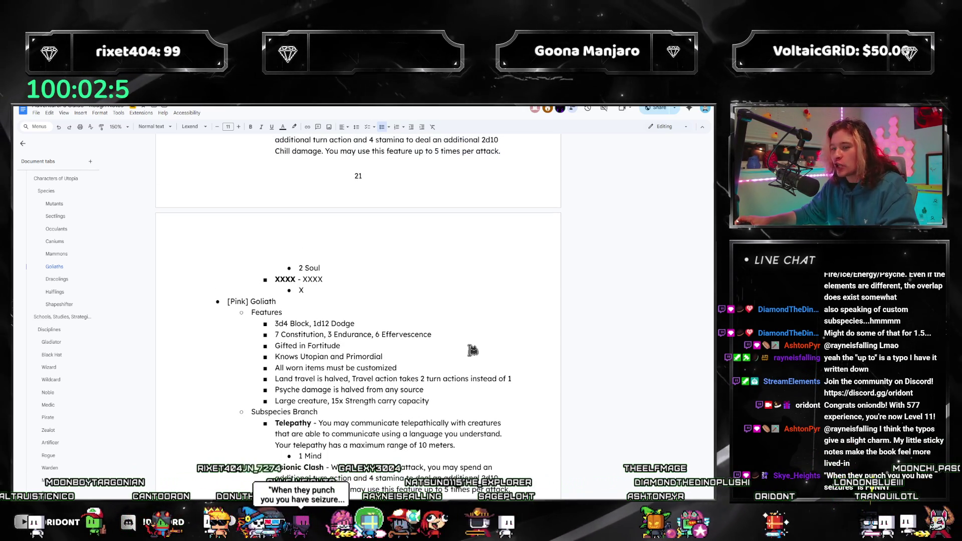
scroll(474, 365, "down", 2)
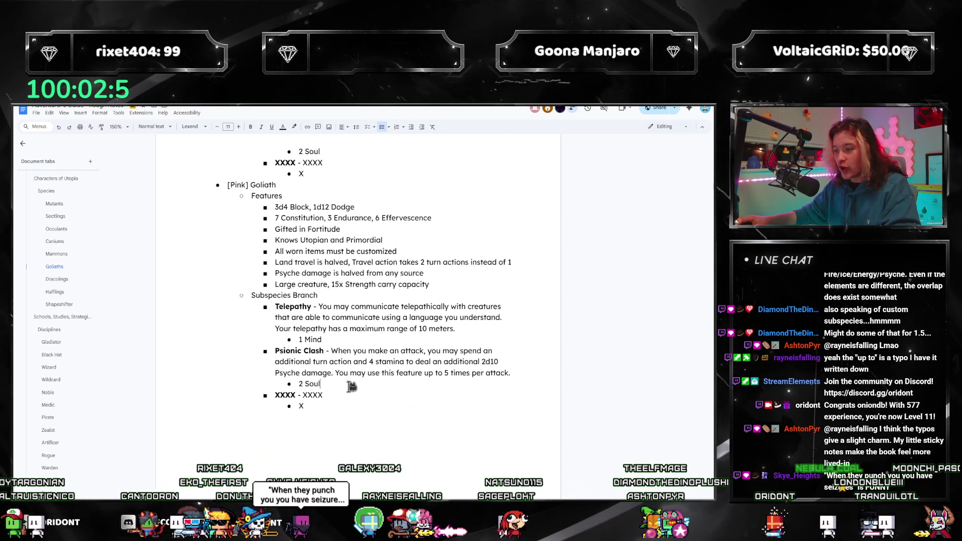
scroll(351, 386, "up", 5)
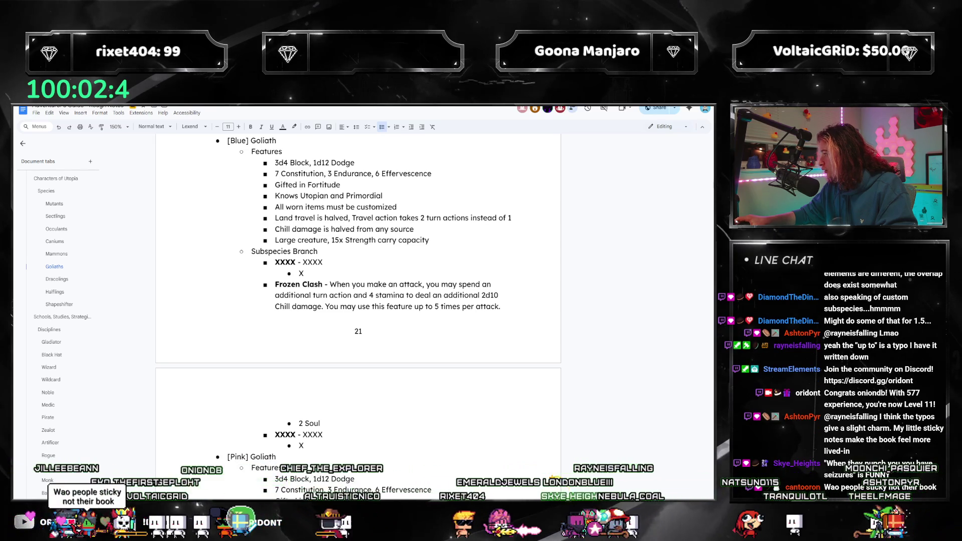
key("alt+Tab")
scroll(365, 300, "down", 10)
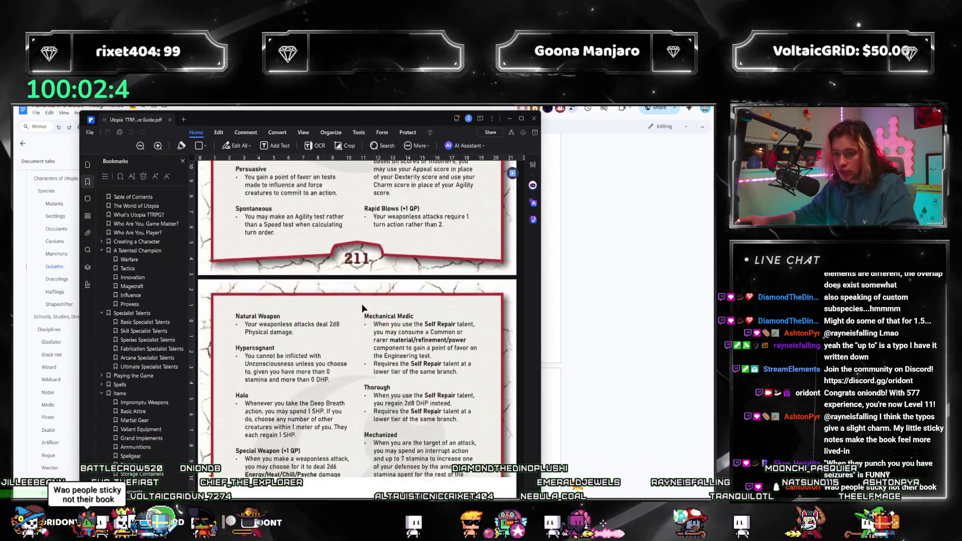
Enlarge and reposition the PDFelement window and set the page zoom to 100%.
scroll(364, 308, "down", 2)
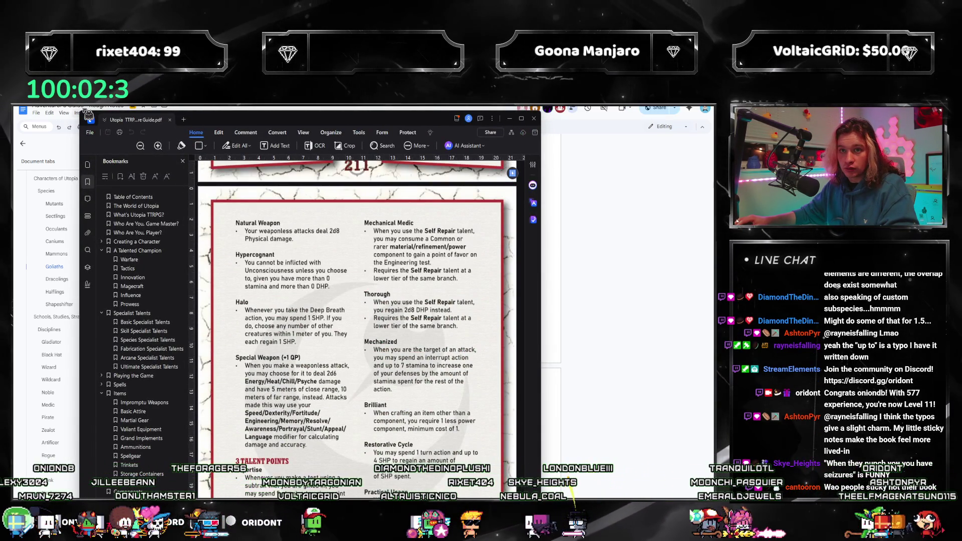
mouse_move(165, 154)
left_mouse_down()
mouse_move(166, 189)
mouse_move(136, 206)
mouse_move(98, 210)
left_mouse_up()
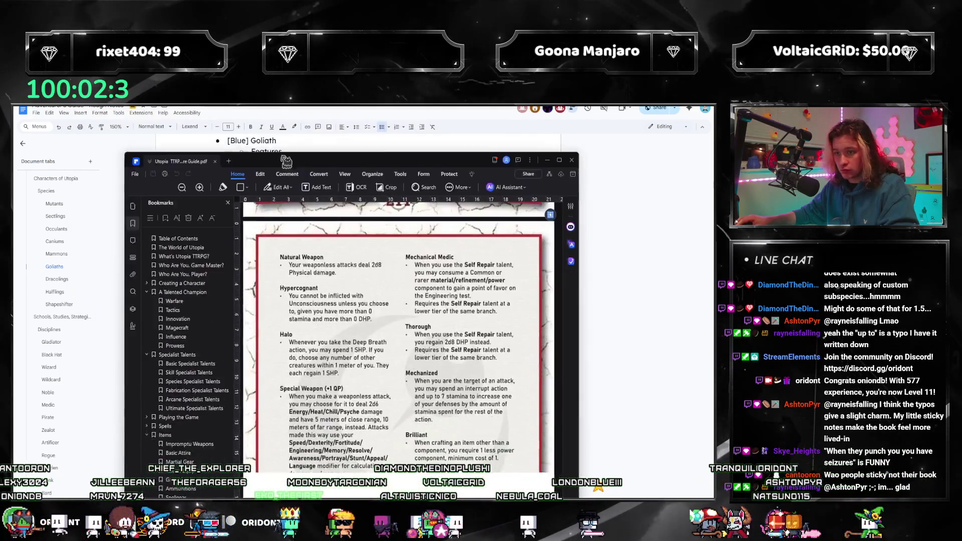
left_click(509, 210)
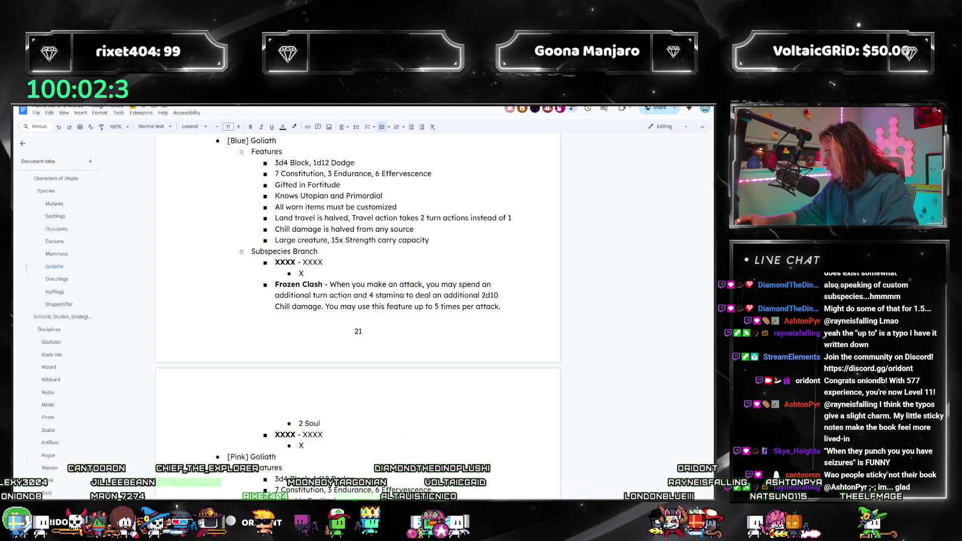
key("alt+Tab")
mouse_move(304, 127)
left_mouse_down()
mouse_move(313, 260)
mouse_move(319, 133)
mouse_move(332, 251)
mouse_move(351, 124)
mouse_move(353, 396)
mouse_move(356, 220)
mouse_move(333, 159)
mouse_move(303, 150)
left_mouse_up()
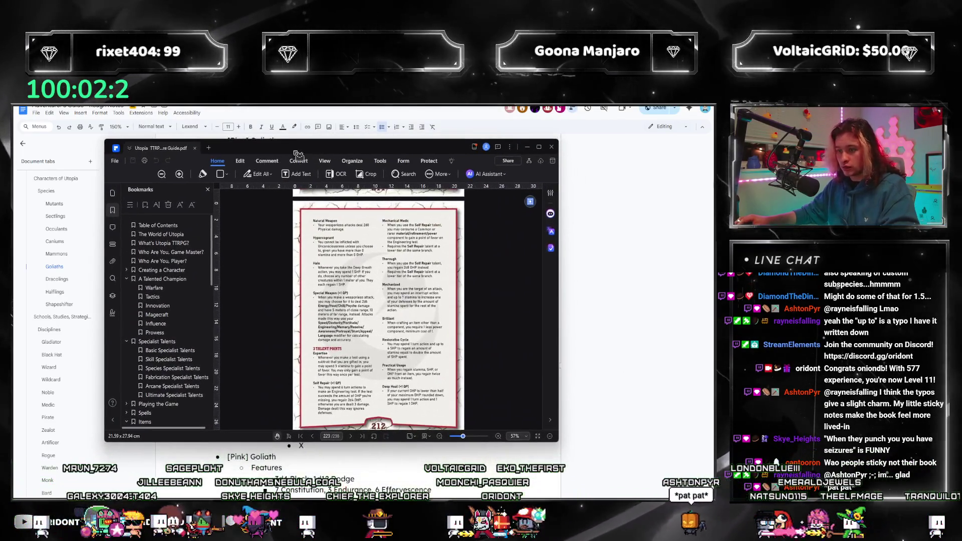
left_click(179, 174)
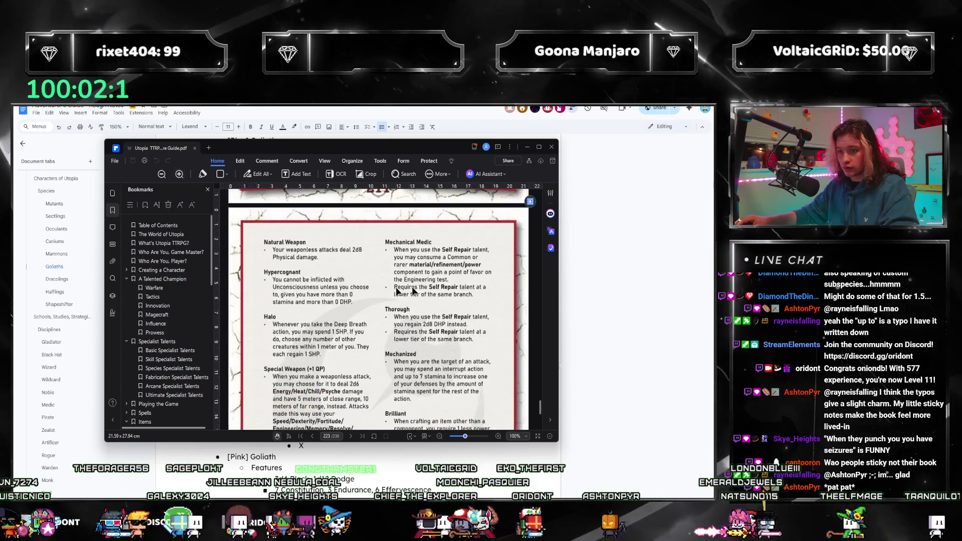
scroll(303, 279, "down", 4)
scroll(302, 279, "up", 1)
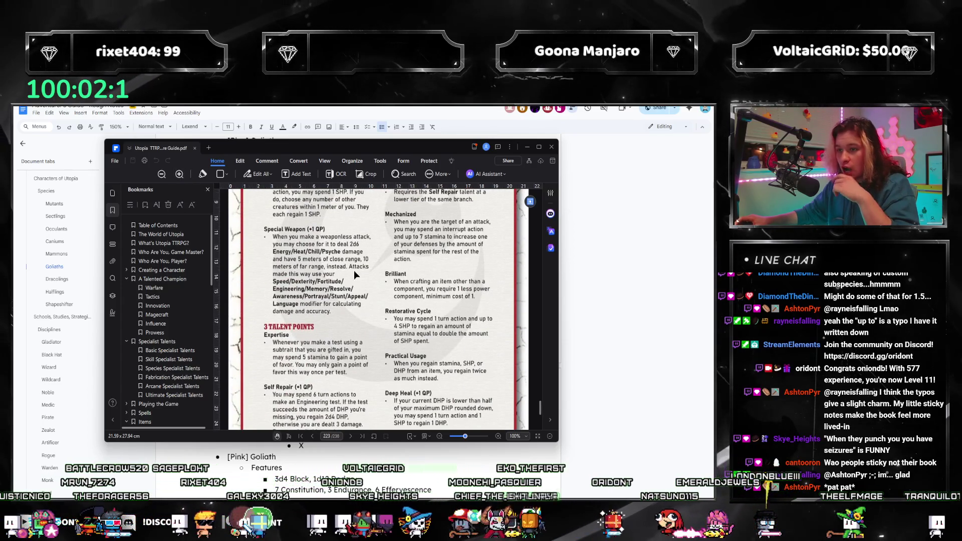
scroll(303, 250, "up", 2)
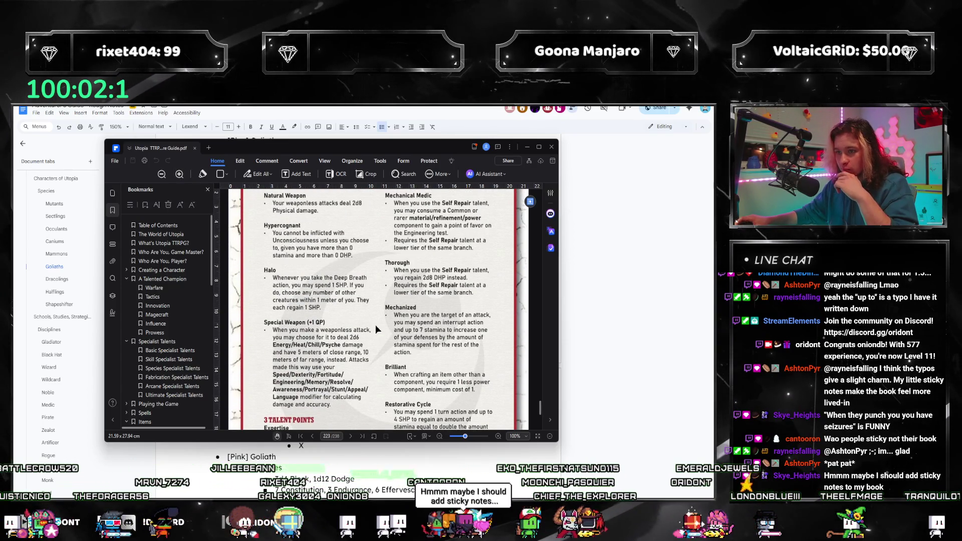
scroll(333, 358, "up", 2)
scroll(332, 358, "down", 7)
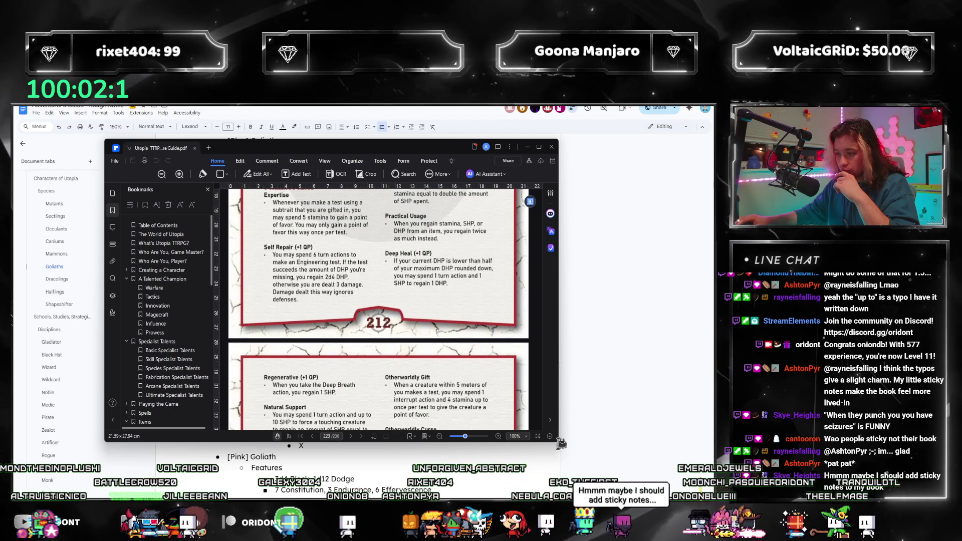
Resize the window and zoom to 125% to read Natural Support on page 212.
mouse_move(558, 441)
left_mouse_down()
mouse_move(624, 471)
mouse_move(671, 470)
left_mouse_up()
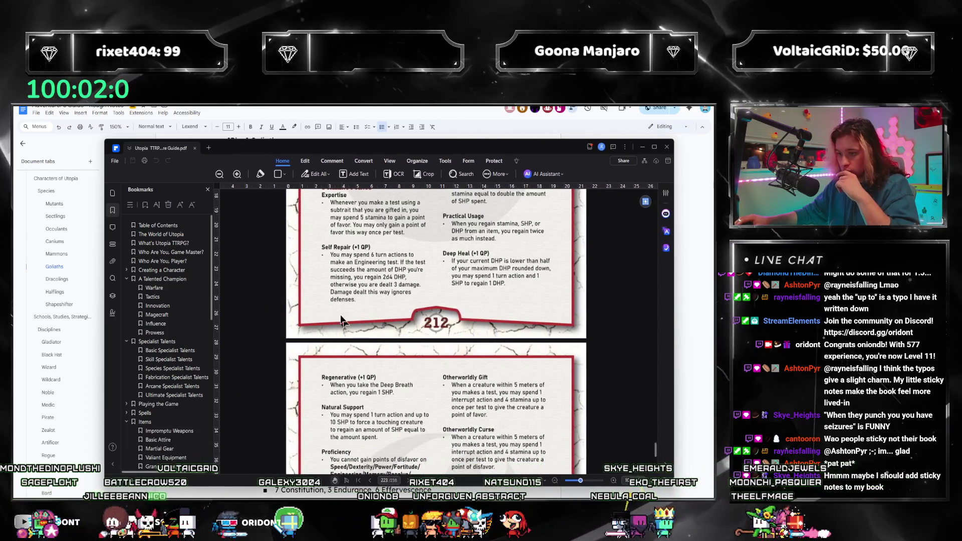
left_click_drag(351, 147, 308, 121)
left_click(193, 153)
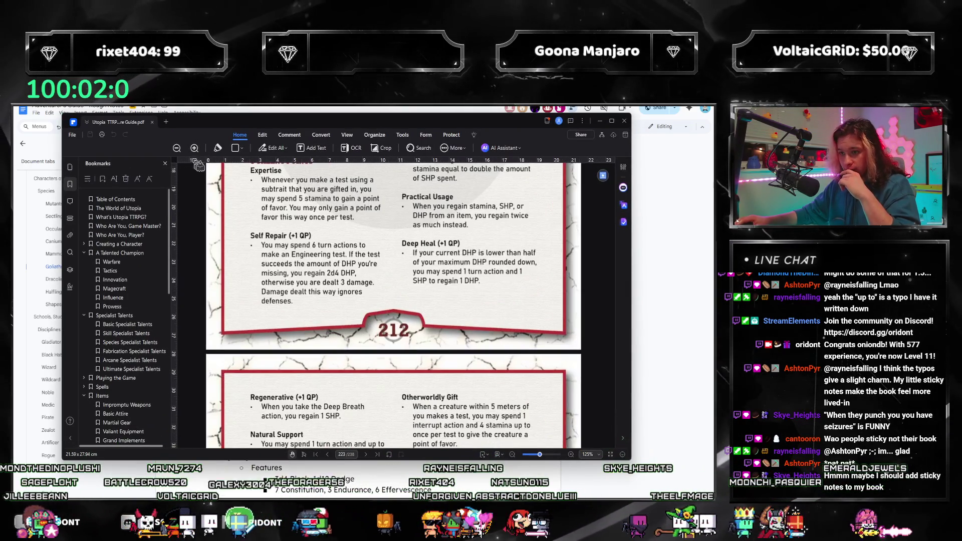
scroll(309, 339, "down", 5)
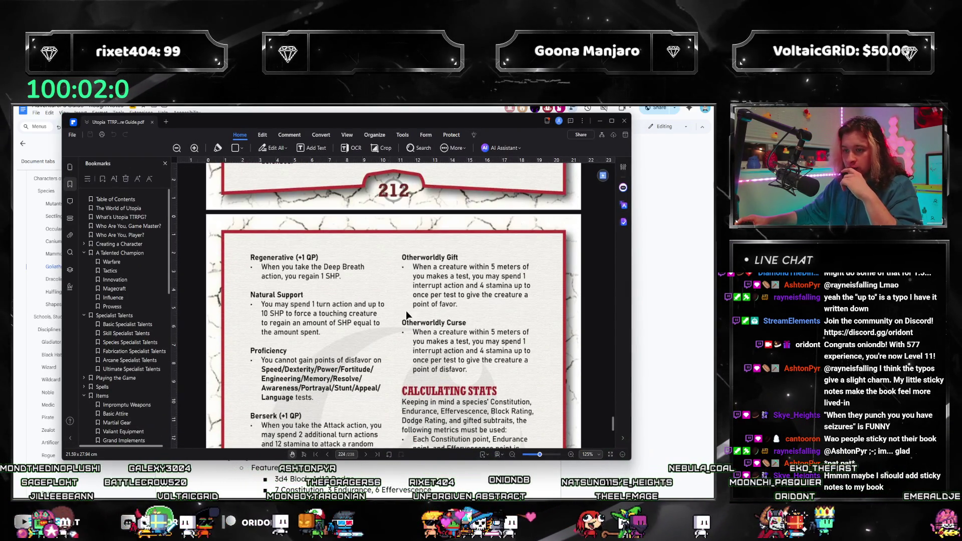
key("alt+Tab")
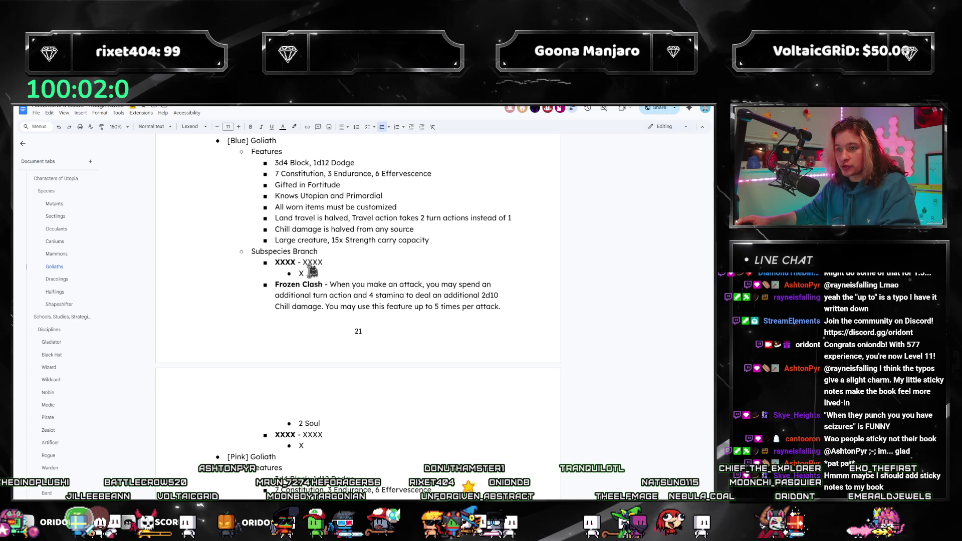
Write the Natural Support talent (spend 10 SHP to force a touching creature) costing 2 Soul.
type("Natural Su")
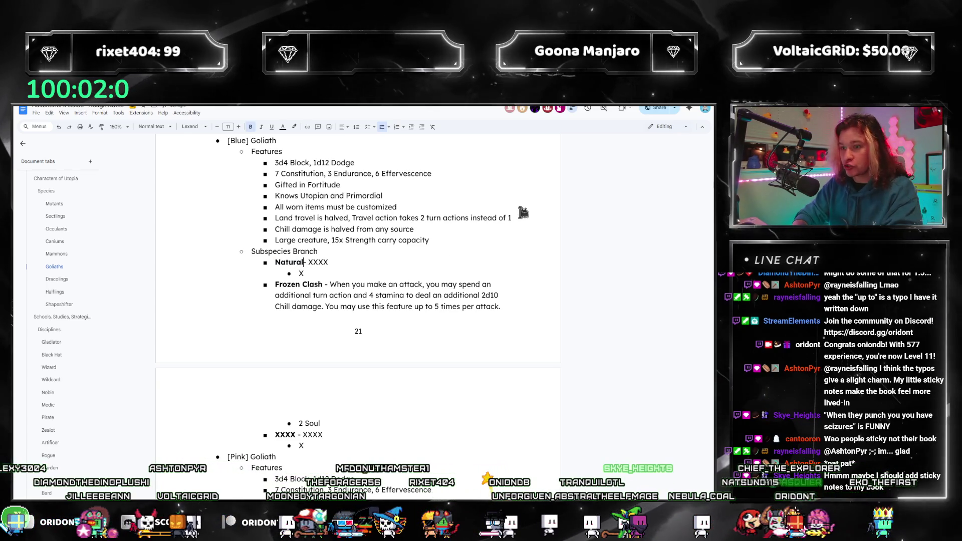
type("pport")
key("Right")
key("Right")
key("Right")
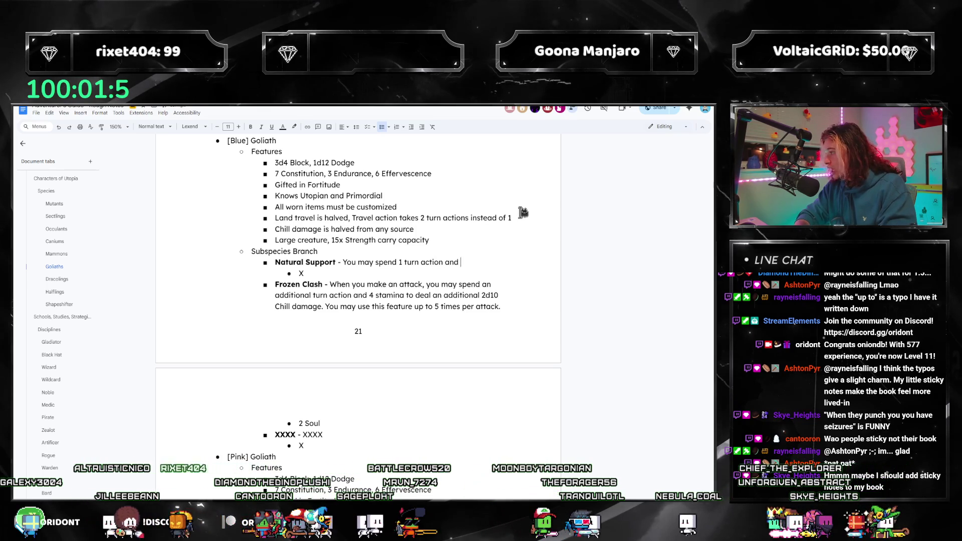
type("10 SHP to f")
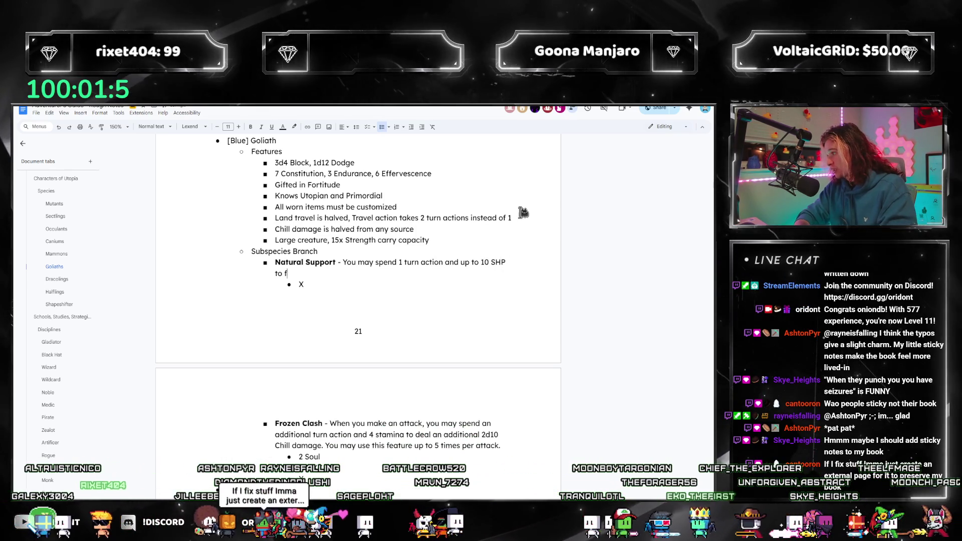
type("orce a touching creature to regain an amount of SHP equal to the amount spent.")
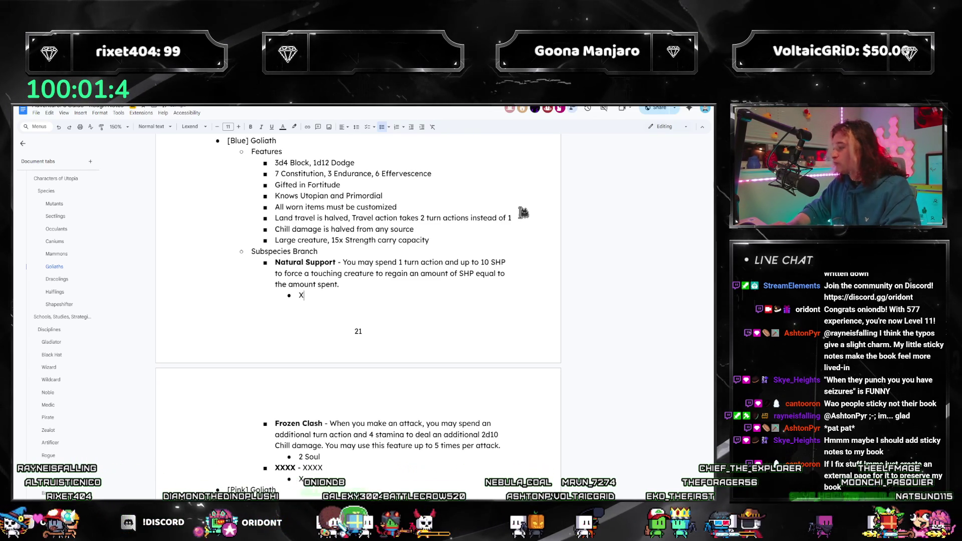
key("shift+Left")
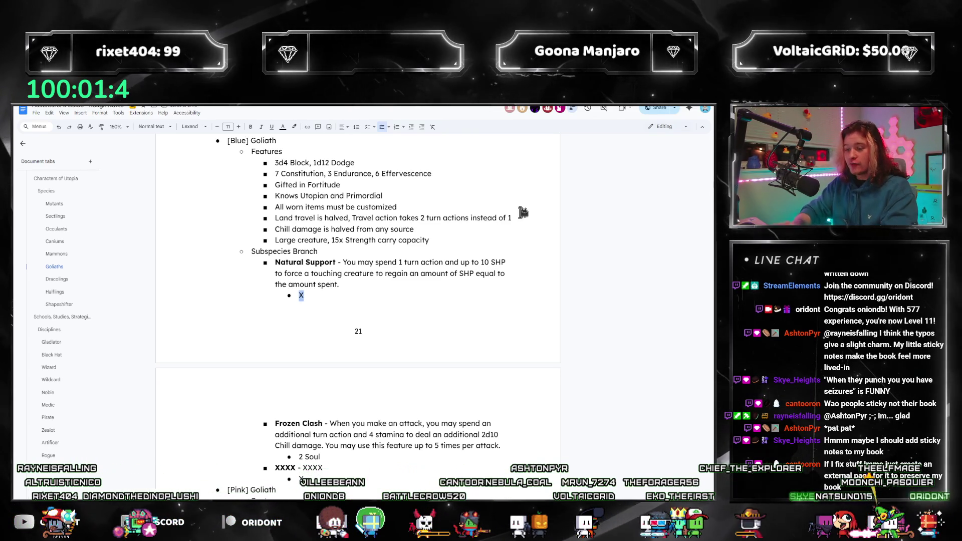
type("2 Soul")
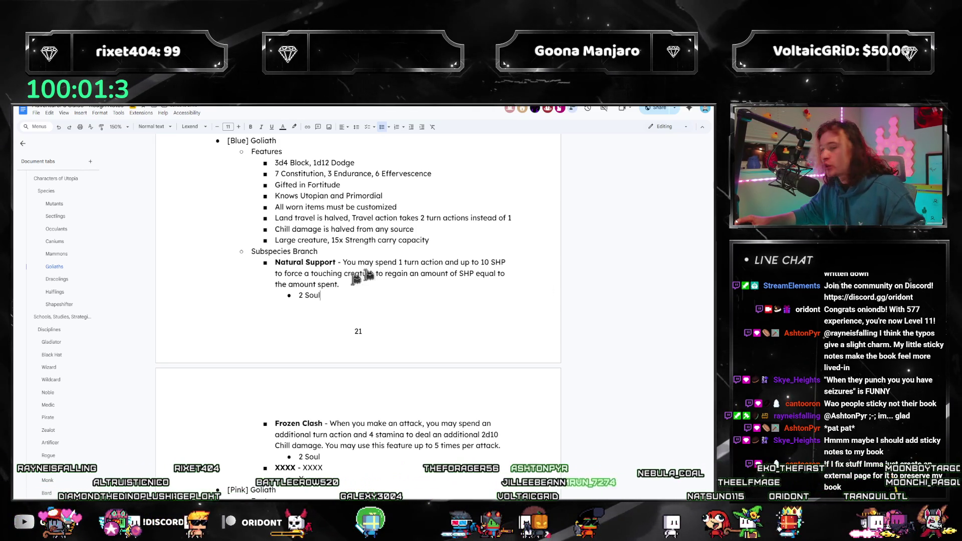
Move Natural Support below Frozen Clash at 3 Soul, leaving a new XXXX placeholder bullet on top.
left_click(271, 262, "shift")
key("ctrl+x")
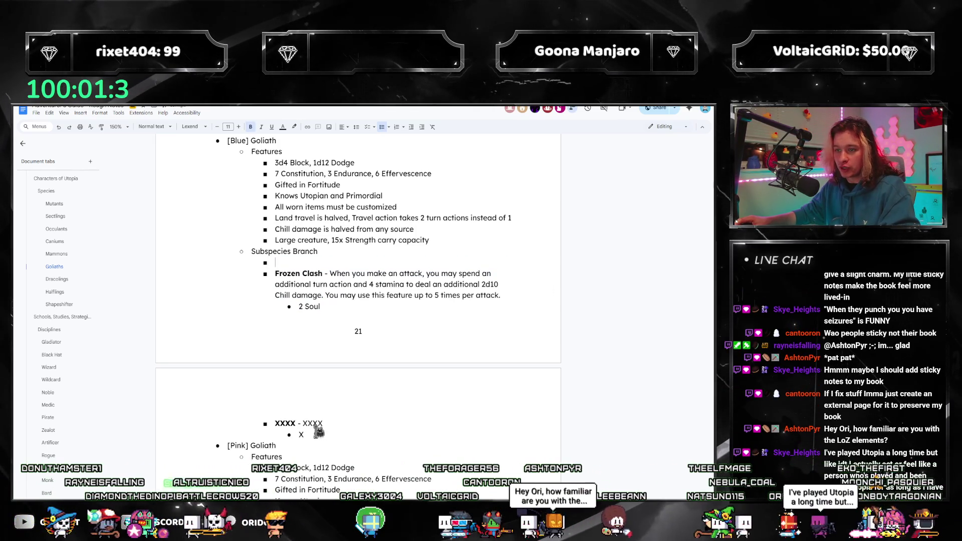
key("ctrl+v")
double_click(301, 457)
type("3")
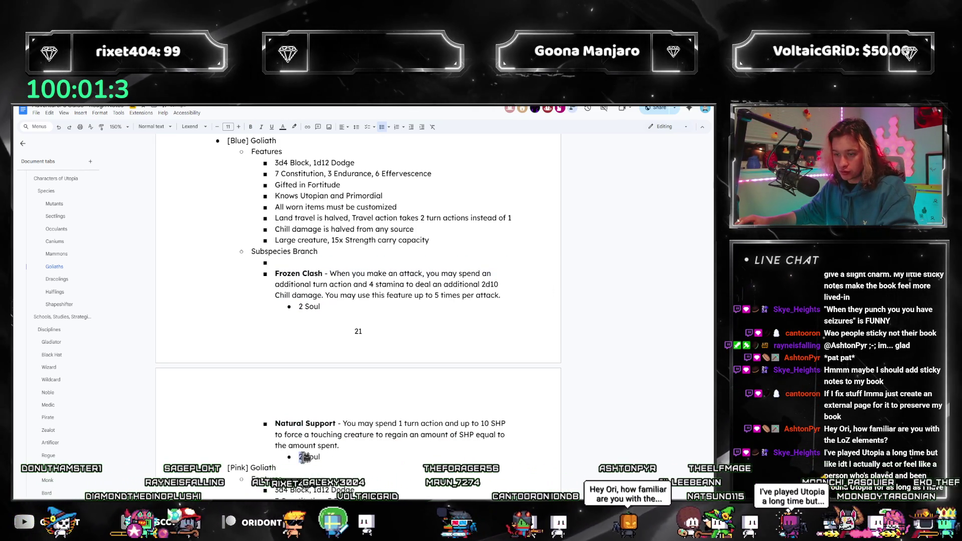
left_click(331, 260)
type("XXXXX -")
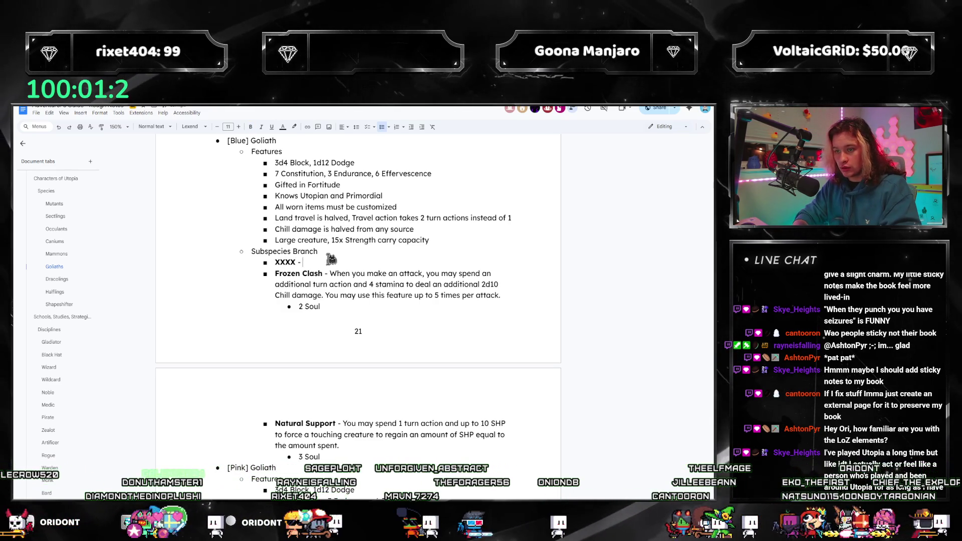
scroll(87, 333, "down", 15)
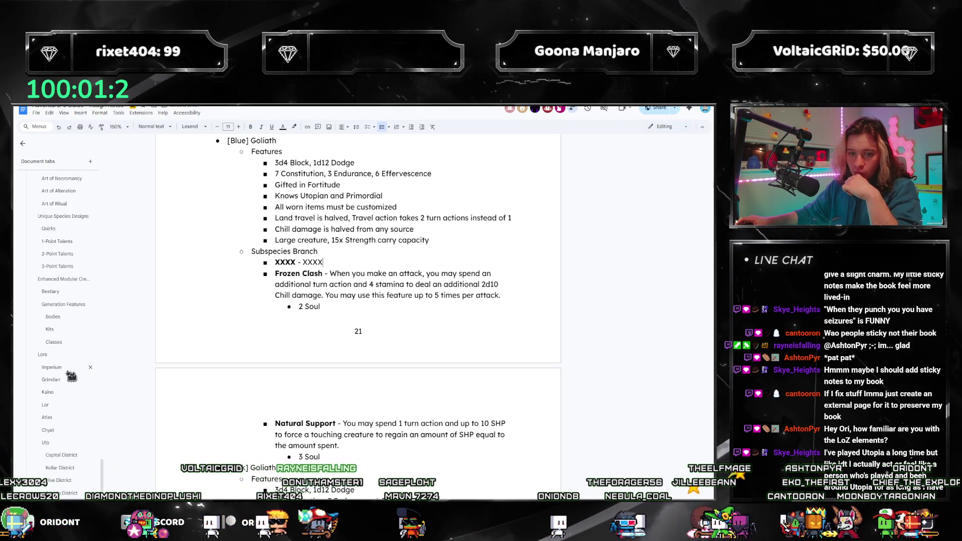
scroll(65, 368, "up", 3)
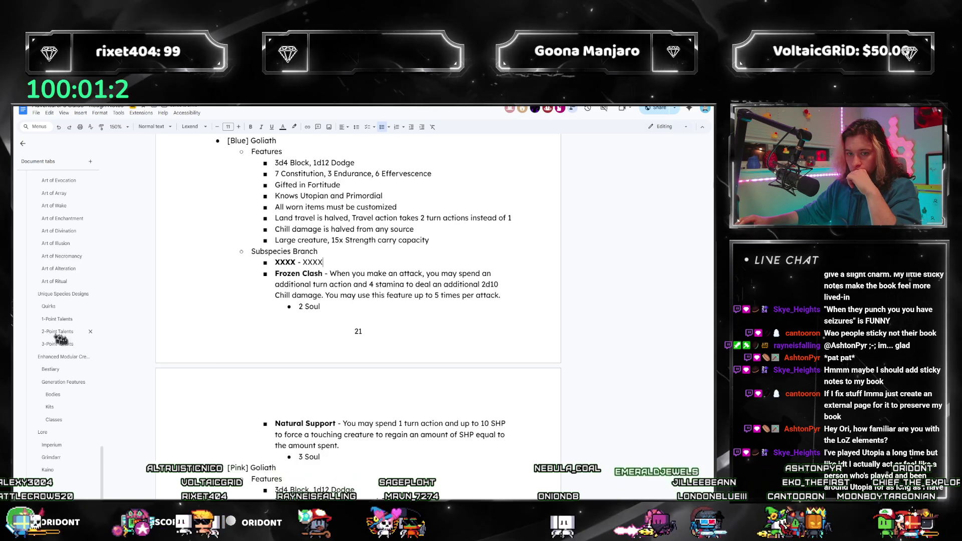
Jump to the 2-Point Talents section and select the whole Rescue Training paragraph.
left_click(57, 332)
scroll(387, 342, "down", 3)
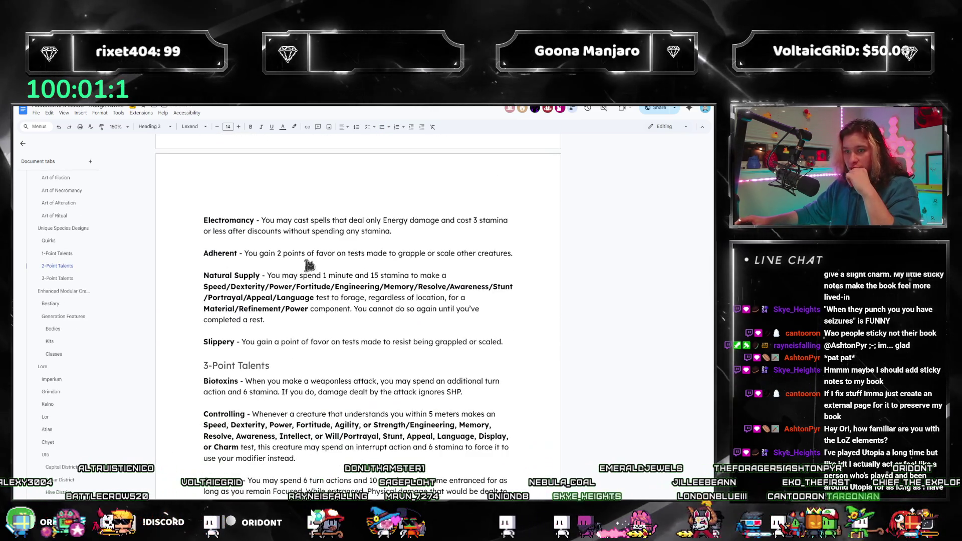
scroll(273, 290, "down", 2)
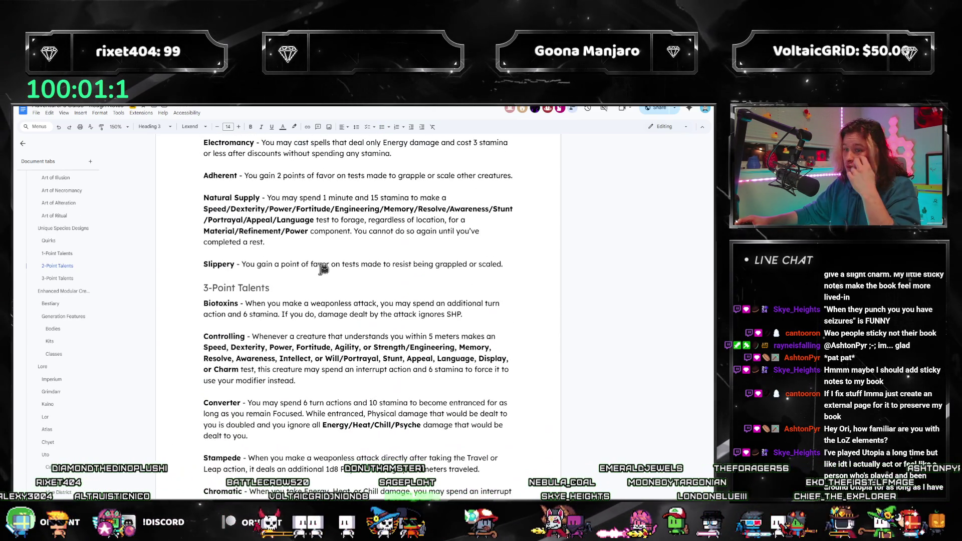
scroll(322, 269, "down", 4)
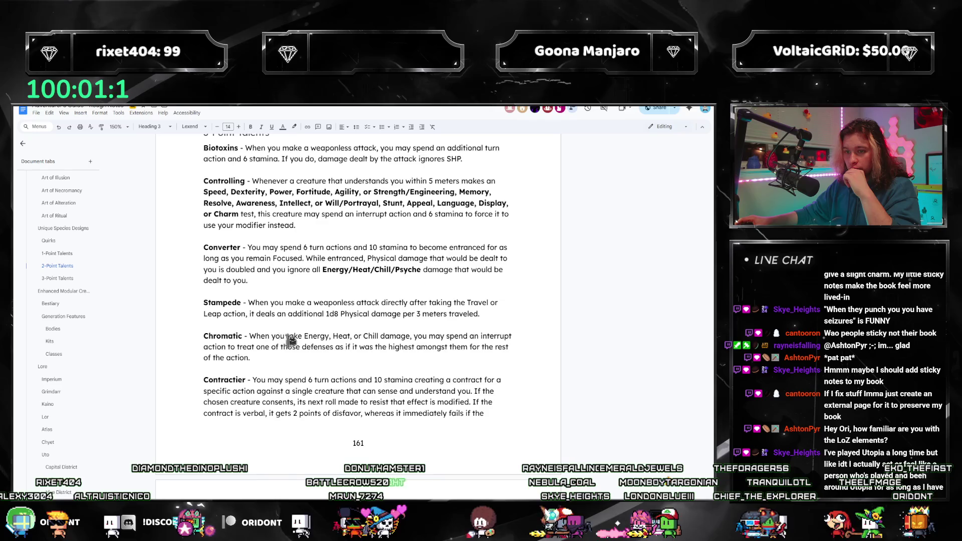
scroll(291, 341, "down", 5)
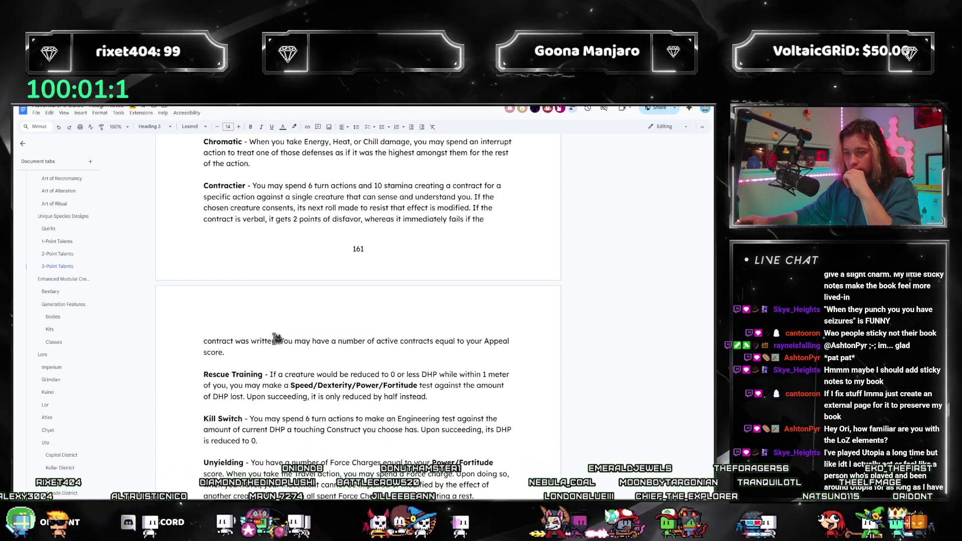
scroll(277, 339, "down", 3)
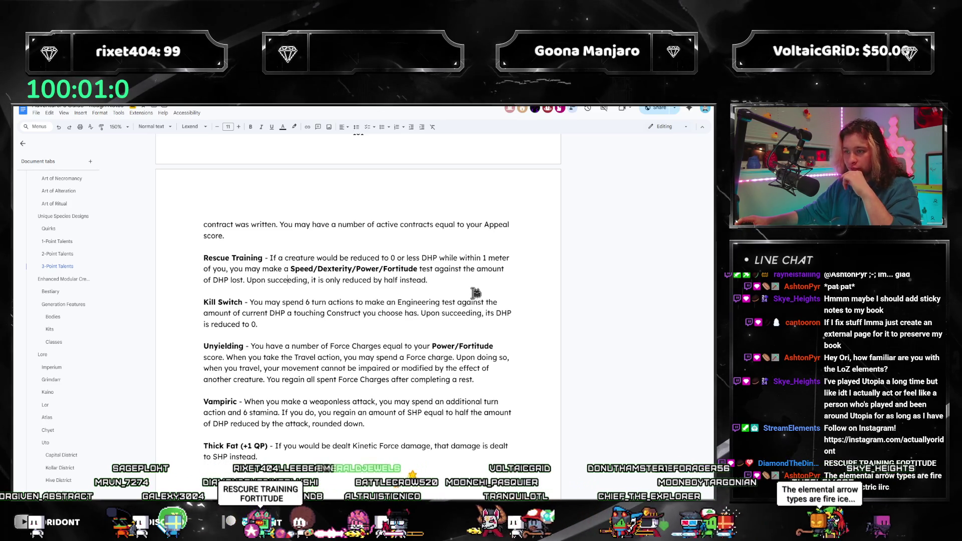
left_click_drag(450, 279, 203, 258)
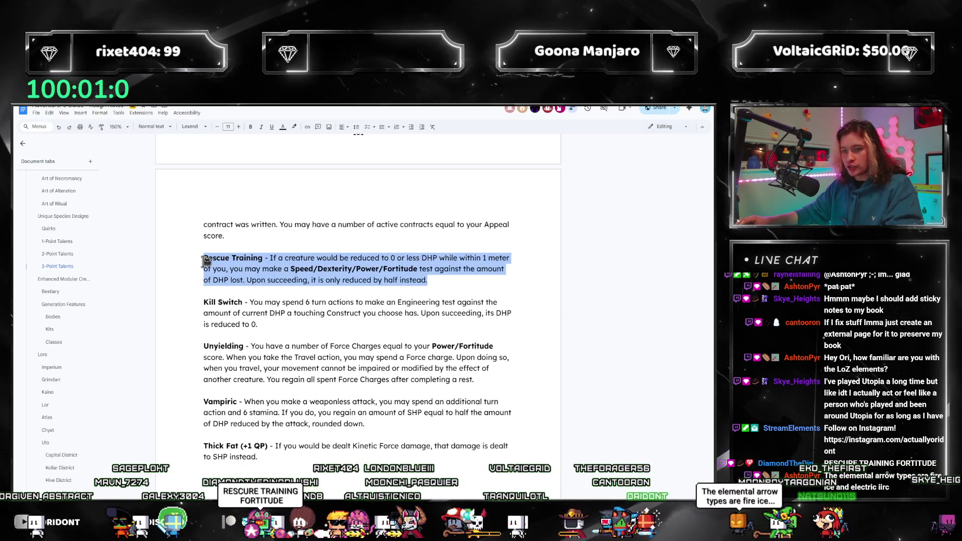
Navigate back through the document outline to the Goliaths section.
left_click(65, 255)
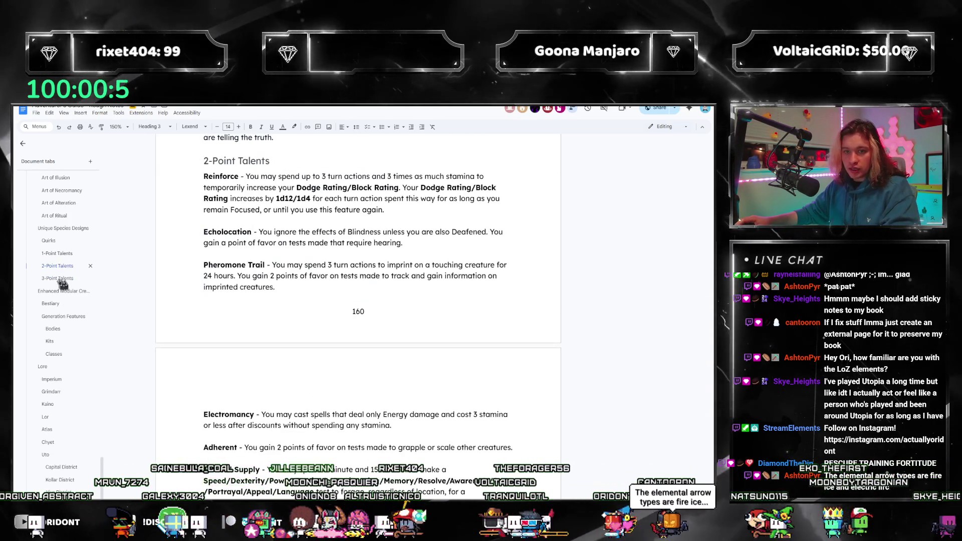
scroll(67, 297, "up", 3)
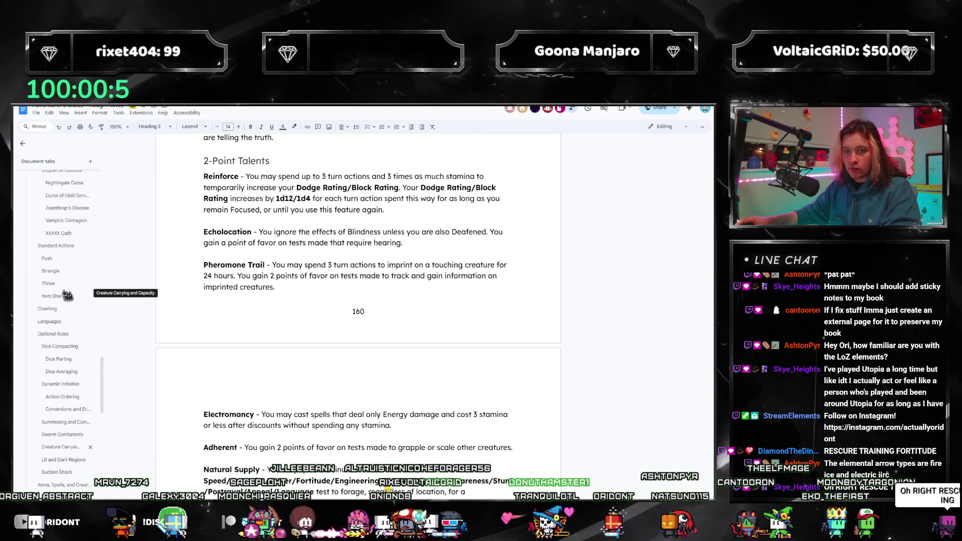
scroll(66, 296, "up", 5)
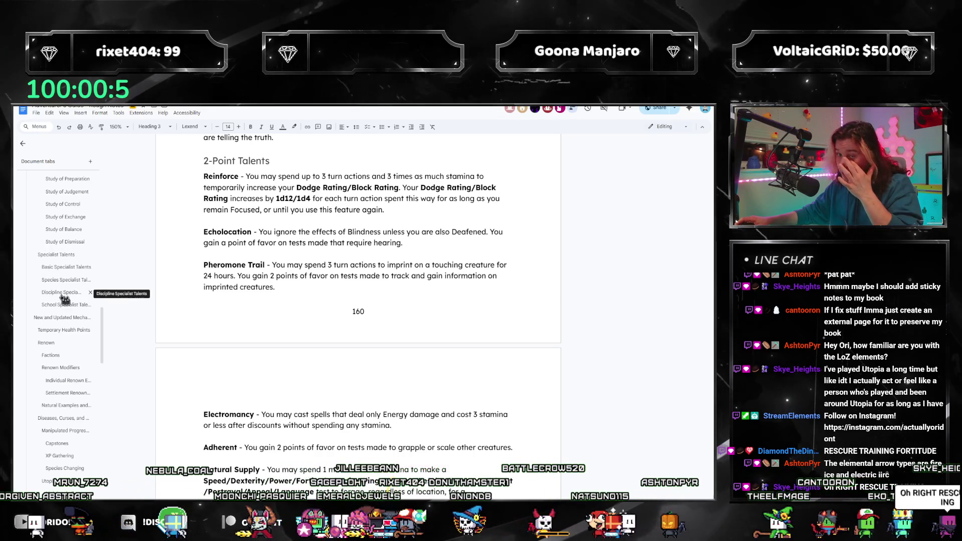
scroll(69, 313, "up", 4)
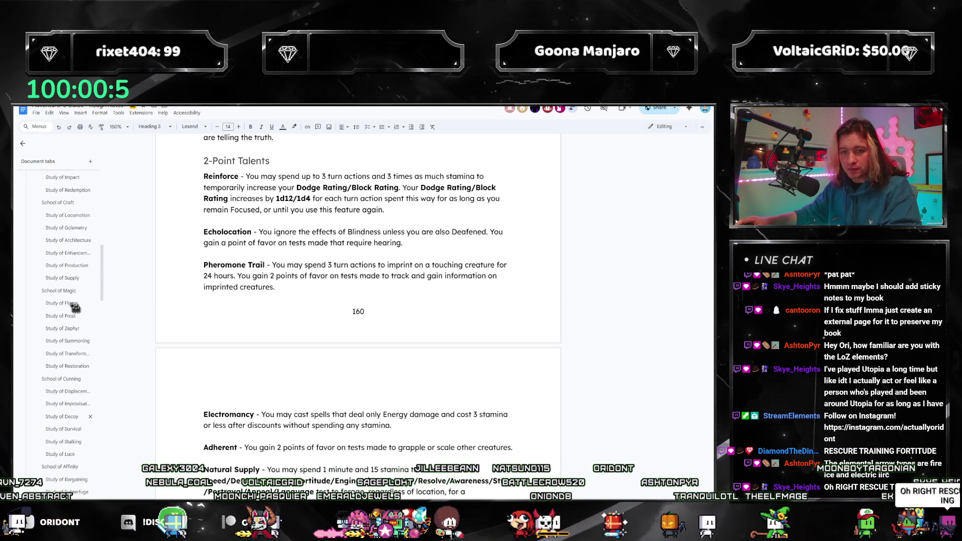
scroll(71, 310, "up", 8)
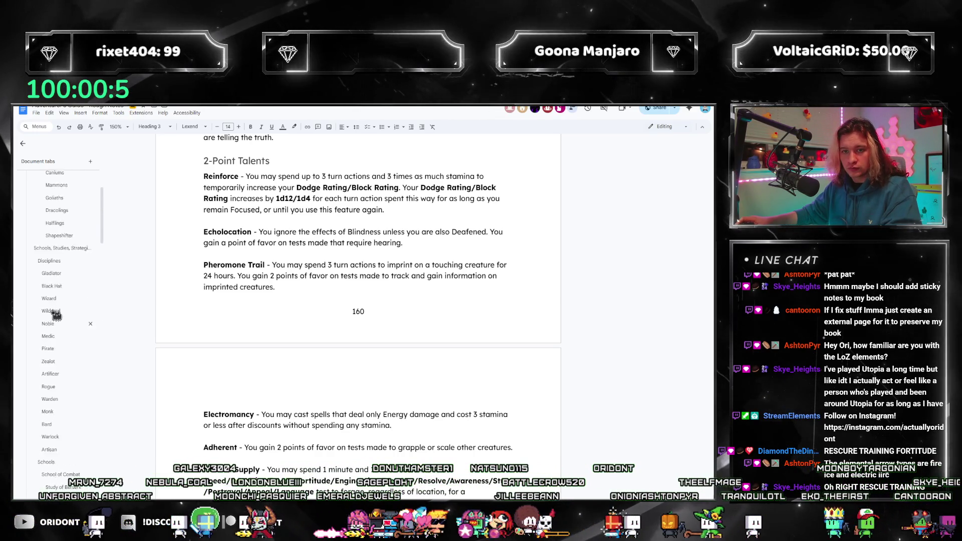
scroll(60, 301, "up", 2)
left_click(54, 267)
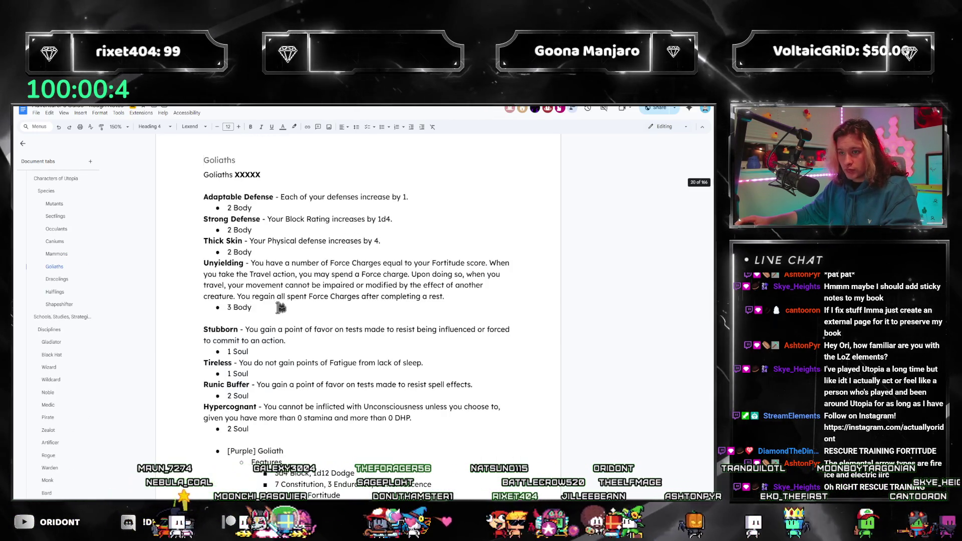
Reduce Rescue Training's test from Speed/Dexterity/Power/Fortitude to Fortitude only, then remove the XXXX placeholder.
scroll(280, 307, "down", 12)
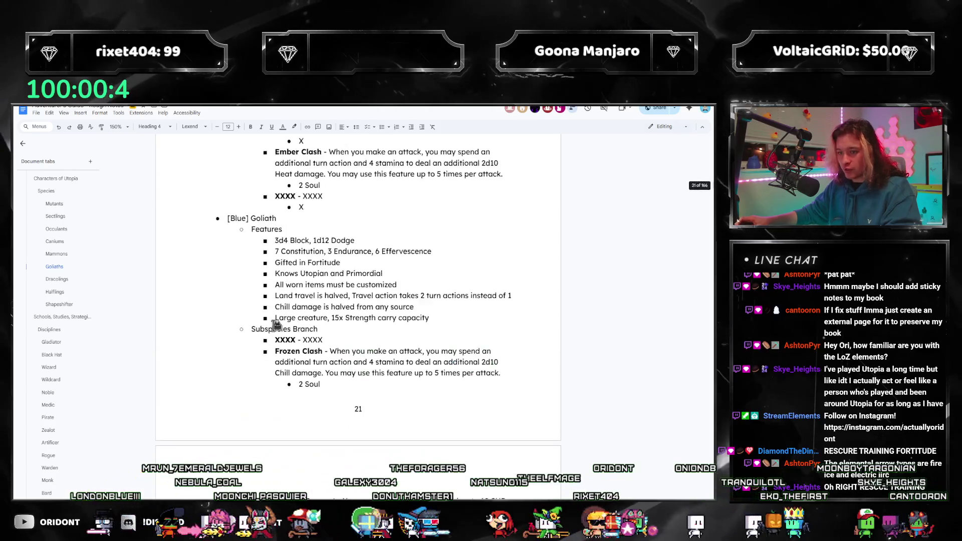
scroll(283, 333, "down", 2)
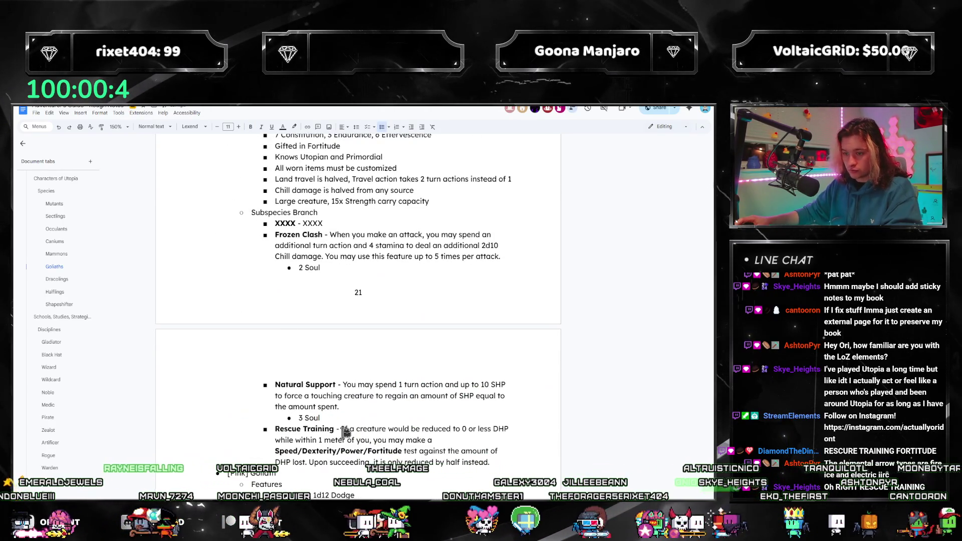
left_click_drag(406, 452, 276, 451)
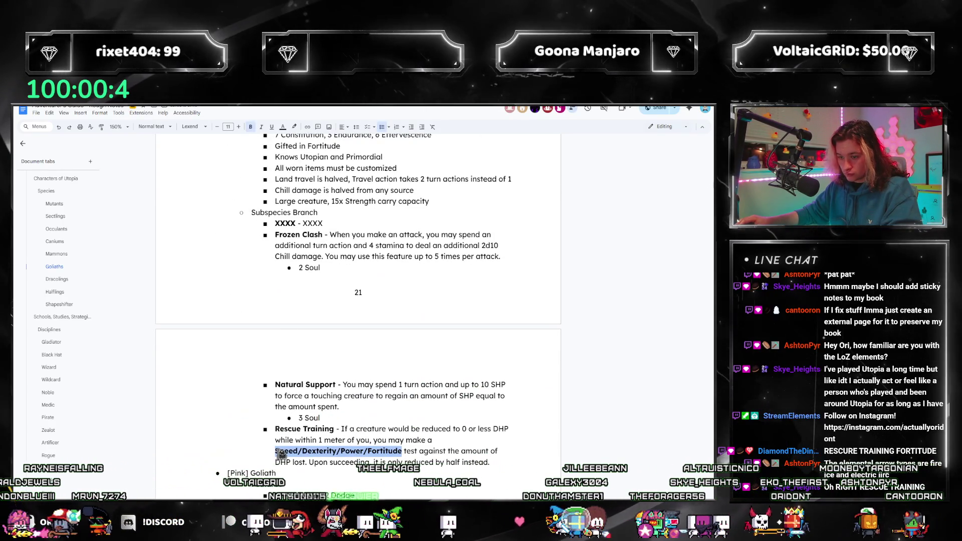
type("Fortitude")
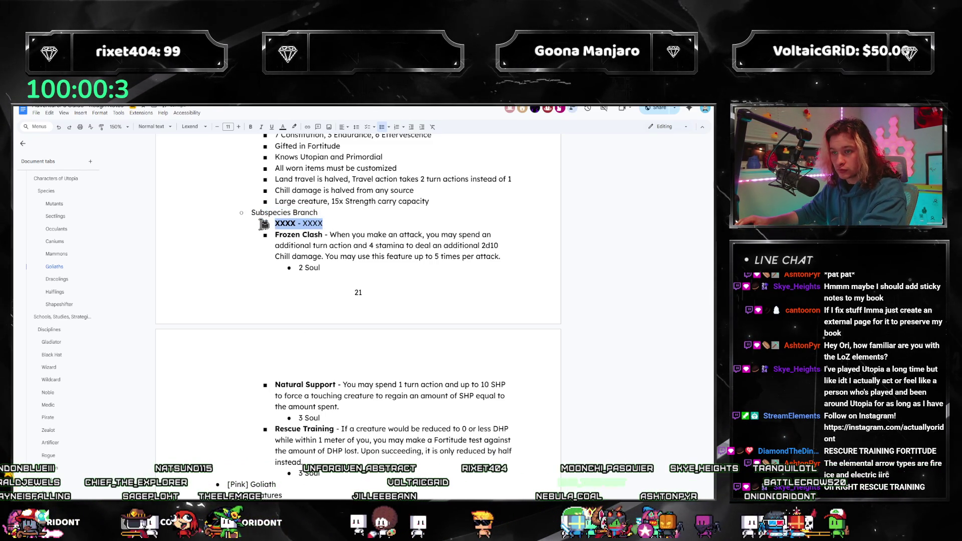
key("ctrl+v")
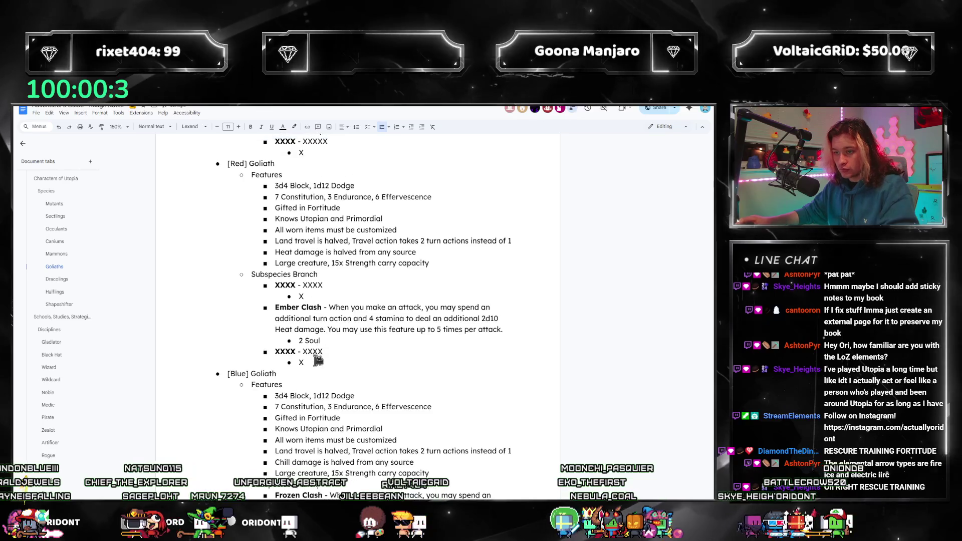
left_click_drag(304, 363, 265, 349)
key("ctrl+c")
left_click(324, 361)
key("Return")
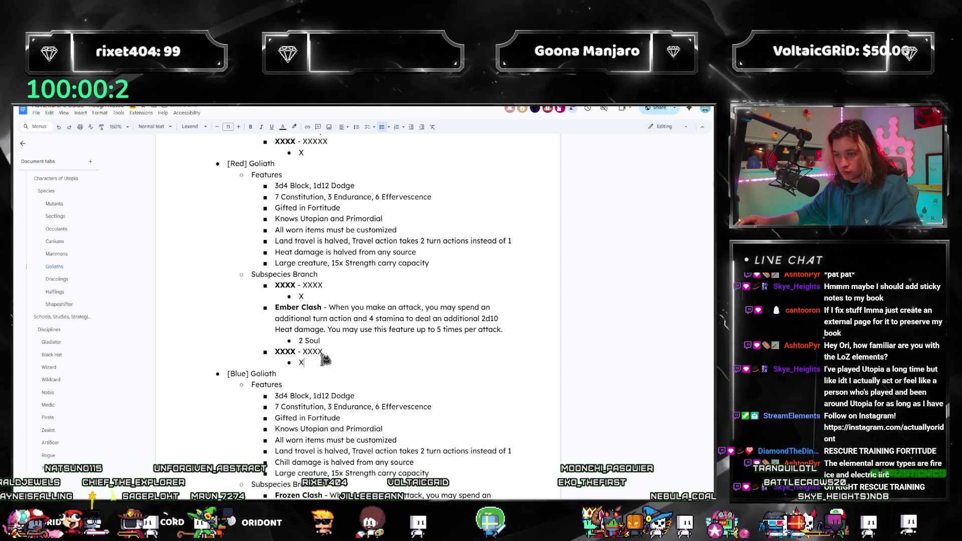
key("shift+Tab")
key("ctrl+v")
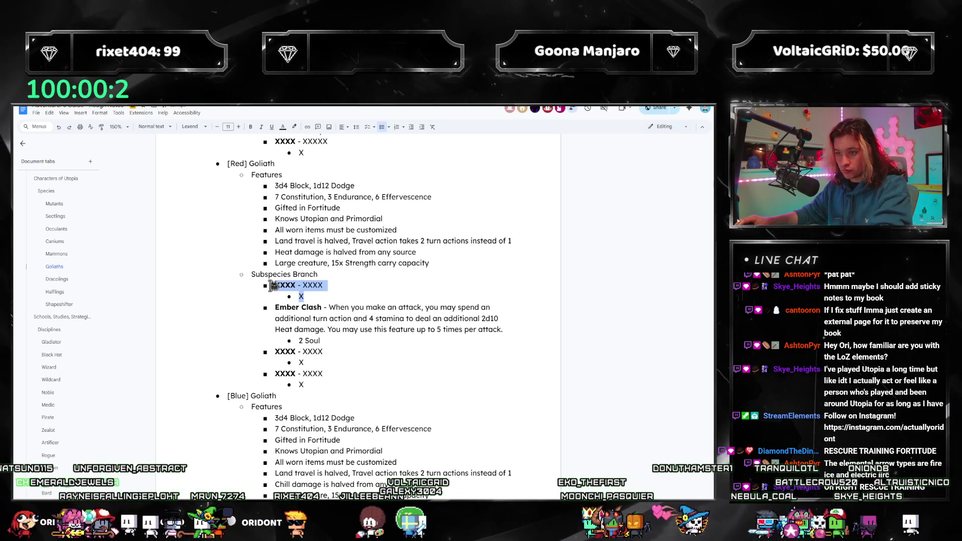
key("BackSpace")
key("BackSpace")
scroll(327, 271, "up", 2)
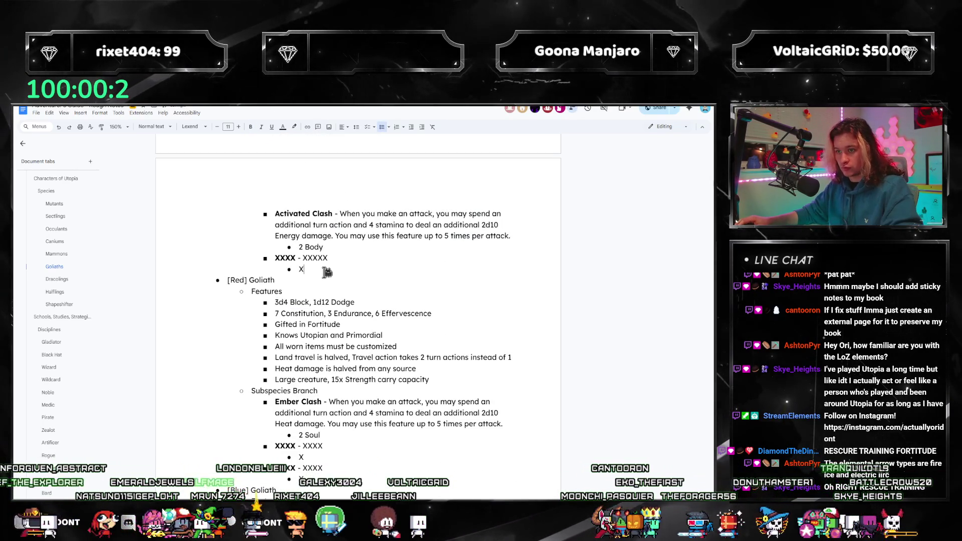
key("ctrl+v")
scroll(318, 281, "up", 3)
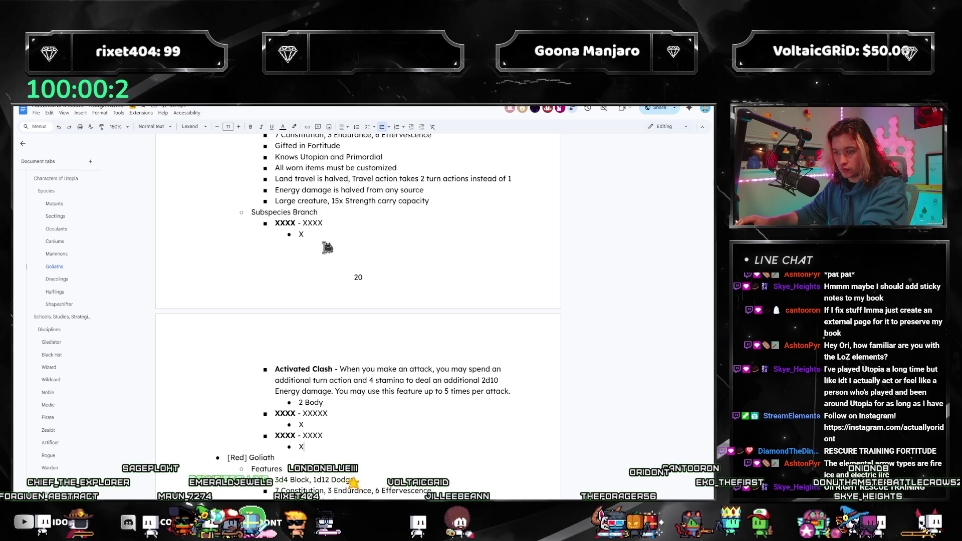
scroll(460, 271, "down", 12)
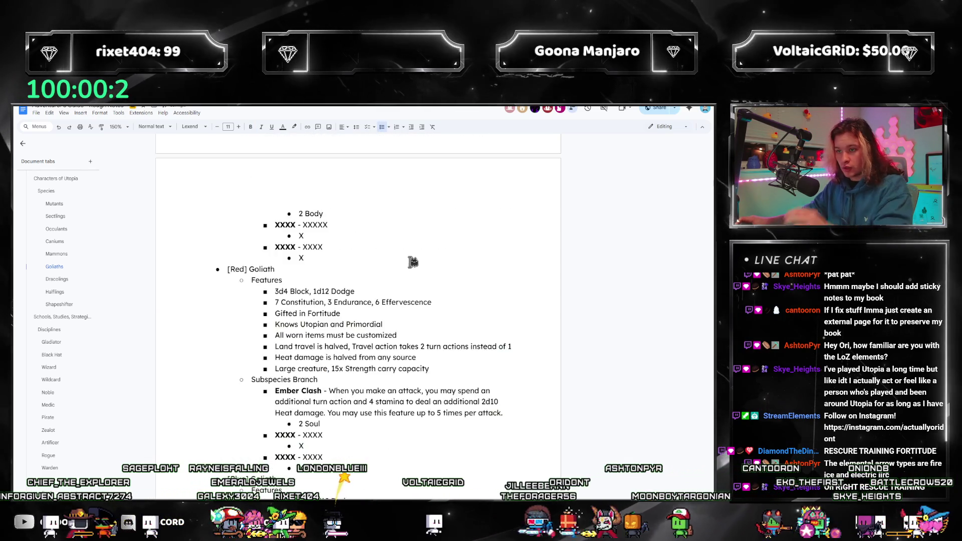
scroll(384, 248, "down", 3)
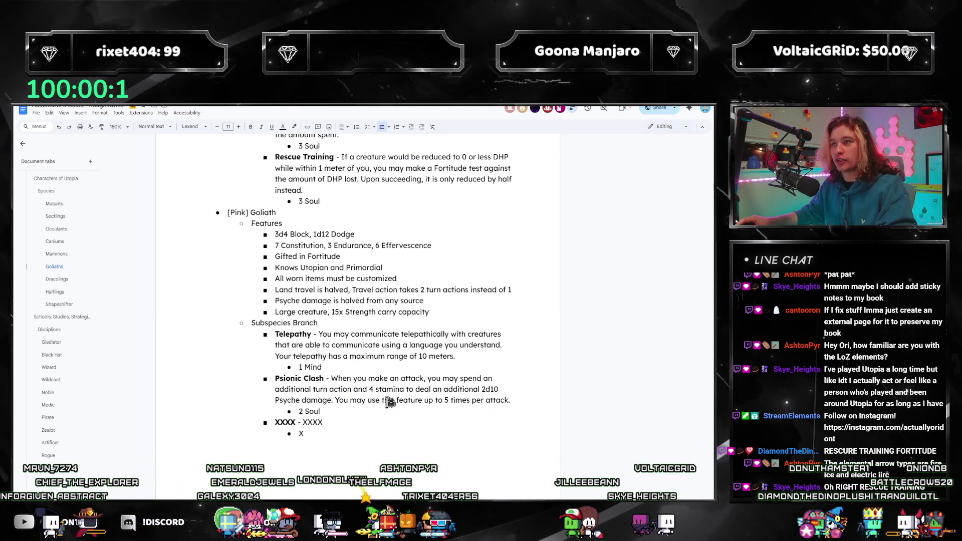
scroll(377, 385, "up", 15)
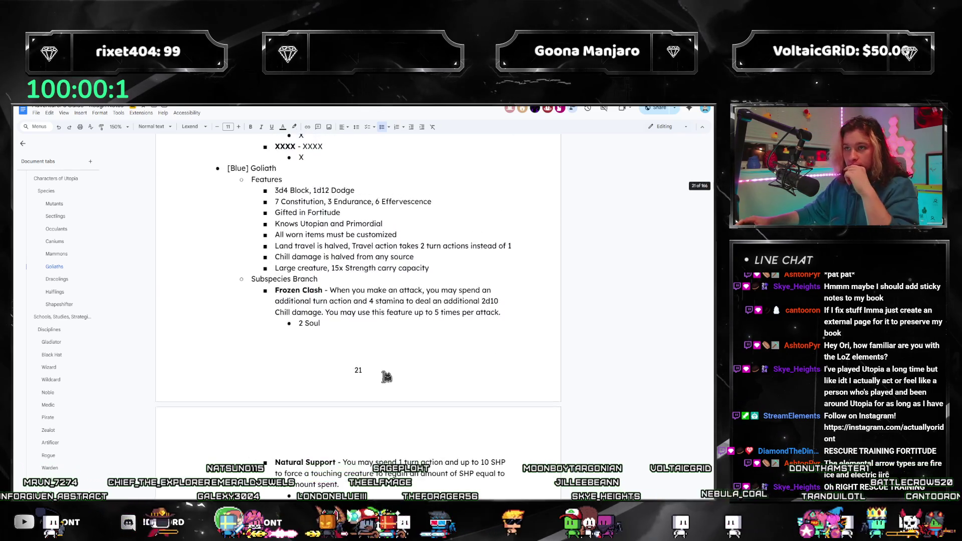
scroll(376, 413, "up", 7)
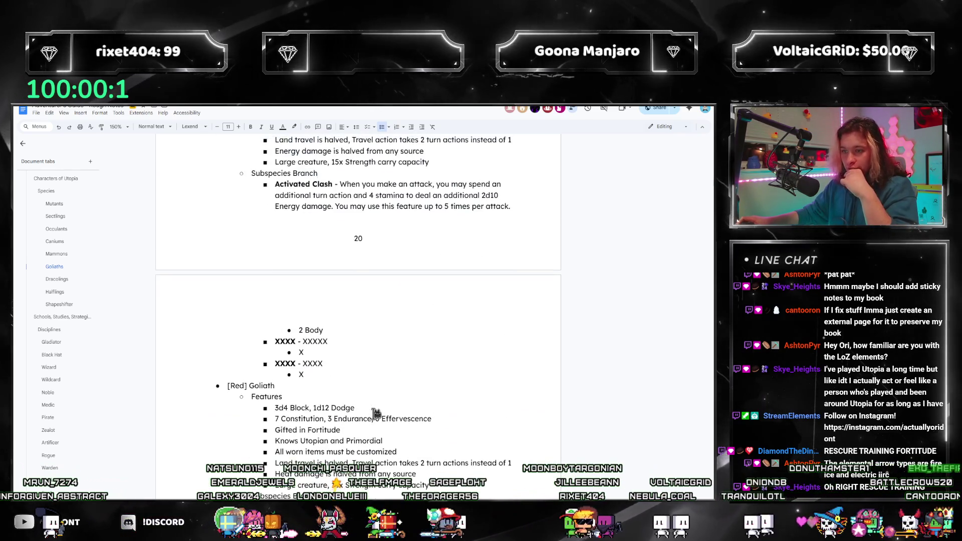
scroll(370, 412, "down", 5)
scroll(369, 412, "down", 15)
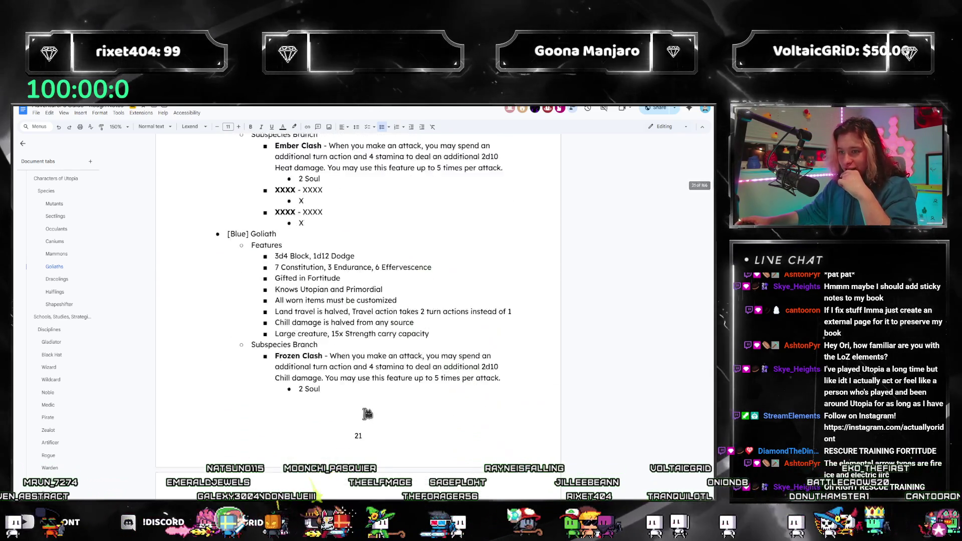
scroll(341, 398, "up", 15)
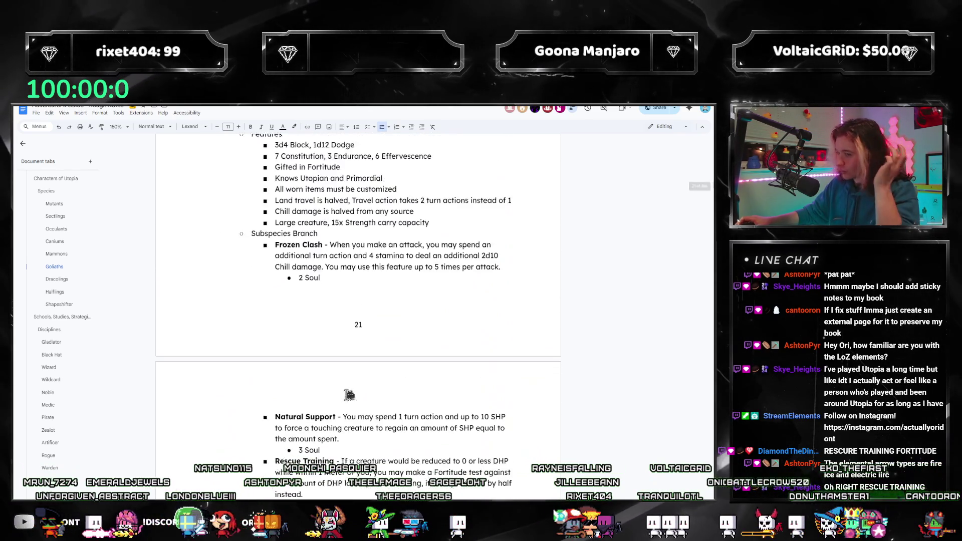
scroll(319, 340, "up", 2)
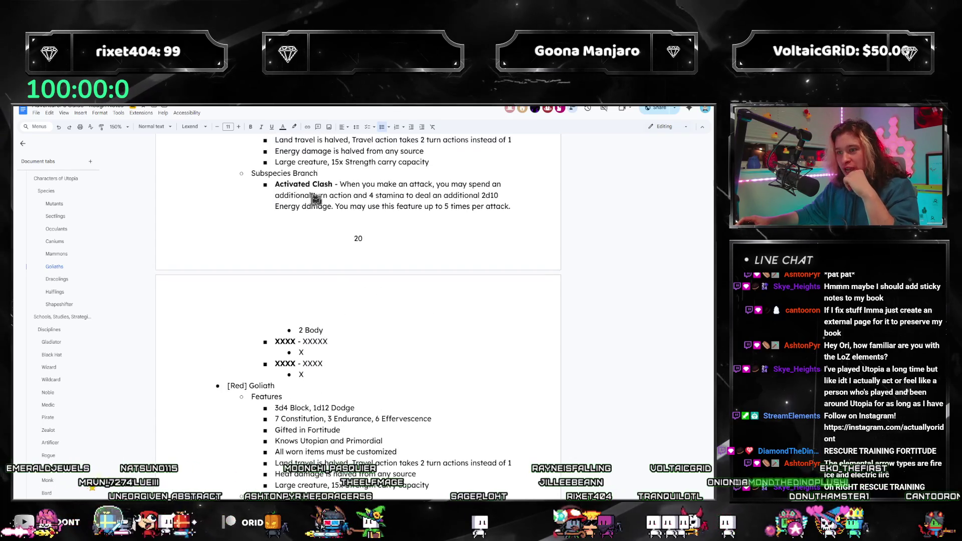
scroll(331, 386, "down", 3)
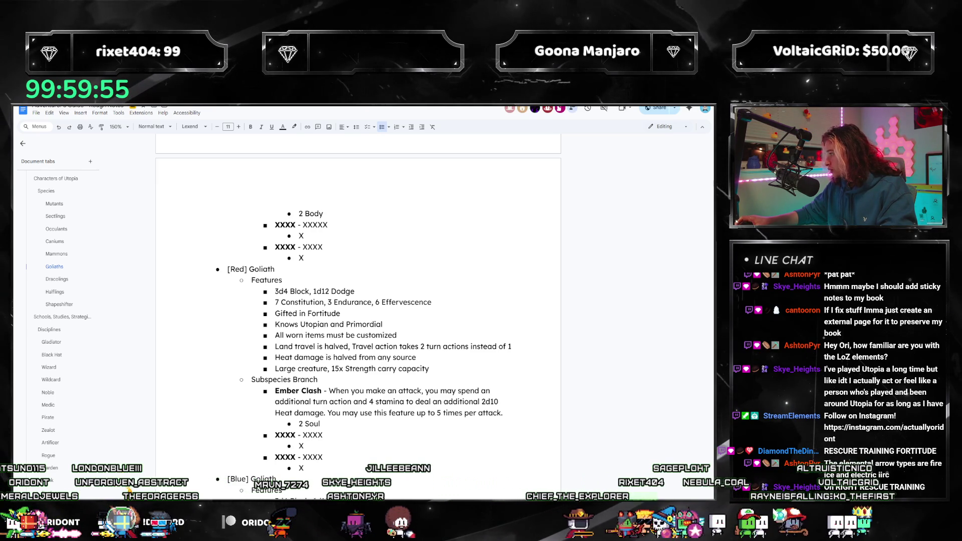
Go to the 3-Point Talents tab and read down to Kill Switch, briefly selecting its description.
scroll(78, 307, "down", 4)
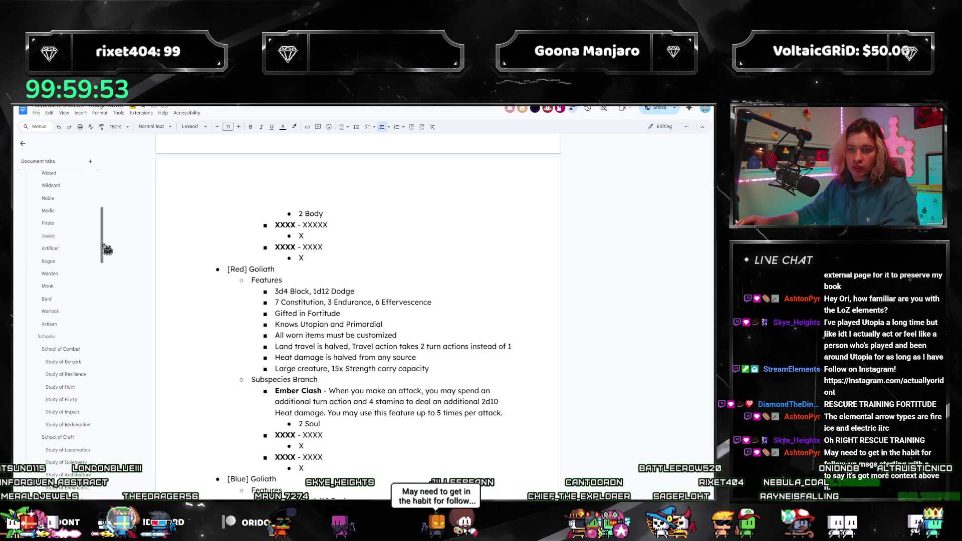
scroll(107, 295, "down", 10)
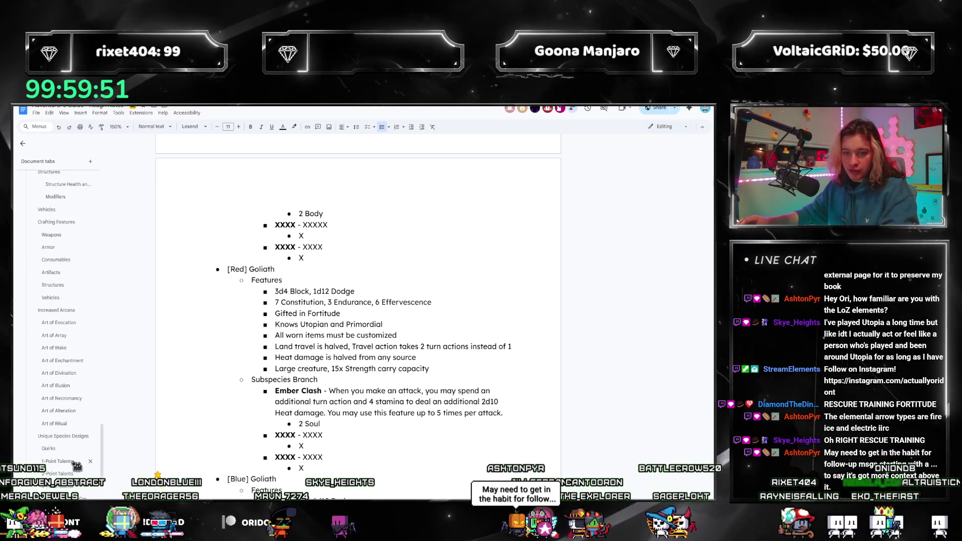
left_click(57, 333)
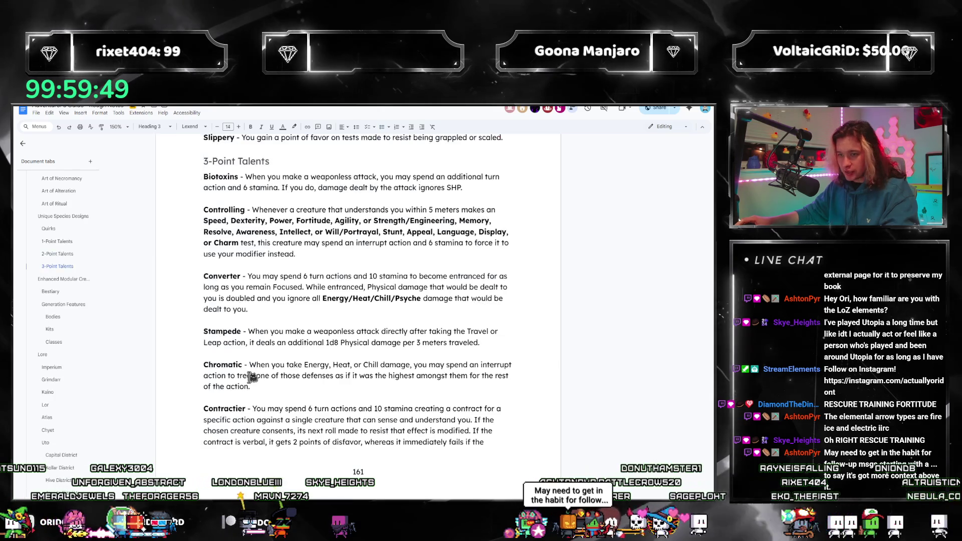
scroll(329, 361, "down", 2)
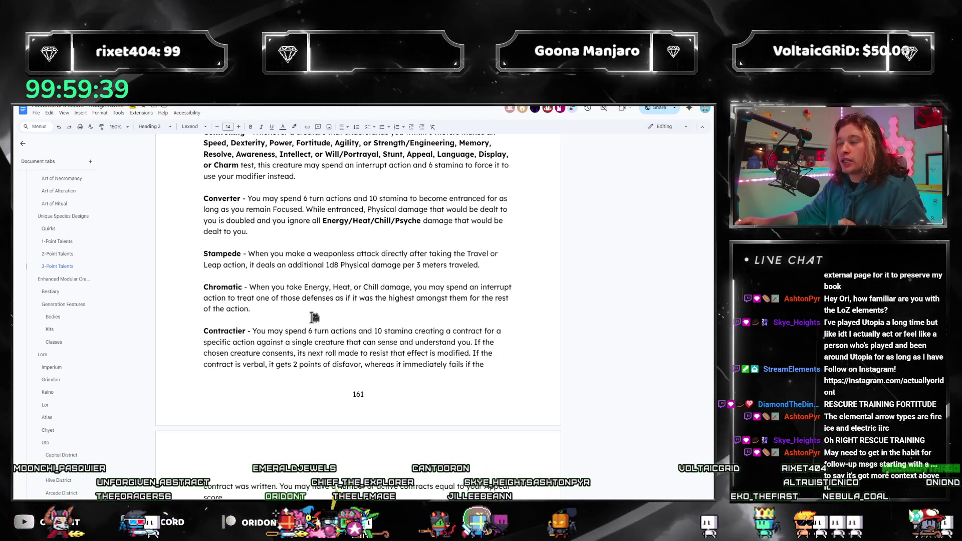
scroll(312, 318, "down", 4)
scroll(308, 321, "down", 5)
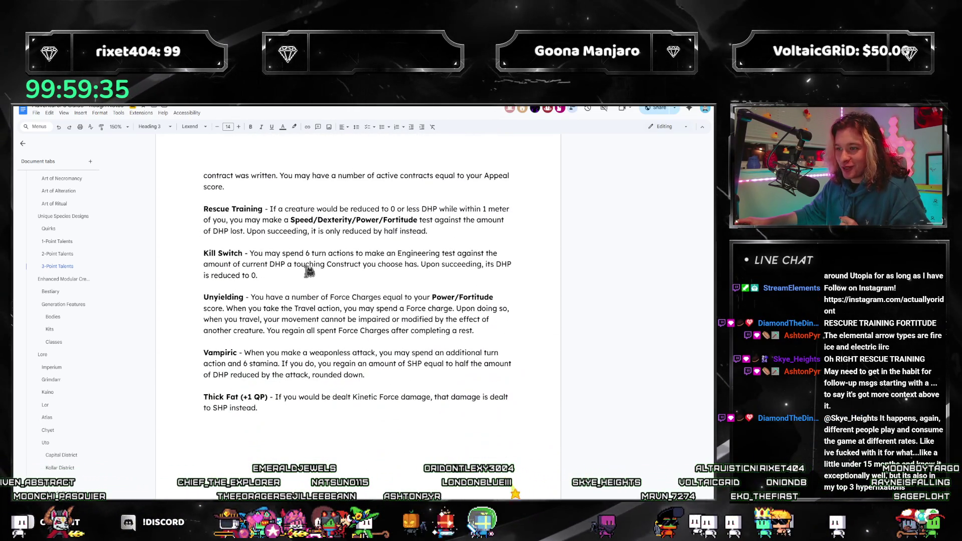
left_click_drag(286, 277, 245, 253)
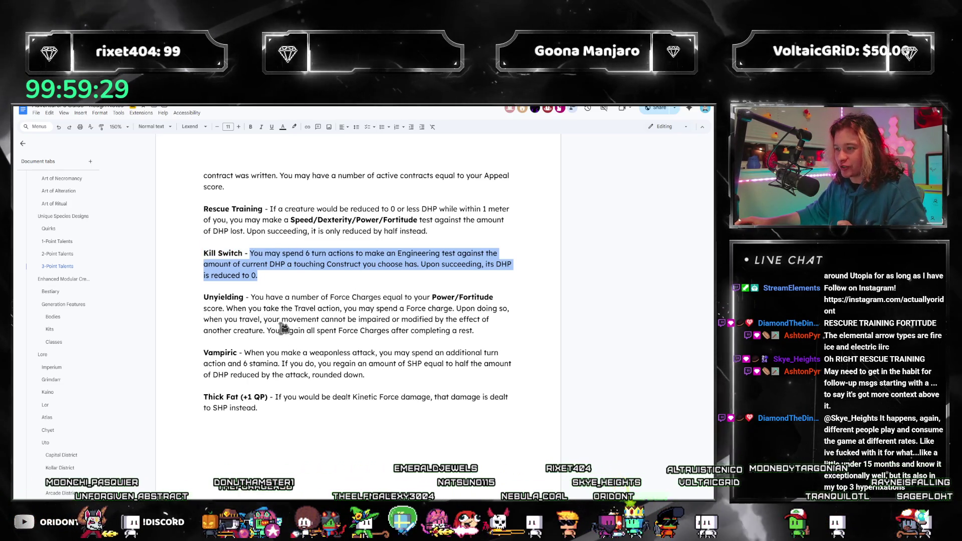
left_click(257, 276)
left_click(253, 253, "shift")
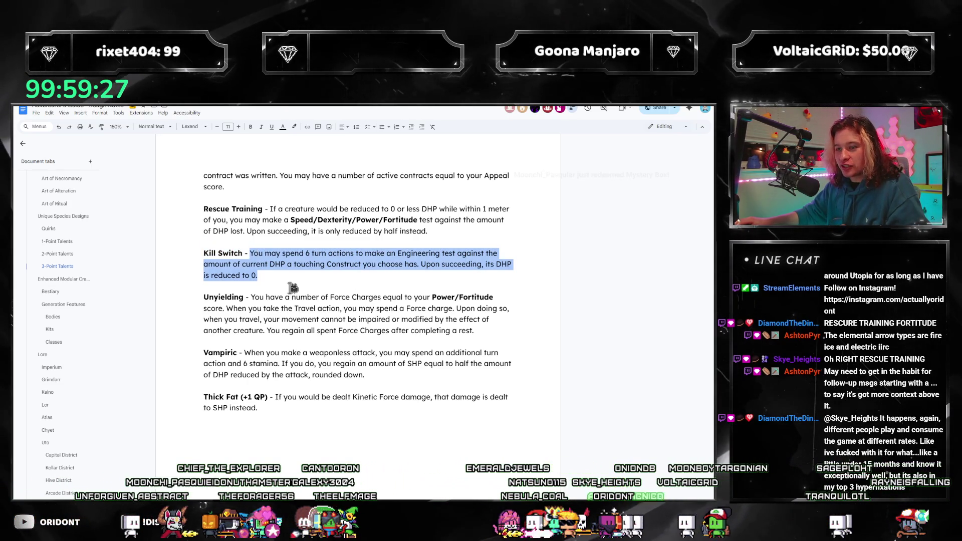
left_click(278, 276)
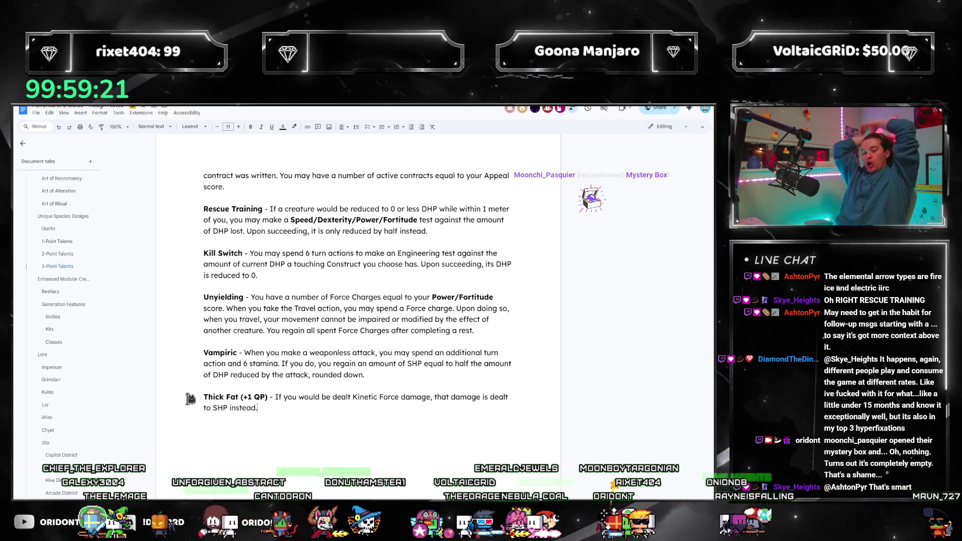
Scroll up to the 2-Point Talents section and select the whole Adherent talent line.
scroll(258, 398, "up", 7)
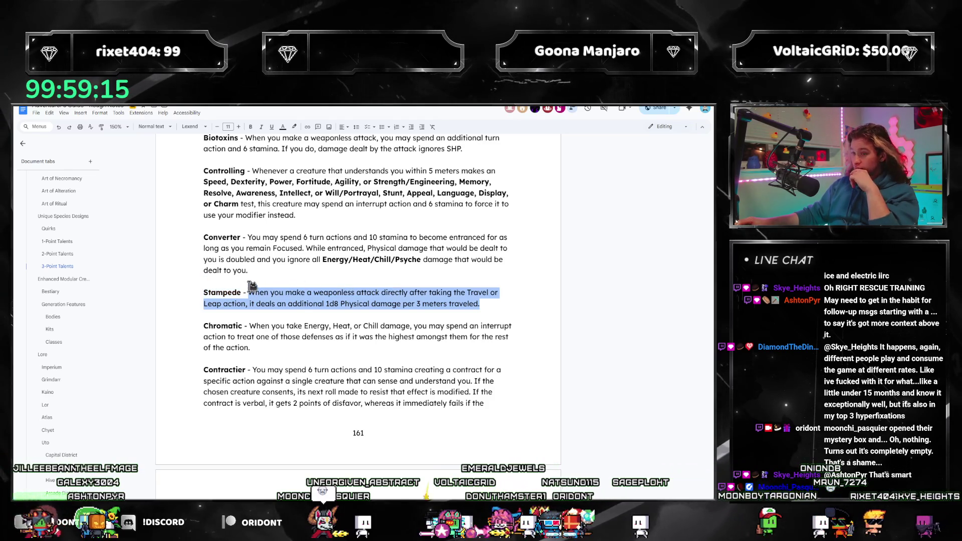
left_click(317, 307)
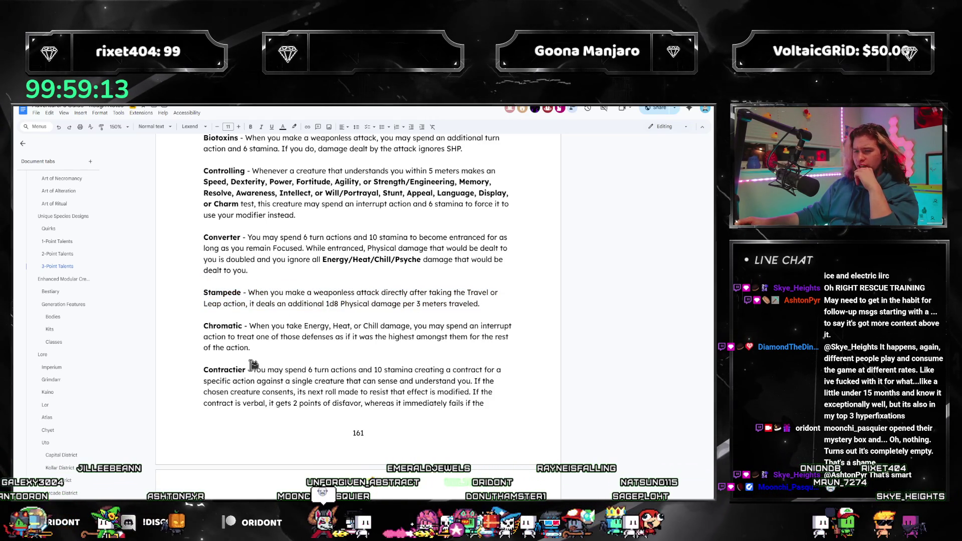
scroll(253, 365, "up", 5)
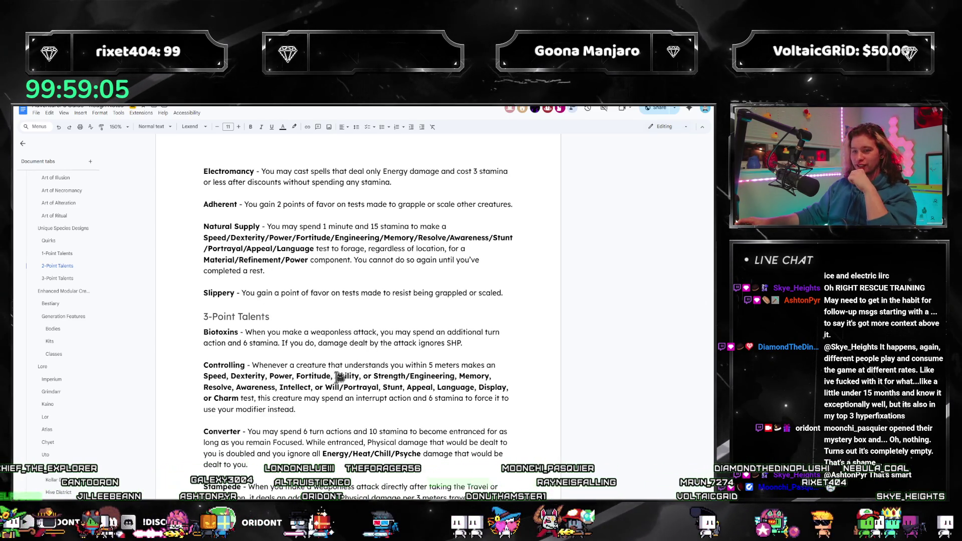
scroll(365, 340, "up", 4)
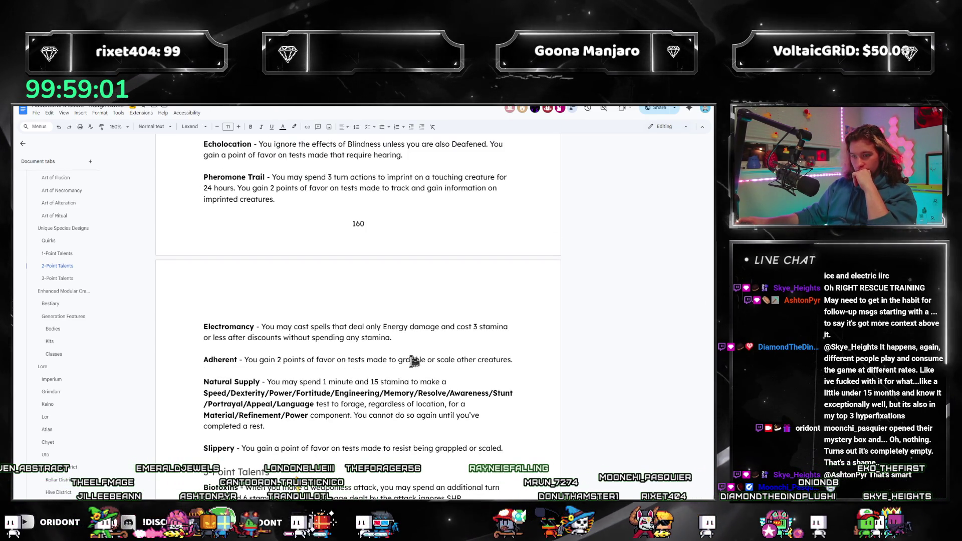
left_click_drag(512, 360, 204, 359)
key("ctrl+c")
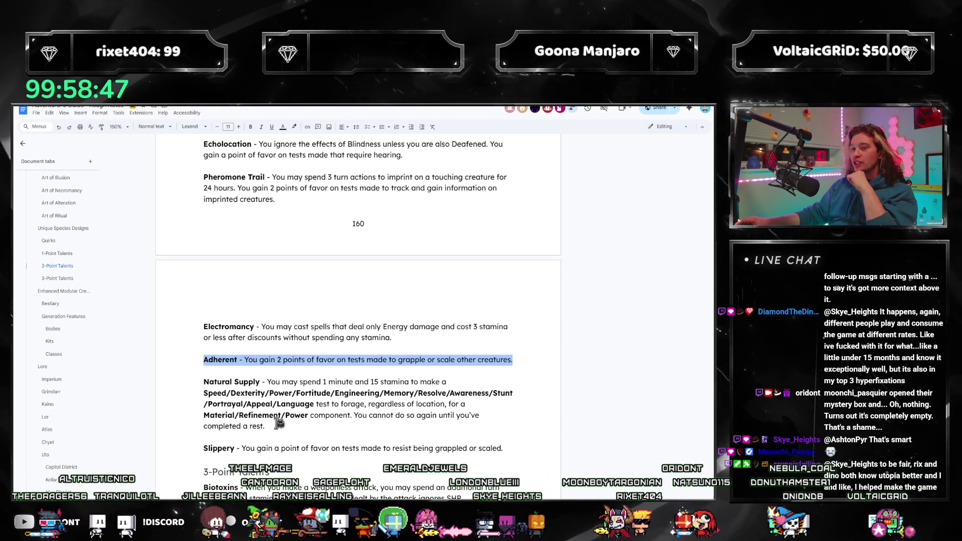
Return to the Goliaths tab in the document outline.
scroll(279, 424, "up", 5)
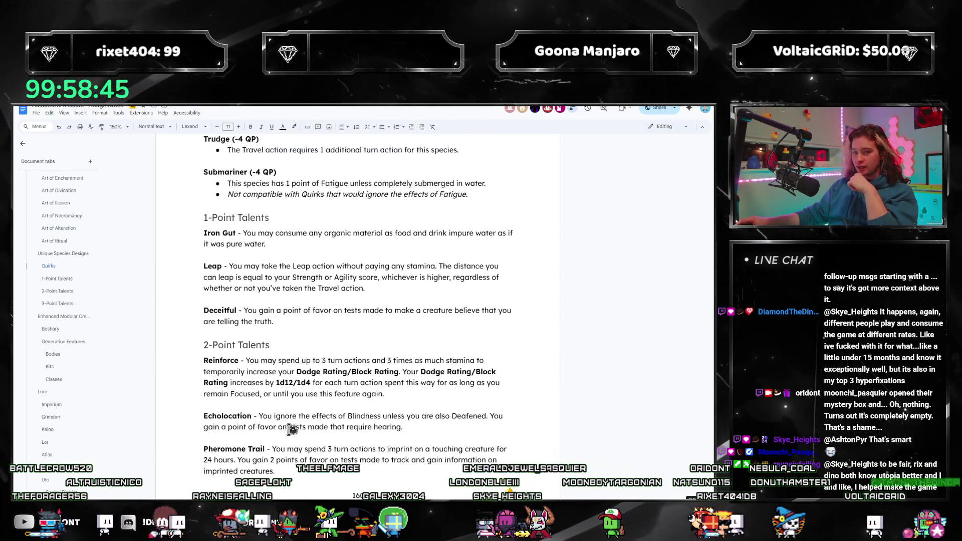
scroll(288, 432, "down", 5)
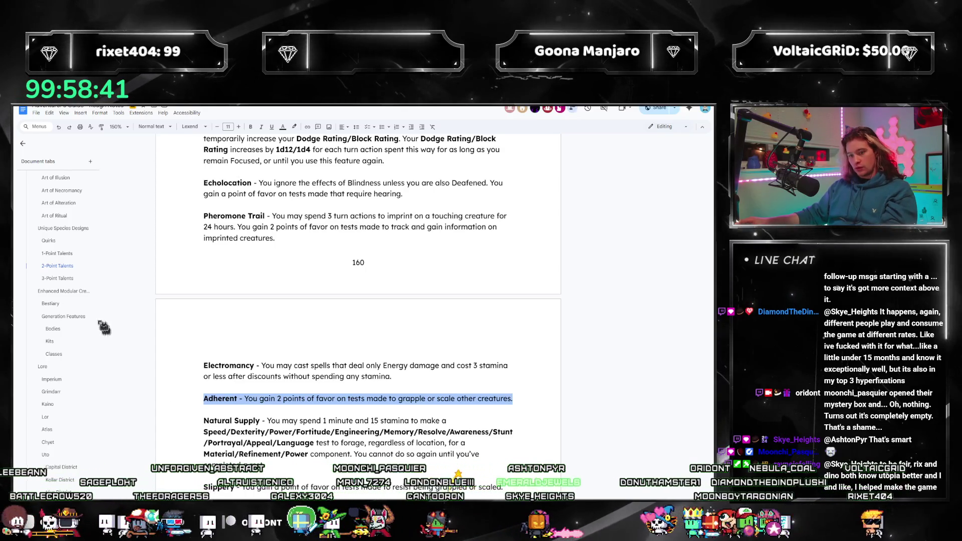
scroll(64, 271, "down", 10)
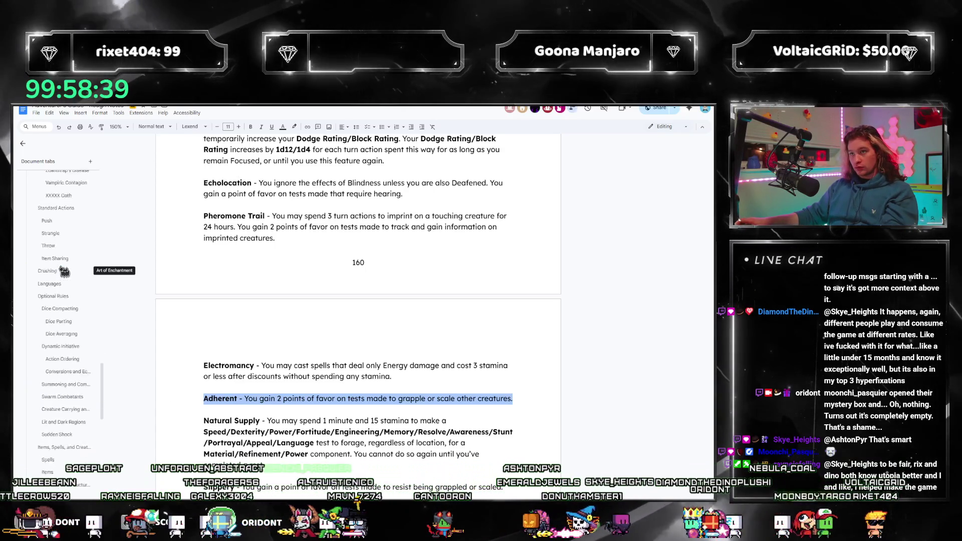
scroll(64, 271, "up", 10)
scroll(65, 271, "up", 4)
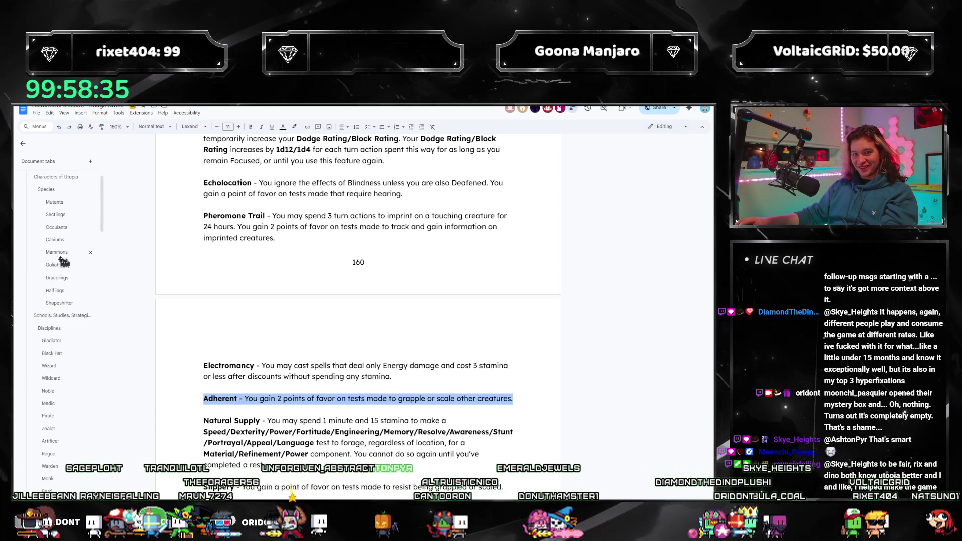
left_click(55, 269)
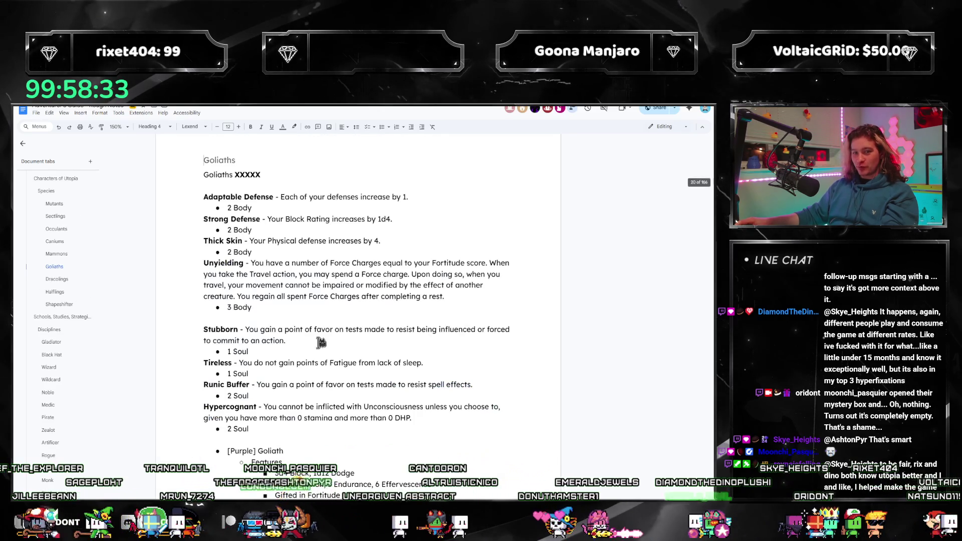
Replace Red Goliath's XXXX - XXXX placeholder with Adherent and select its X cost, then bring up the Utopia PDF.
scroll(320, 342, "down", 12)
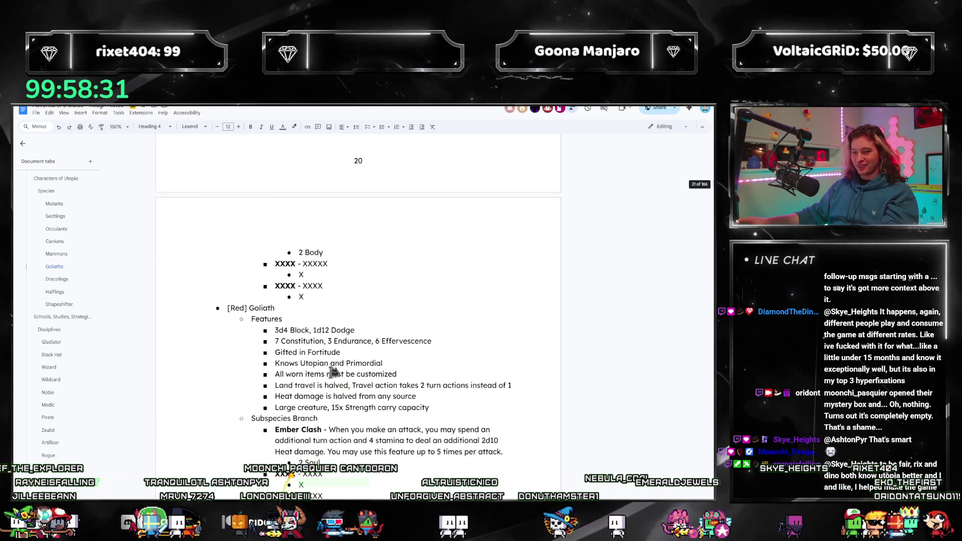
scroll(333, 372, "down", 2)
left_click_drag(324, 358, 273, 357)
key("ctrl+v")
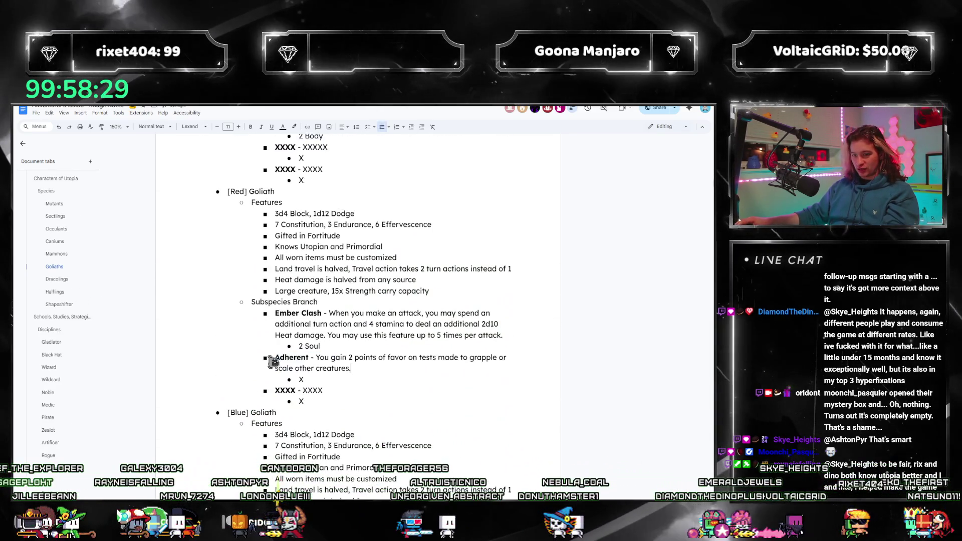
double_click(301, 379)
type("2 Soul")
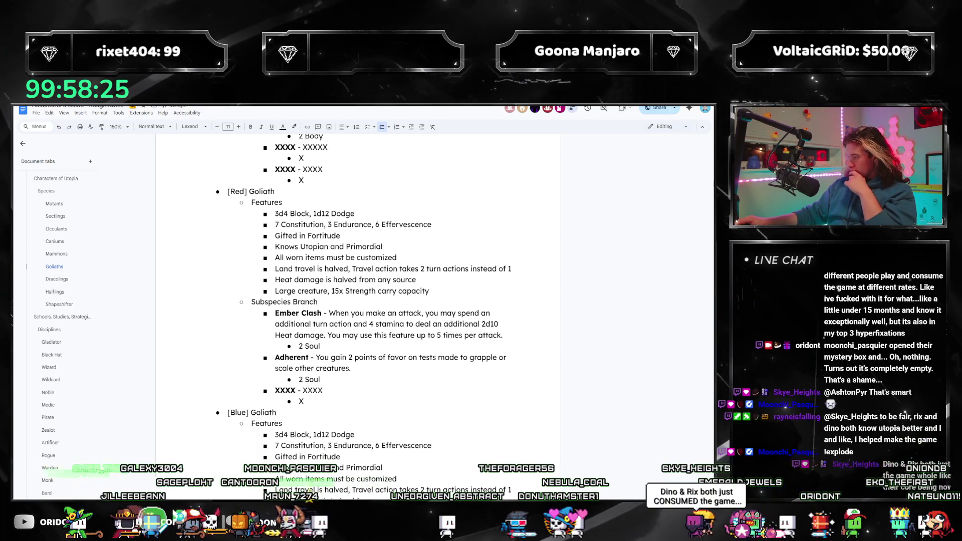
key("alt+Tab")
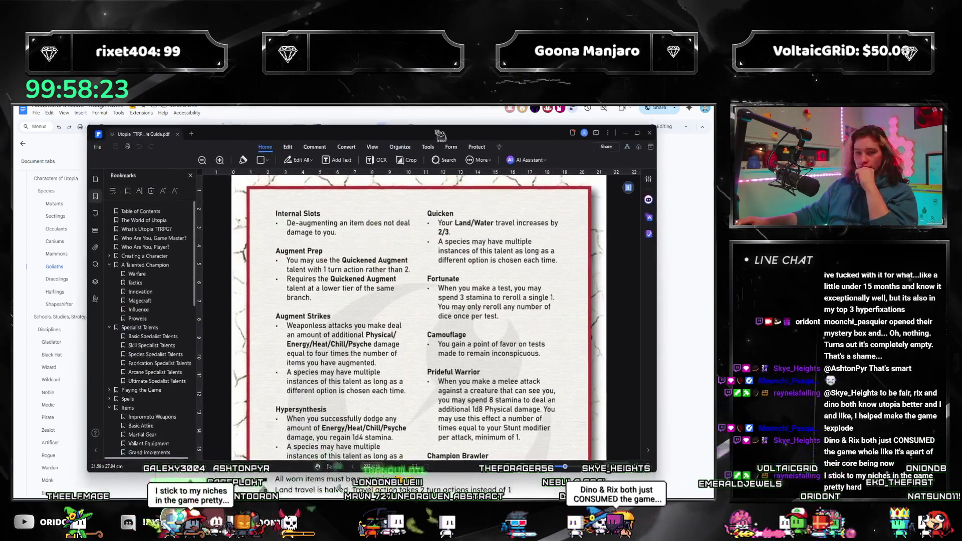
Scroll the Utopia rulebook to the species talents page showing Exceptional Clash and Absorption.
scroll(427, 273, "down", 2)
scroll(410, 339, "down", 3)
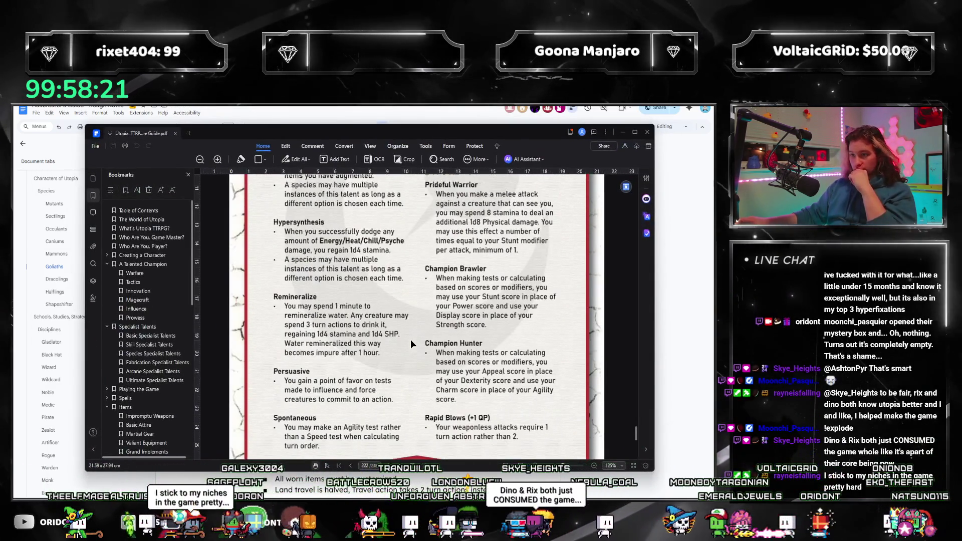
scroll(416, 345, "down", 3)
scroll(421, 351, "up", 3)
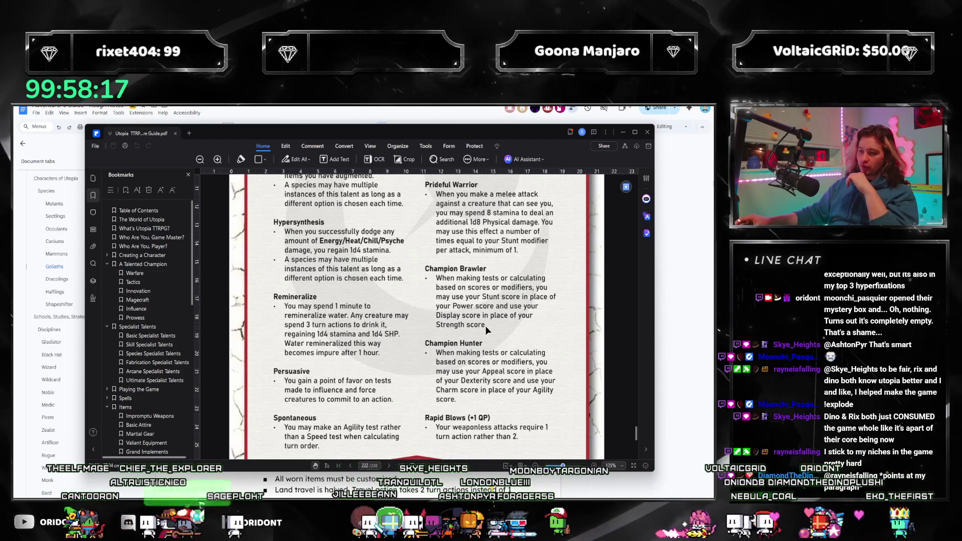
scroll(485, 326, "down", 4)
scroll(491, 339, "down", 4)
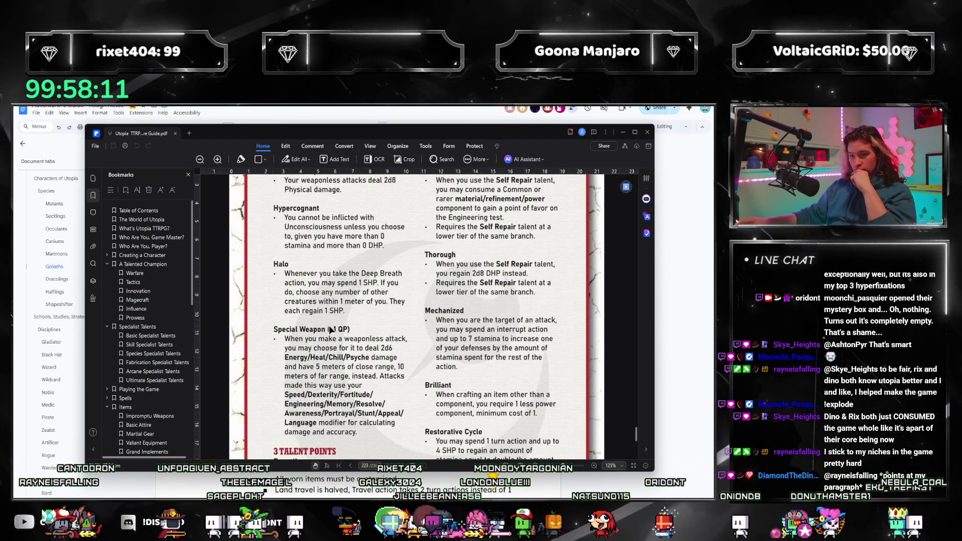
scroll(336, 321, "down", 3)
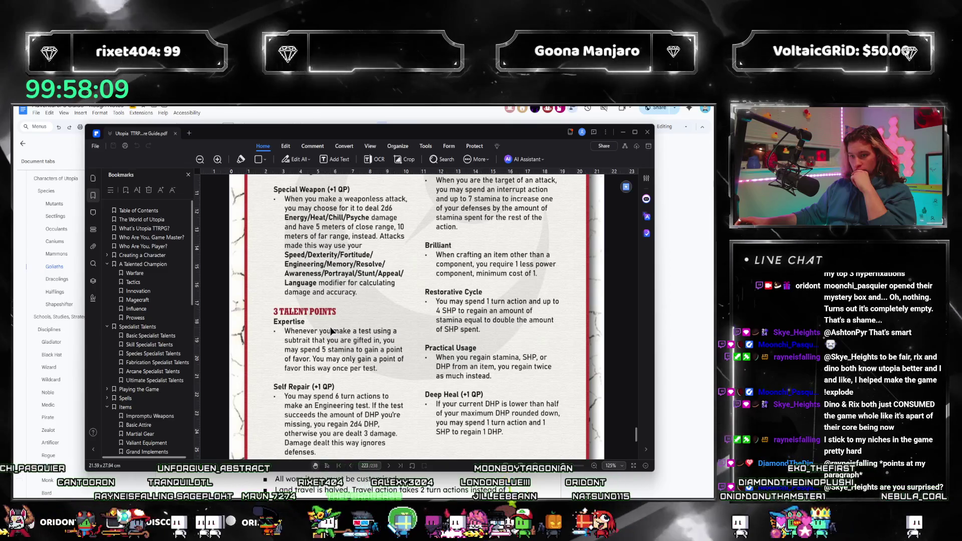
scroll(496, 334, "down", 1)
scroll(497, 331, "up", 6)
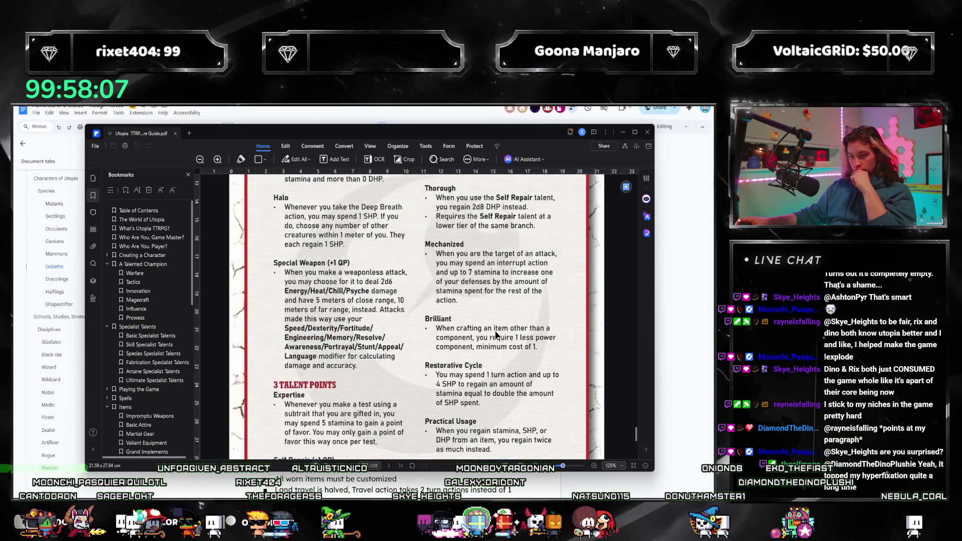
scroll(455, 311, "down", 7)
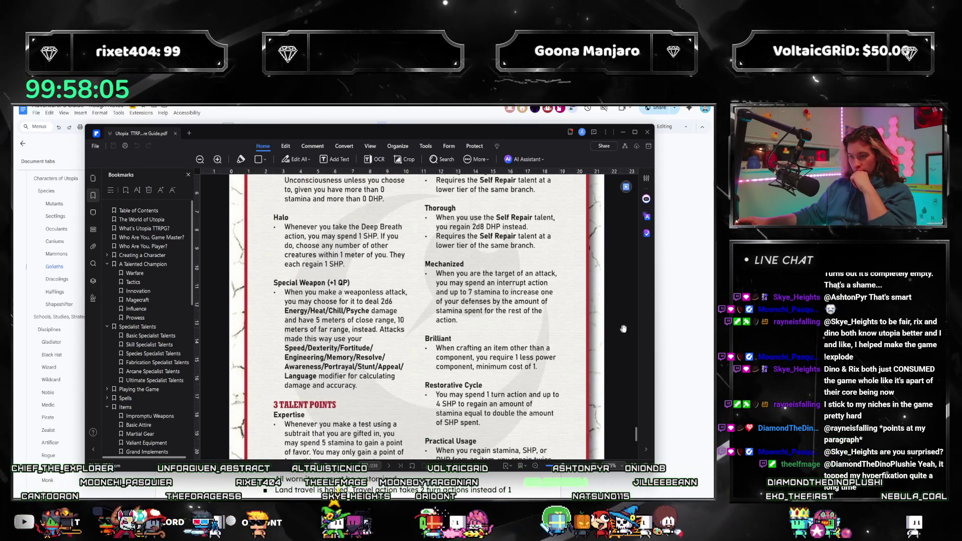
scroll(529, 336, "down", 5)
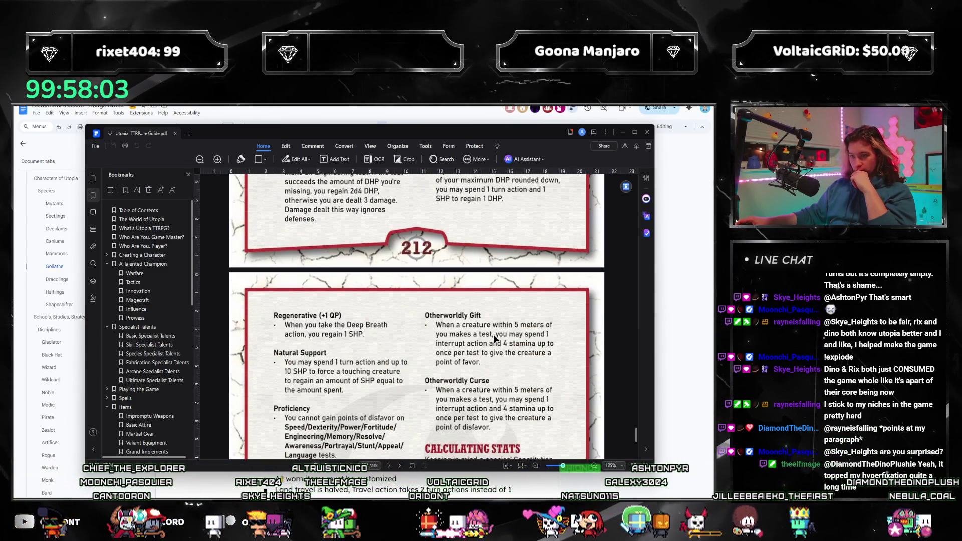
scroll(354, 310, "down", 3)
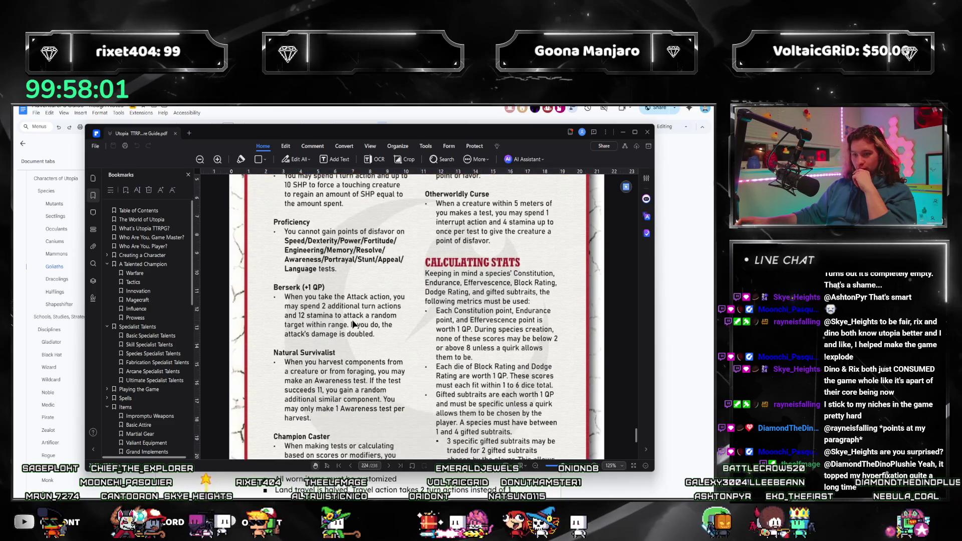
scroll(389, 327, "down", 1)
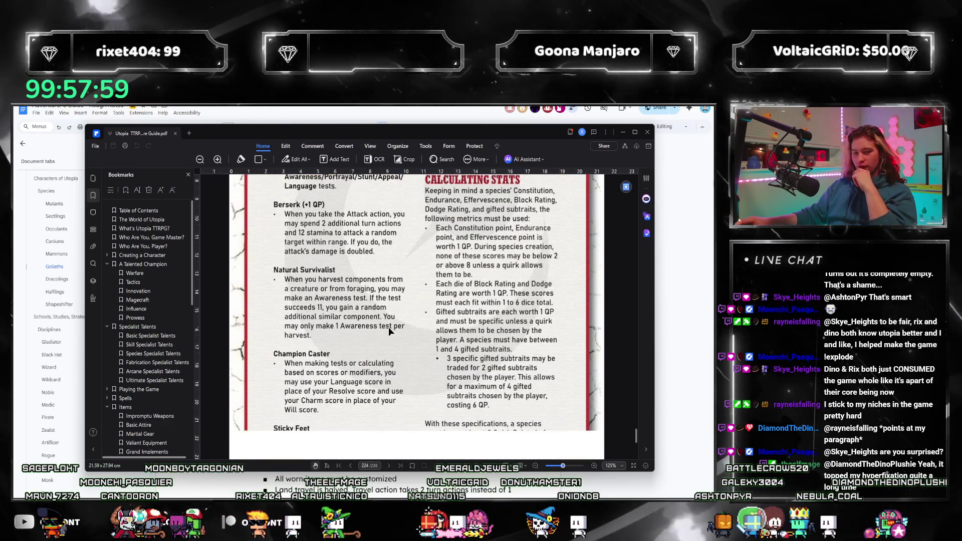
scroll(389, 309, "down", 1)
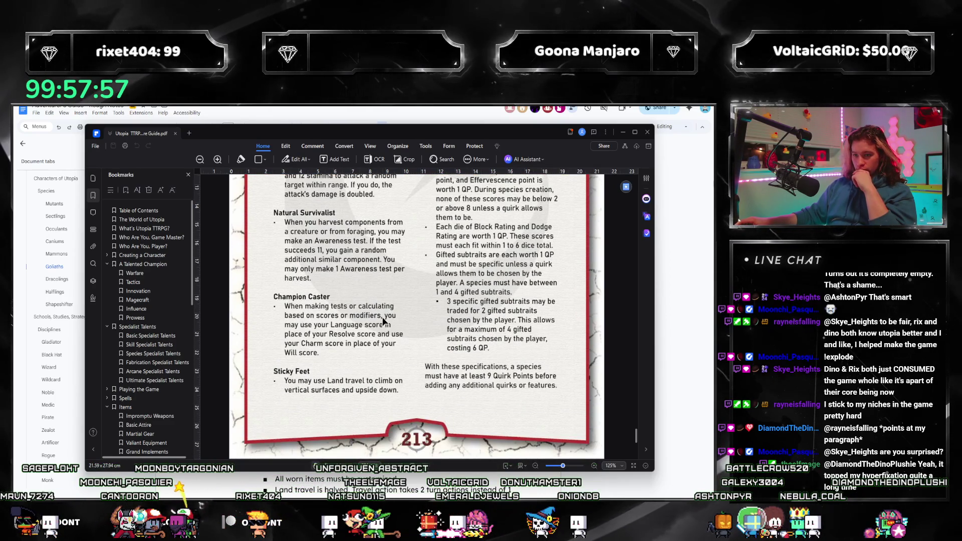
scroll(382, 345, "up", 6)
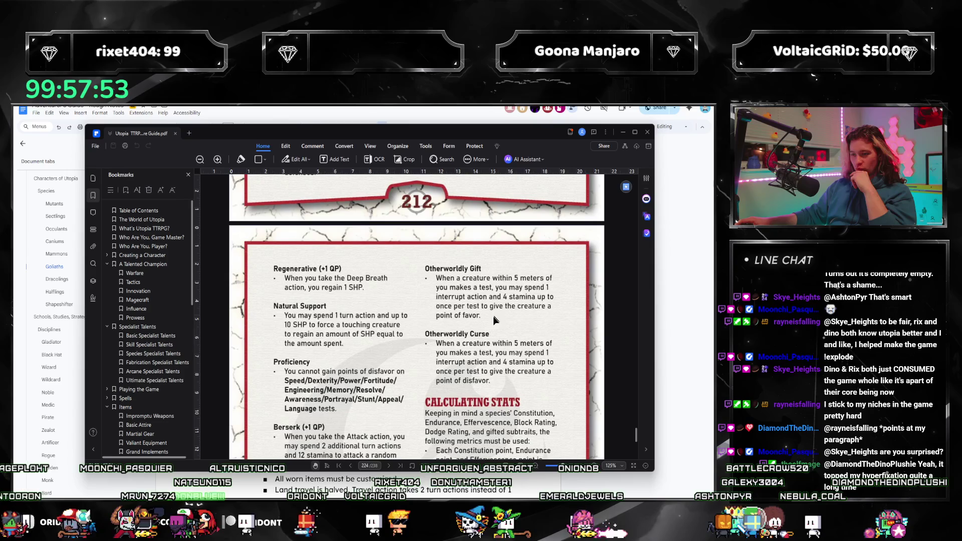
mouse_move(446, 139)
left_mouse_down()
mouse_move(711, 115)
mouse_move(508, 173)
mouse_move(455, 133)
left_mouse_up()
scroll(558, 345, "down", 9)
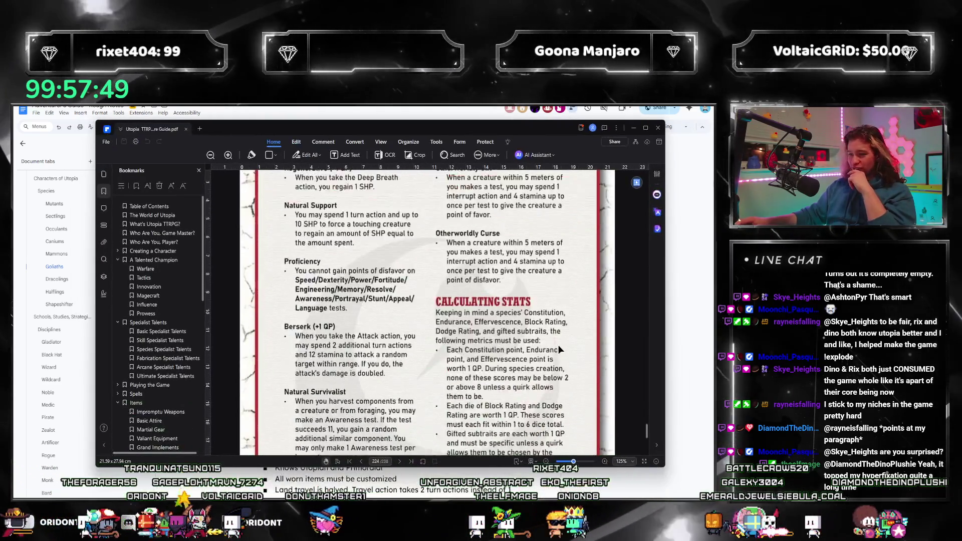
scroll(518, 336, "up", 20)
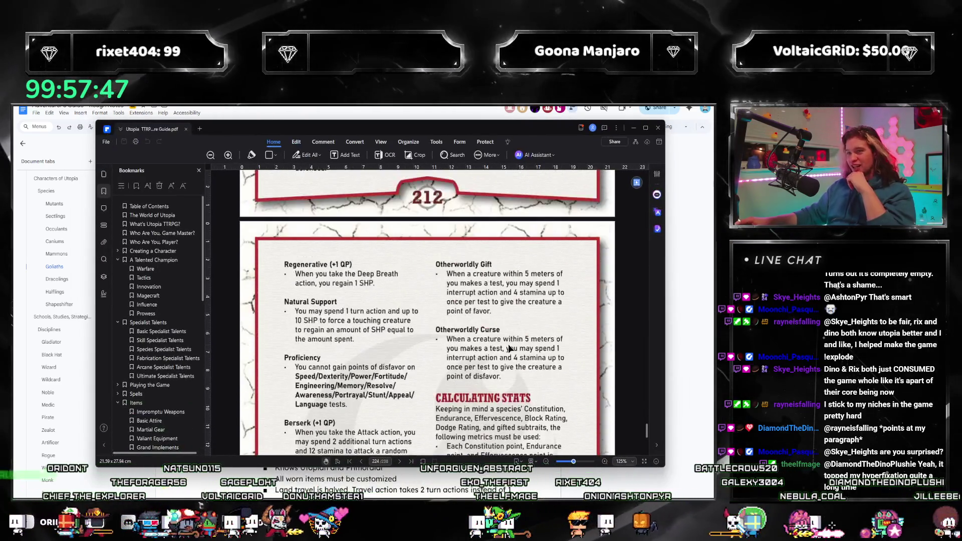
scroll(519, 353, "up", 20)
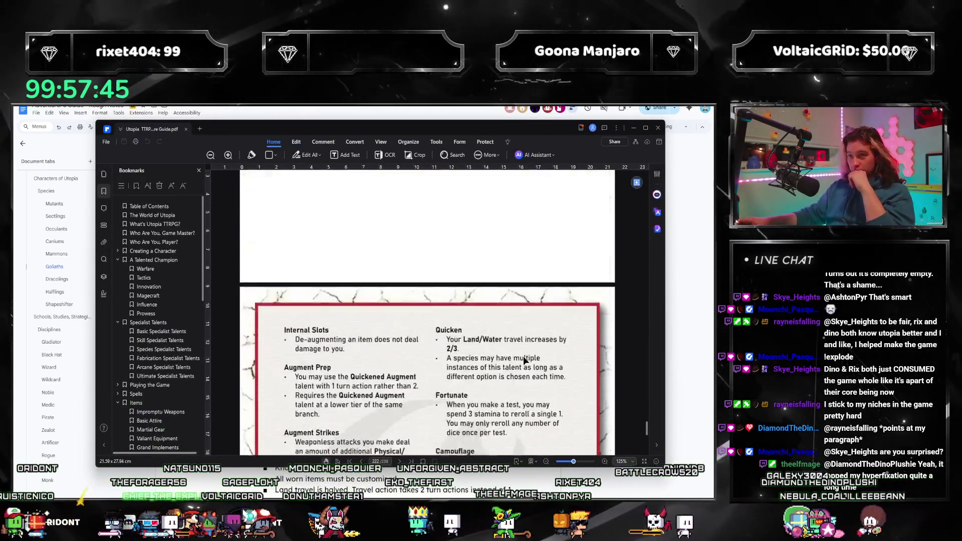
scroll(526, 375, "up", 10)
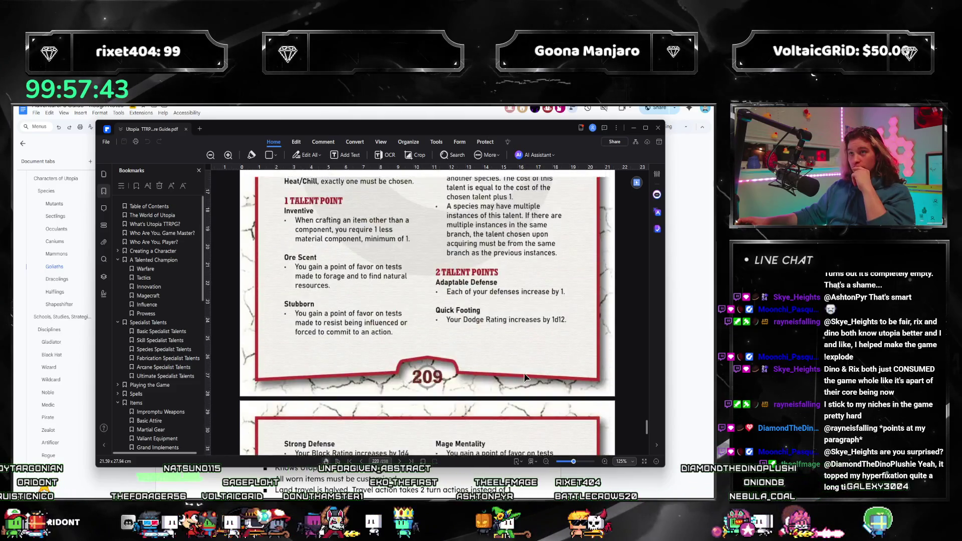
scroll(525, 376, "up", 10)
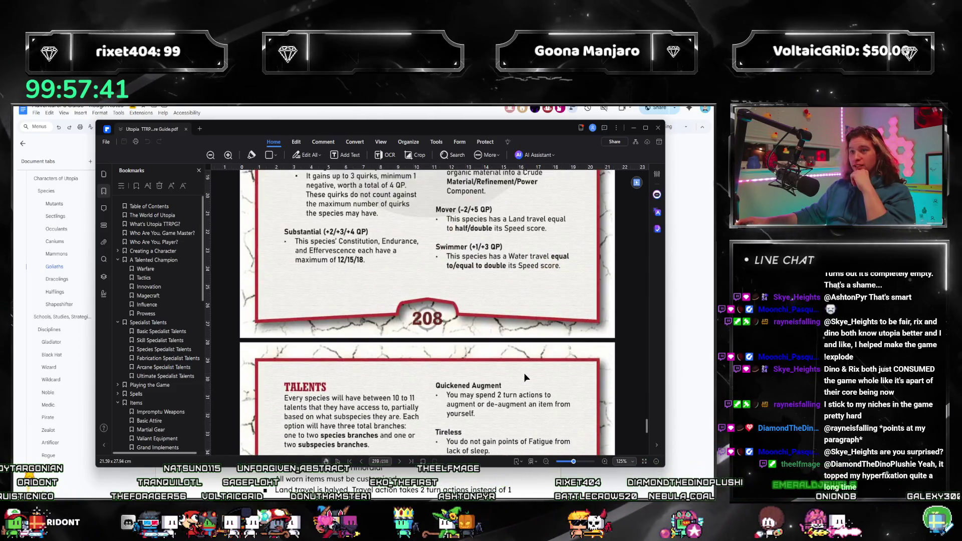
scroll(525, 380, "down", 10)
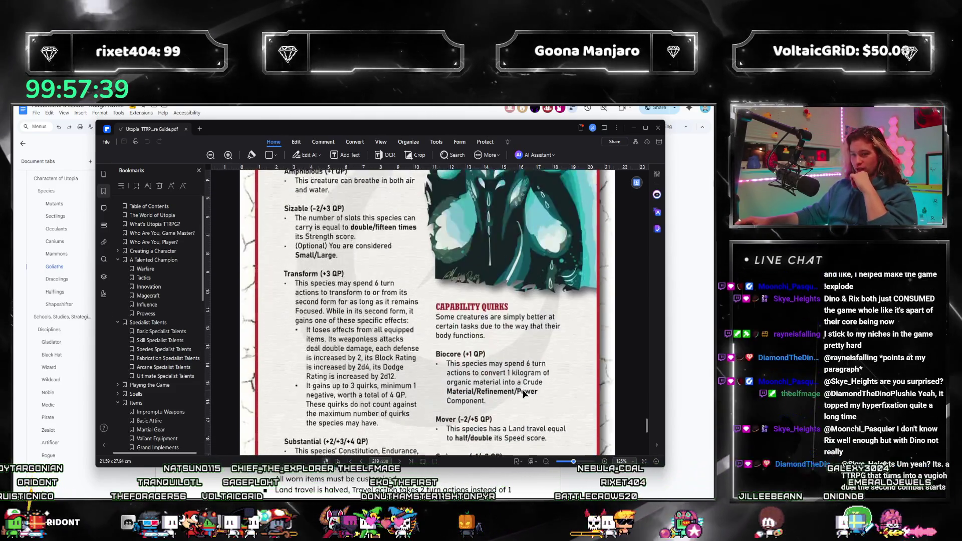
scroll(520, 404, "down", 10)
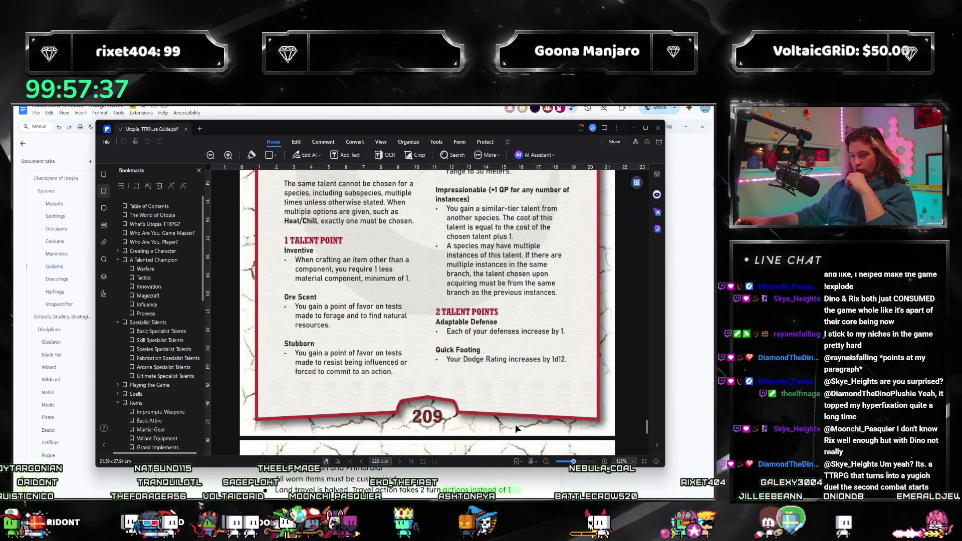
scroll(501, 426, "down", 3)
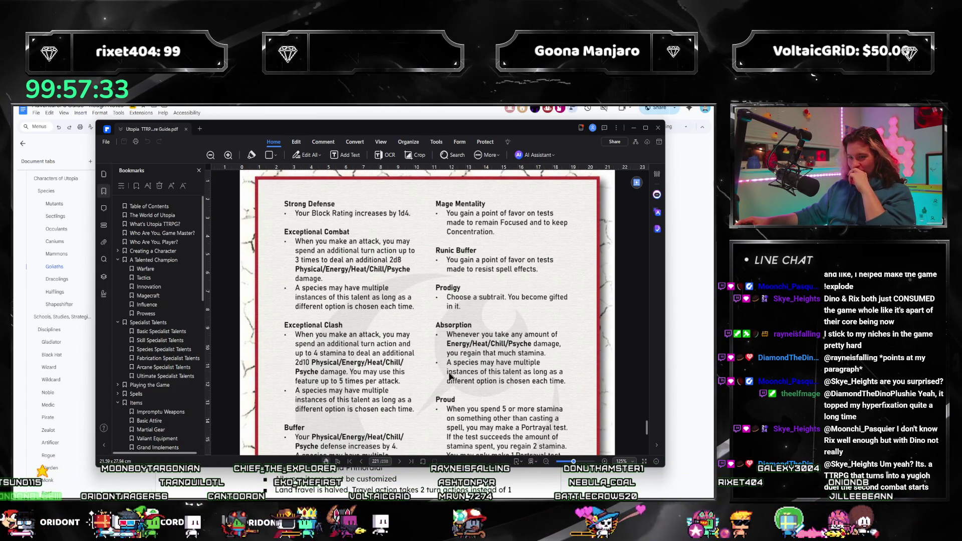
scroll(435, 371, "down", 2)
scroll(370, 346, "up", 1)
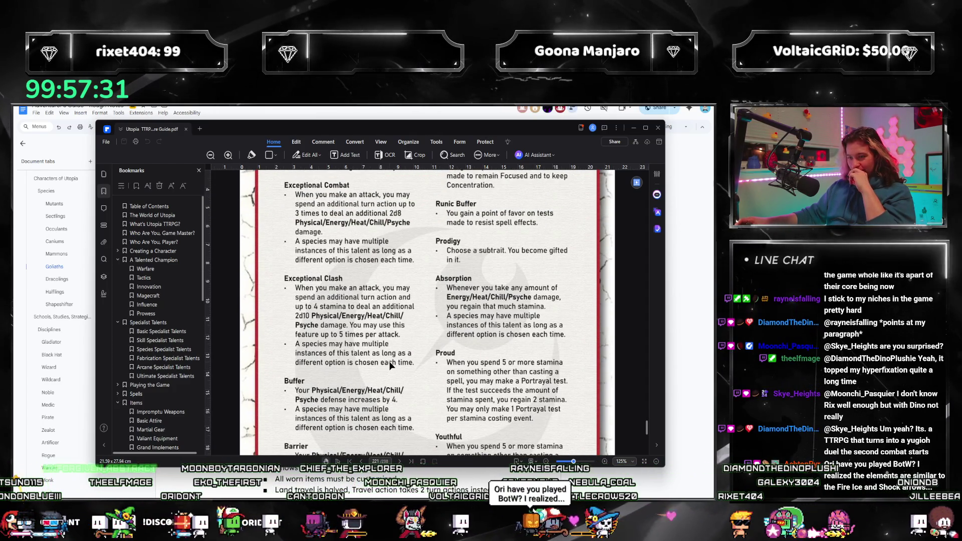
scroll(390, 365, "up", 1)
scroll(390, 364, "down", 1)
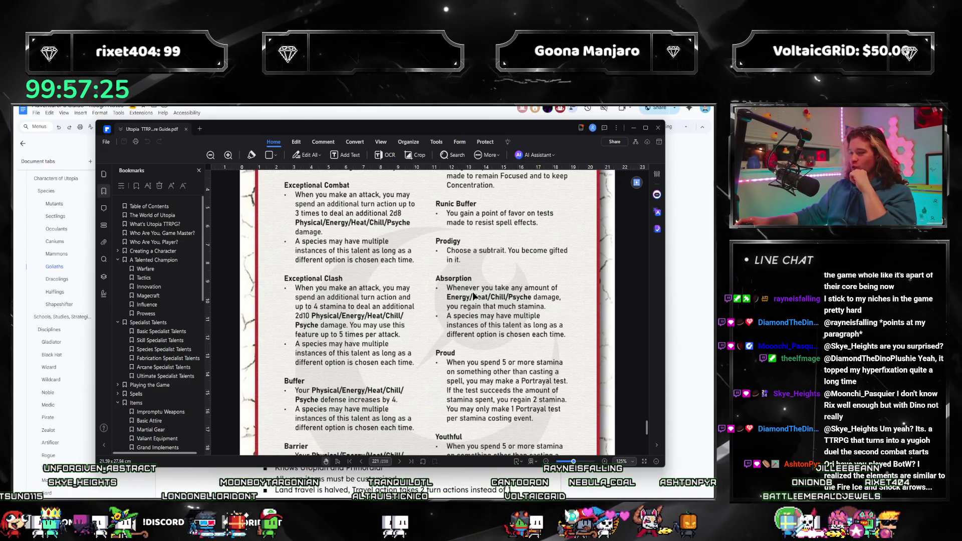
key("alt+Tab")
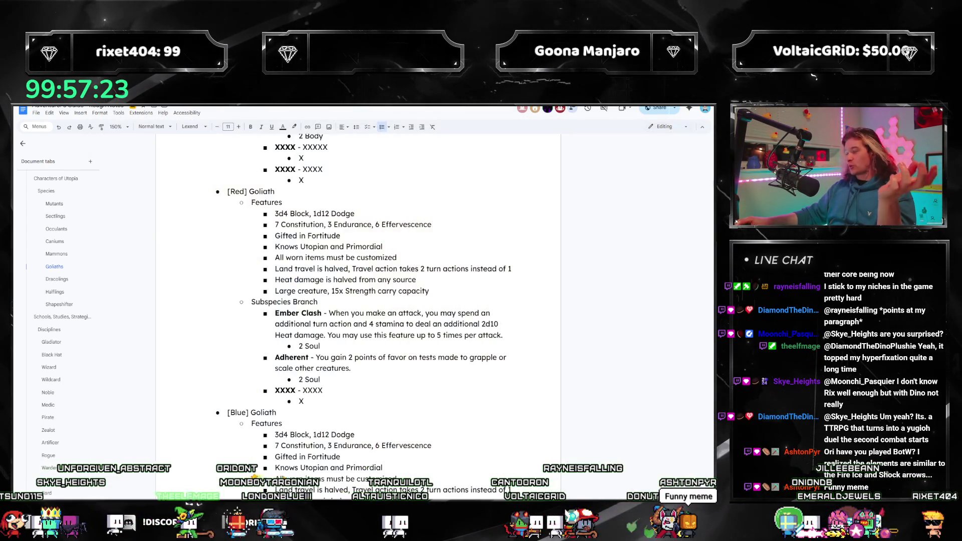
Turn the placeholder under Adherent into Absorption: 'Whenever you take any amount of Heat damage, you regain that much stamina.'.
key("alt+Tab")
key("alt+Tab")
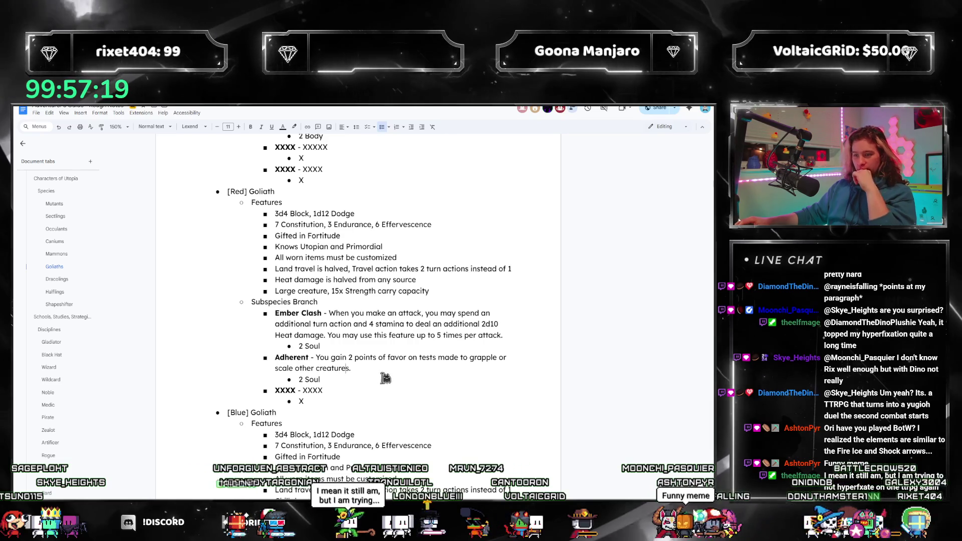
left_click(358, 371)
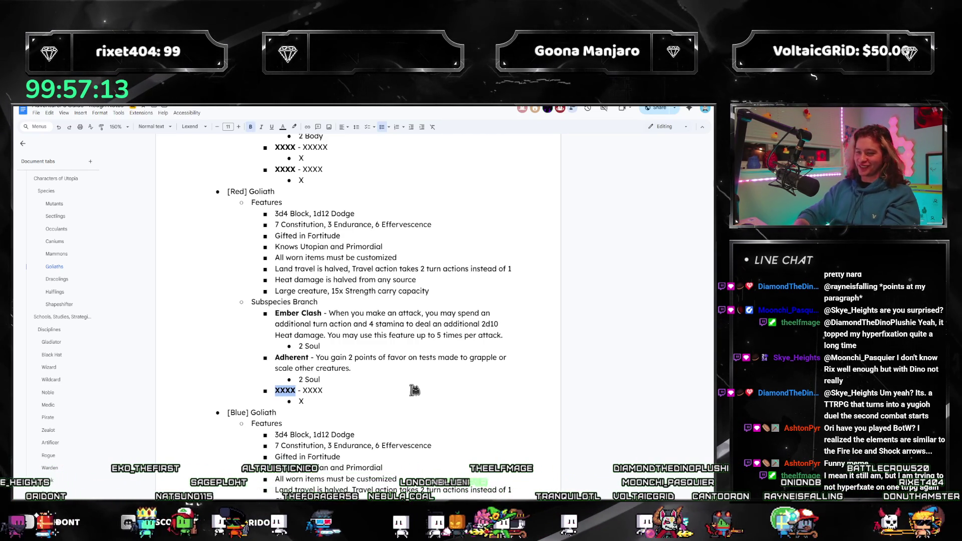
type("Absorption")
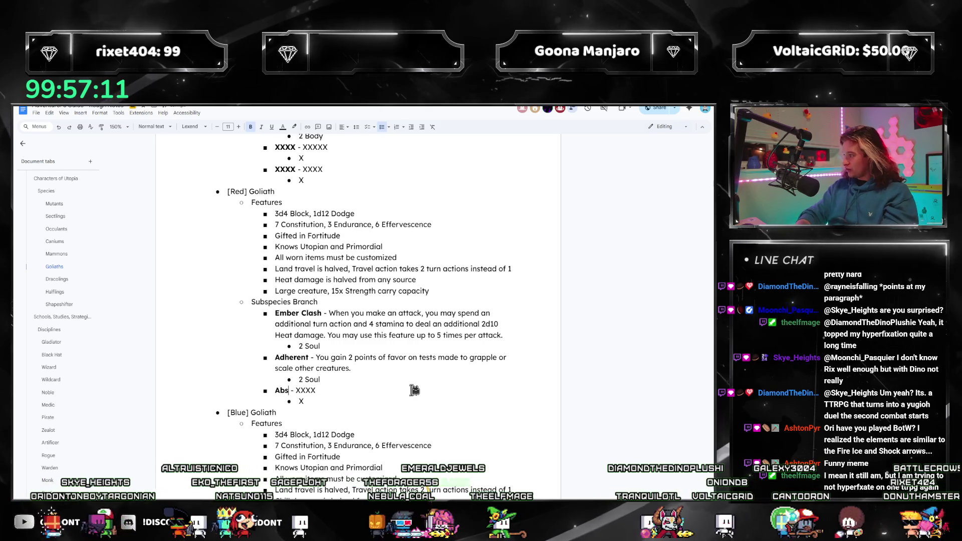
key("Right")
key("Right")
key("Right")
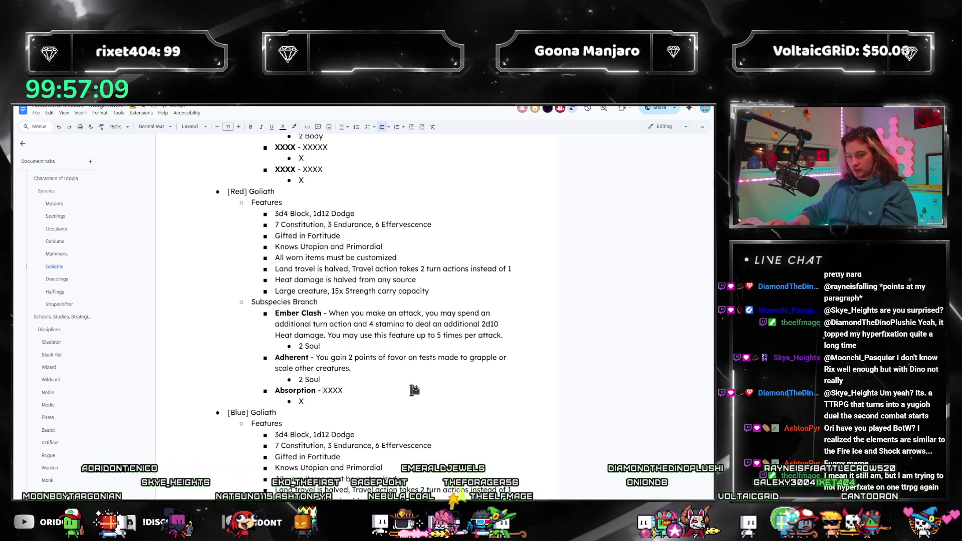
key("shift+End")
type("When")
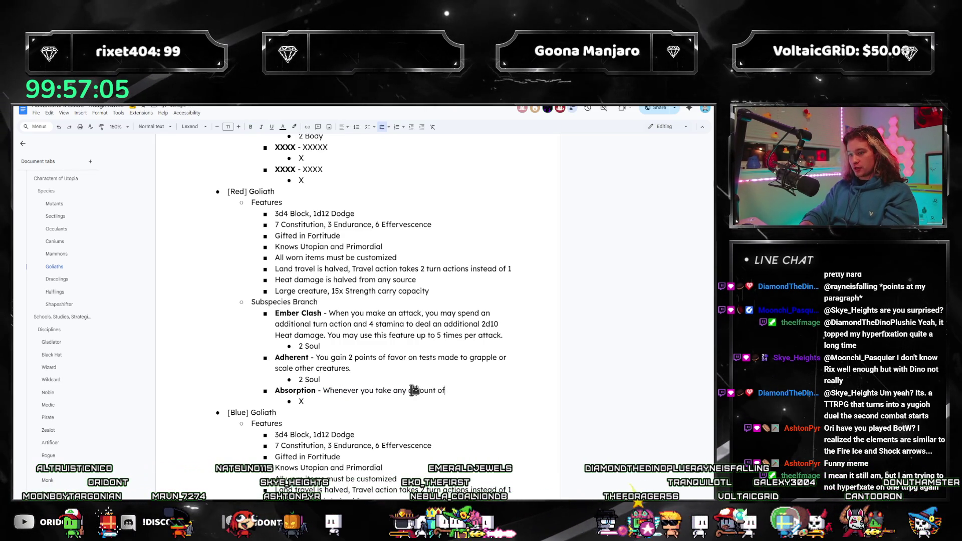
type("you regain that much stamina.")
key("Down")
key("shift+Home")
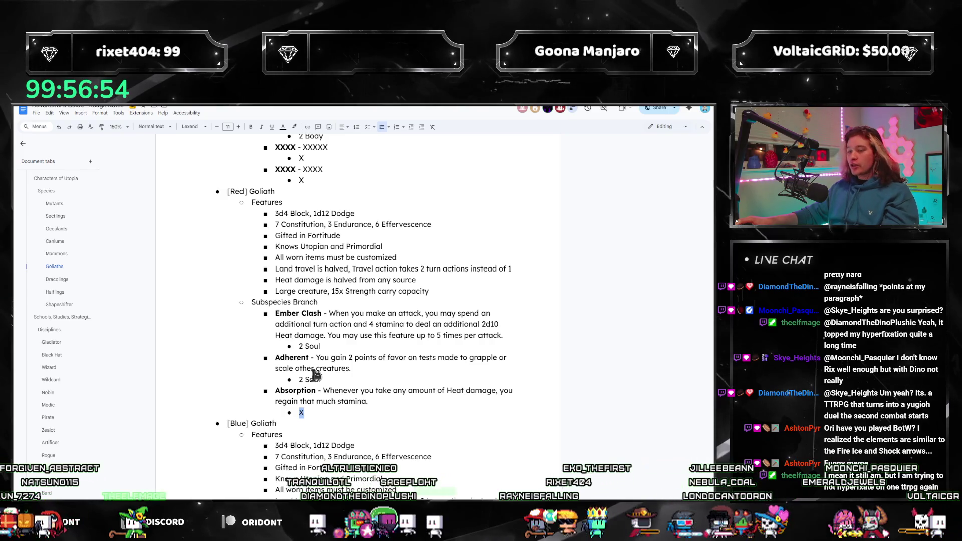
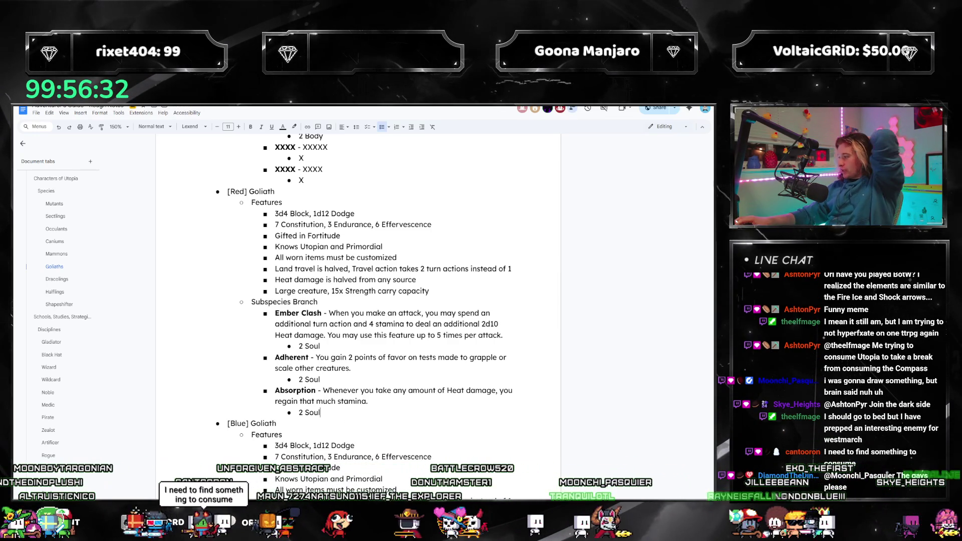
Look up the Proud talent in the rules guide PDF, then return to the Red Goliath talents.
key("alt+Tab")
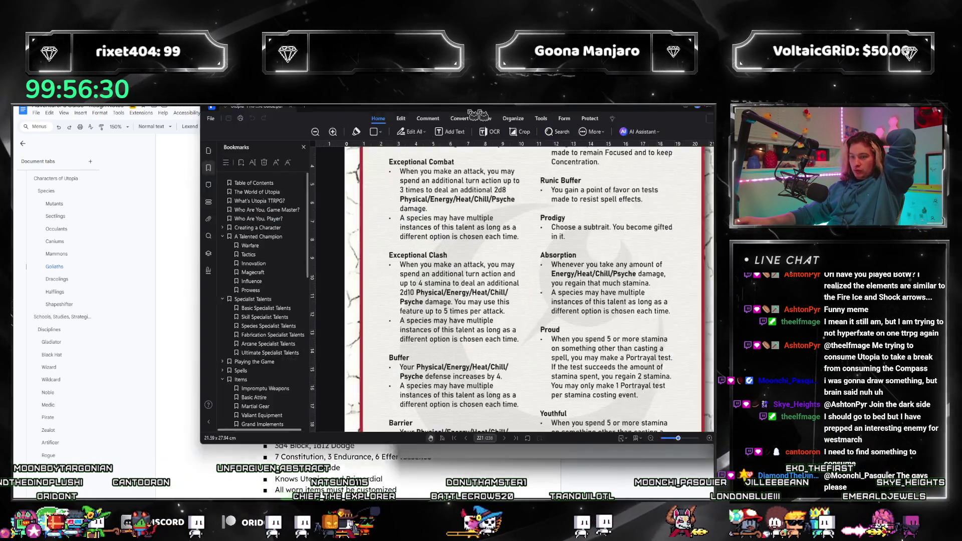
key("alt+Tab")
key("alt+Tab")
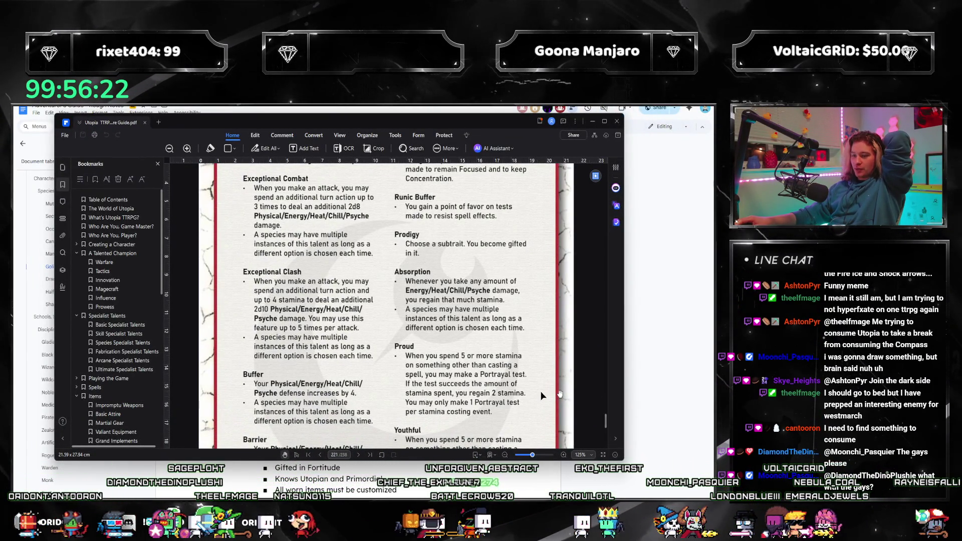
mouse_move(351, 122)
left_mouse_down()
mouse_move(451, 125)
mouse_move(692, 170)
left_mouse_up()
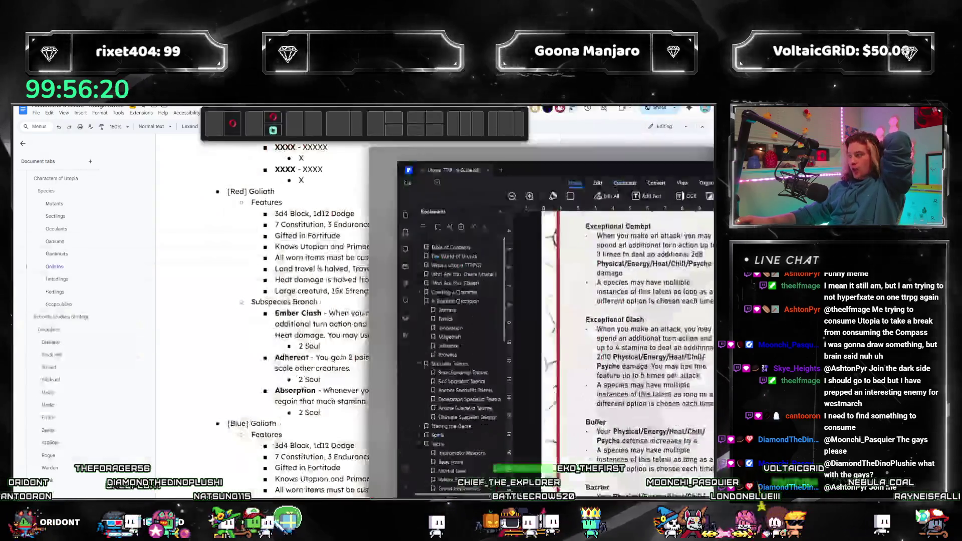
left_click_drag(501, 170, 711, 165)
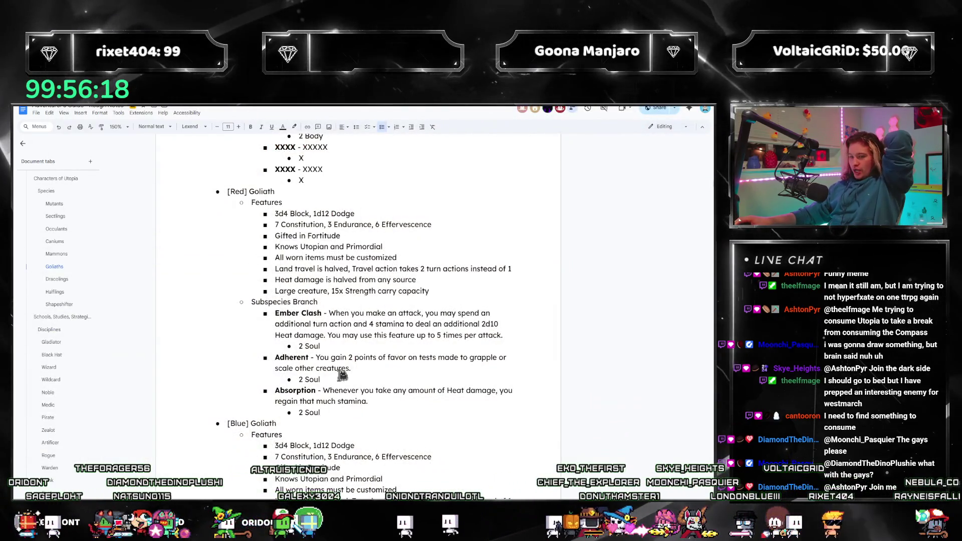
left_click(343, 378)
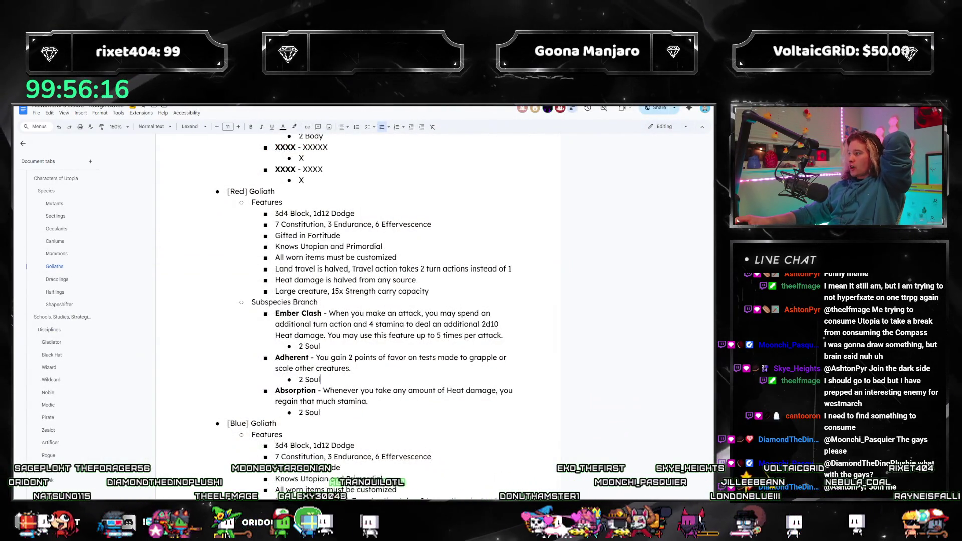
key("alt+Tab")
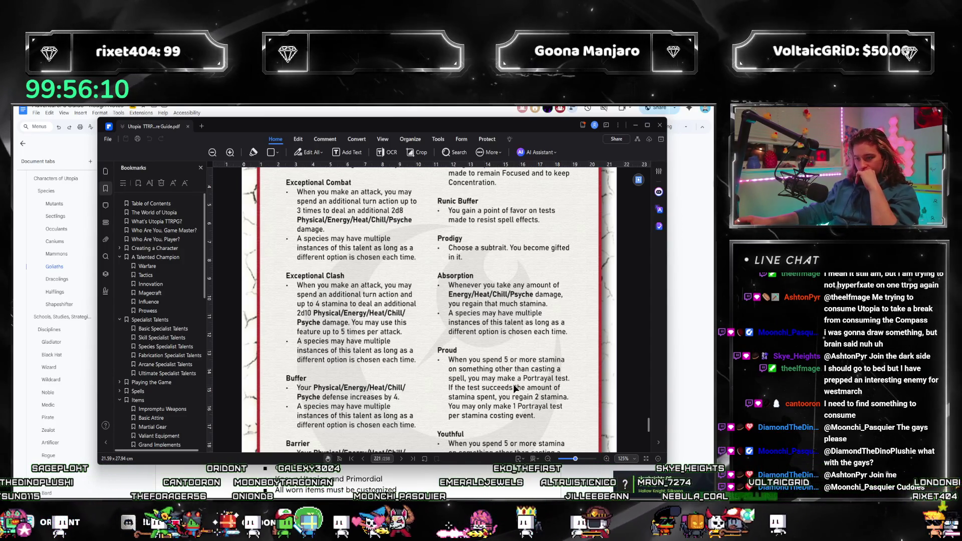
scroll(532, 379, "down", 2)
scroll(531, 379, "down", 1)
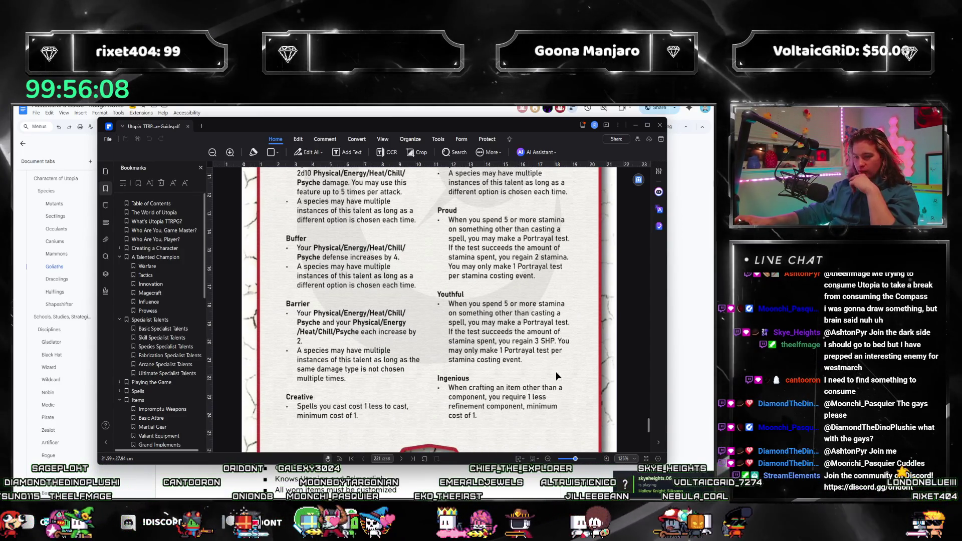
scroll(546, 380, "up", 2)
scroll(536, 369, "up", 2)
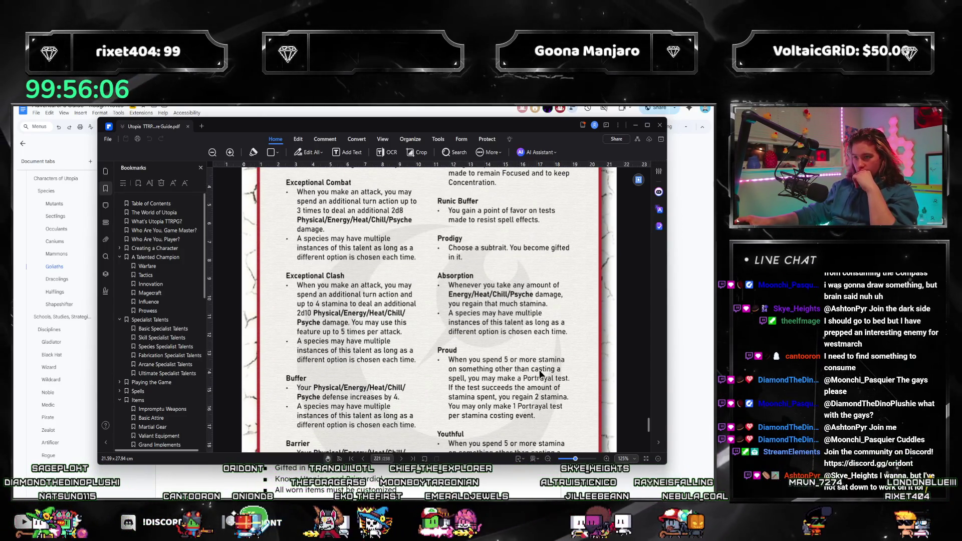
scroll(541, 381, "down", 1)
key("super+Down")
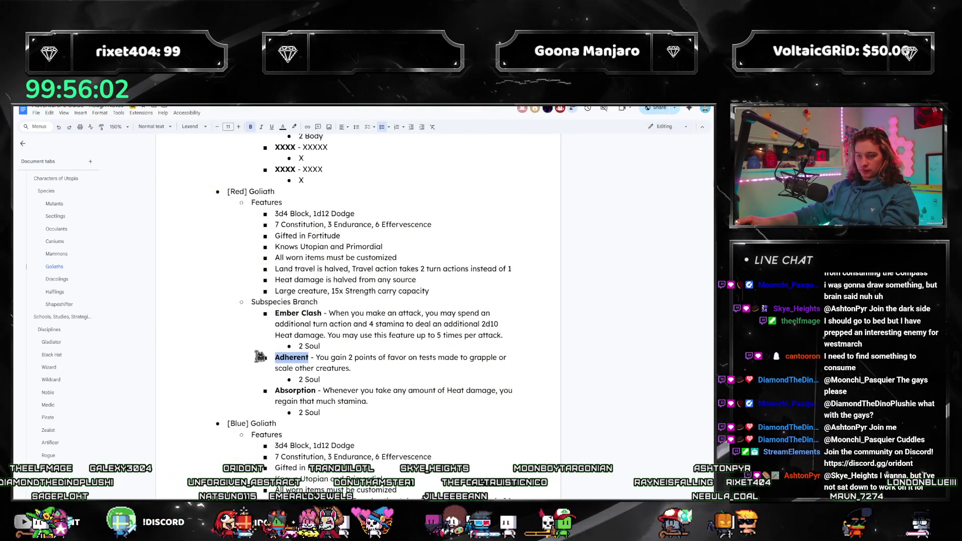
Rename the Adherent talent to Proud, delete its old description, and search for 'proud'.
type("Proud")
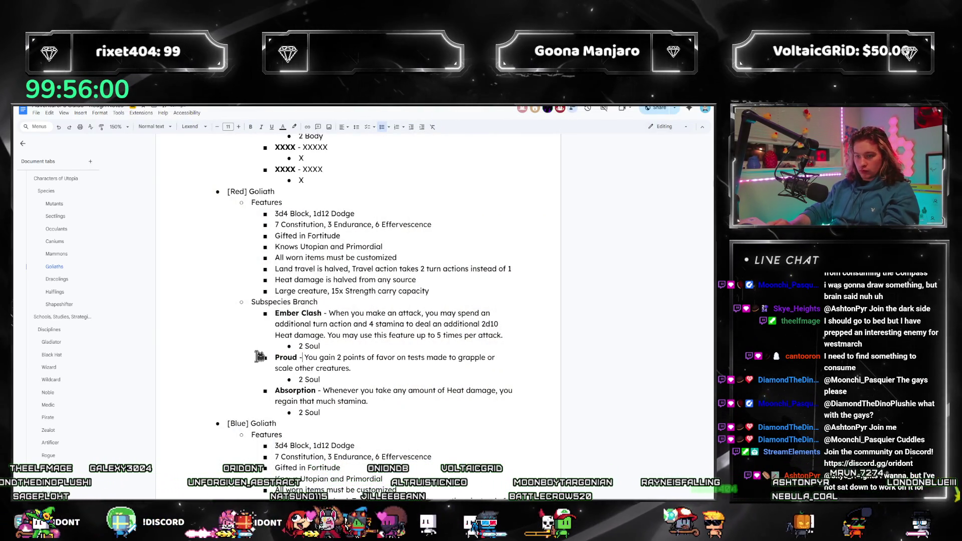
key("Right")
key("Right")
key("Right")
key("ctrl+shift+Down")
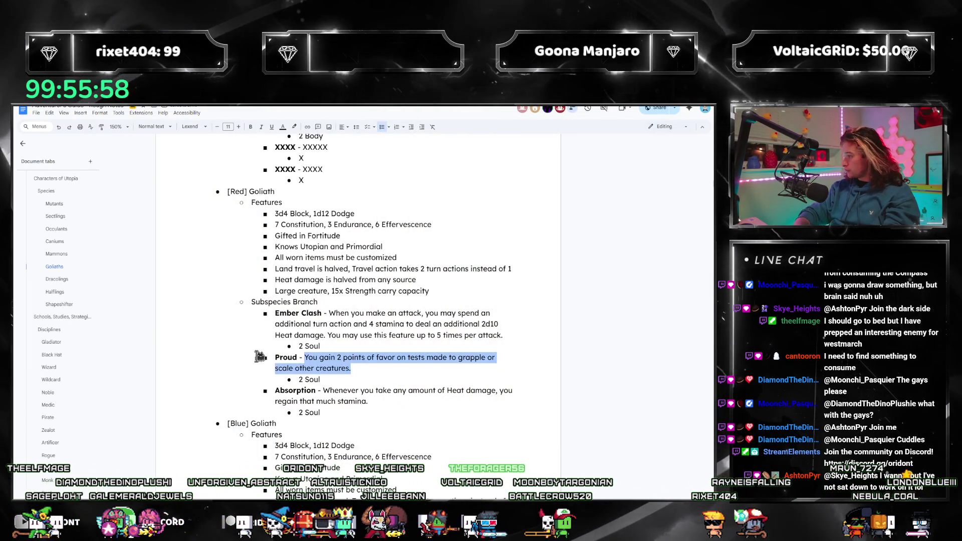
key("BackSpace")
key("ctrl+f")
type("proud")
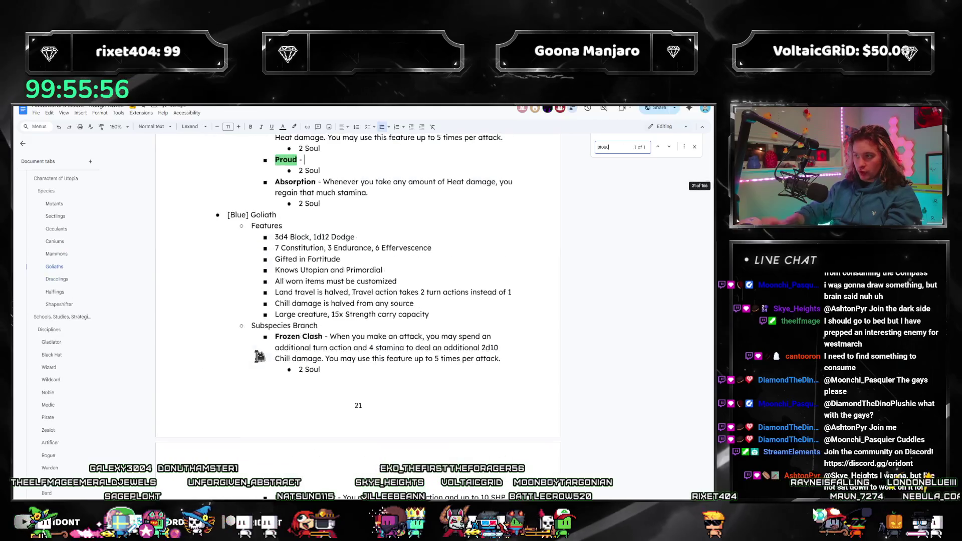
Write Proud's rule: after spending 5+ stamina, a successful Portrayal test regains 2 stamina.
left_click(695, 148)
scroll(363, 221, "up", 2)
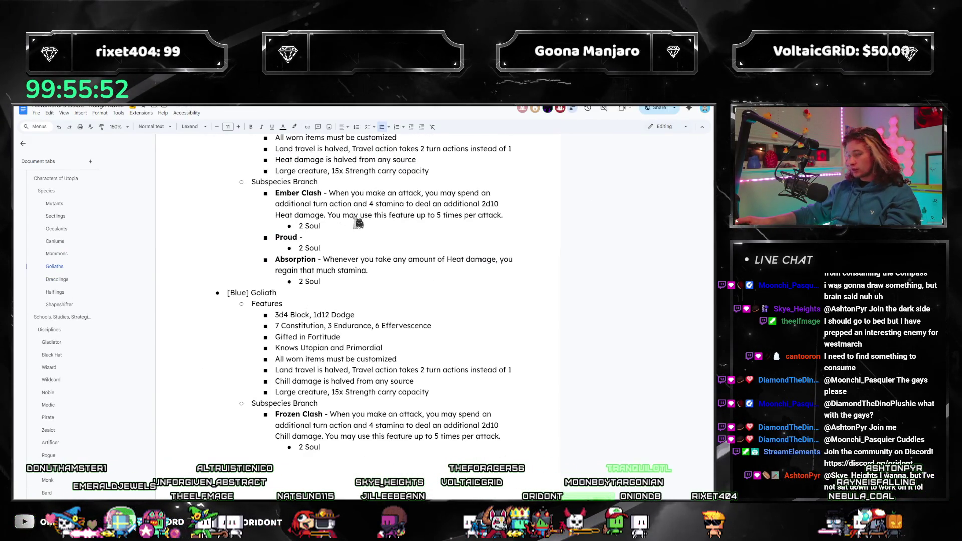
type("Whenyou spend 5 or more s")
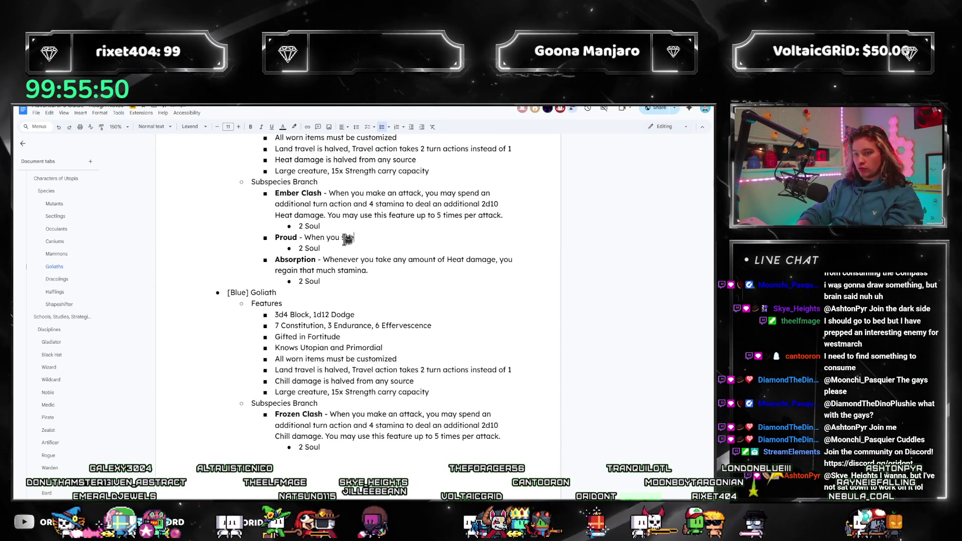
type("tamina ")
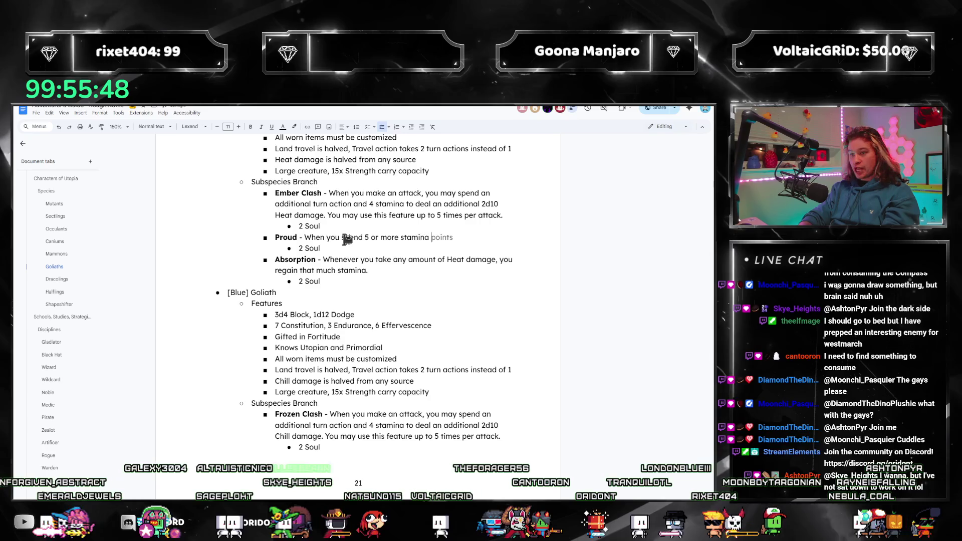
type("on something other than casting a spell, you may make a P")
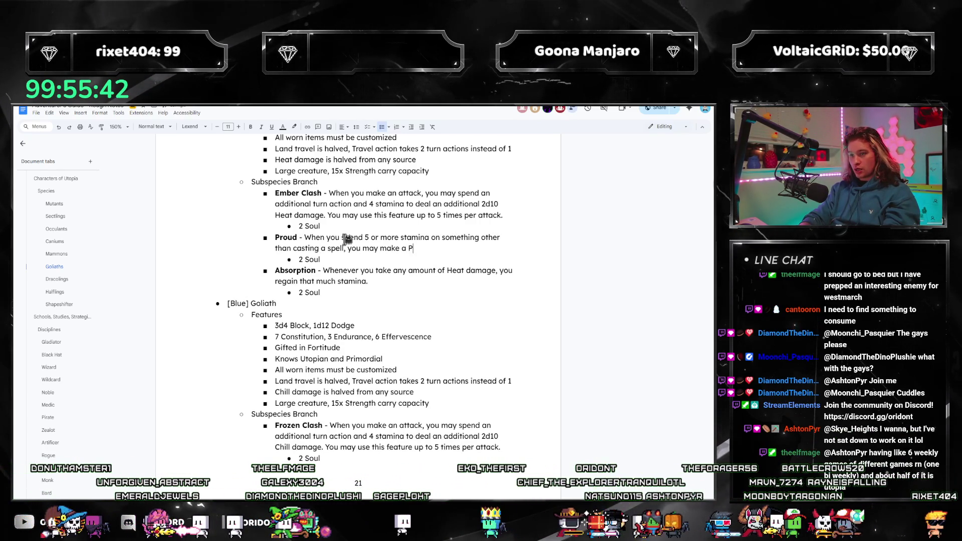
type("ortrayal test ag")
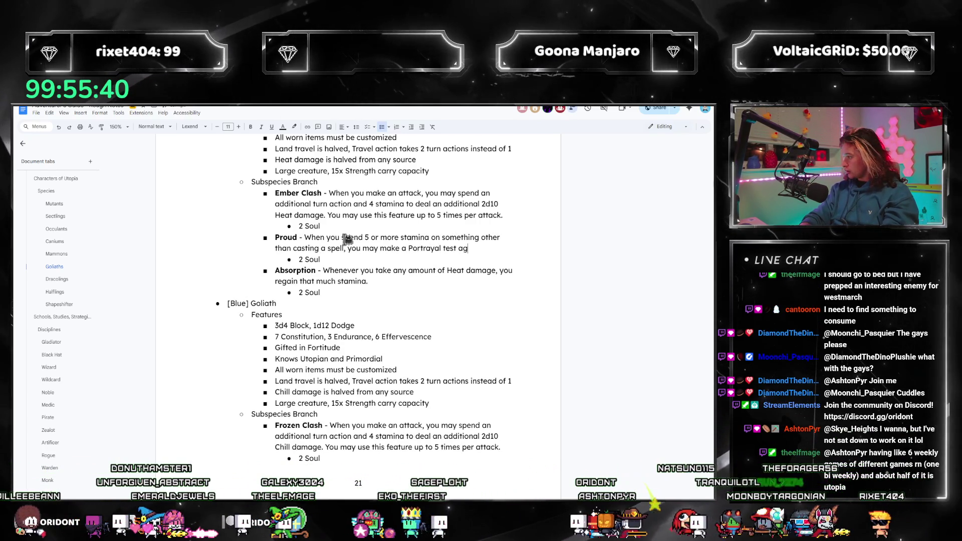
key("BackSpace")
key("BackSpace")
key("BackSpace")
type(". If it suc")
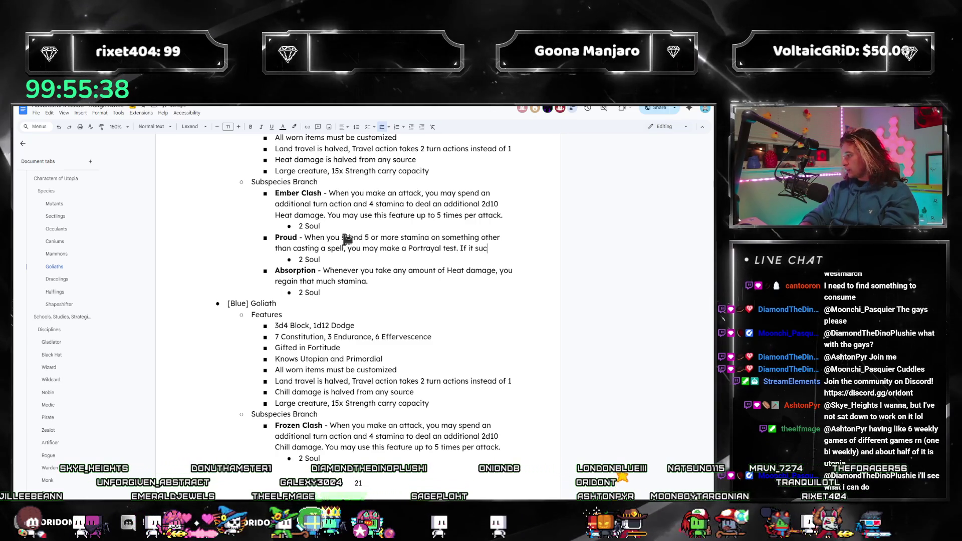
type("ceeds the amount of sta")
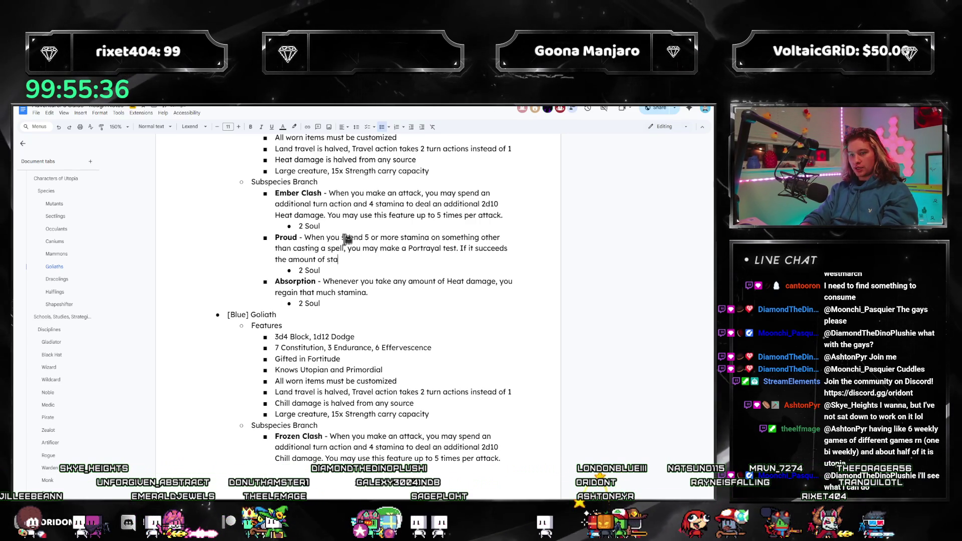
type("mina spent, you regain")
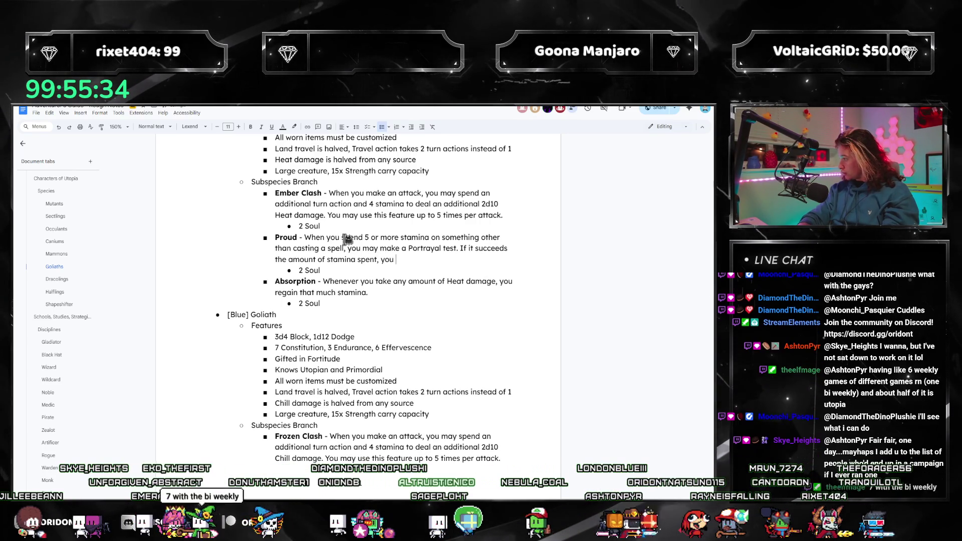
type(" 2 stamina. You ")
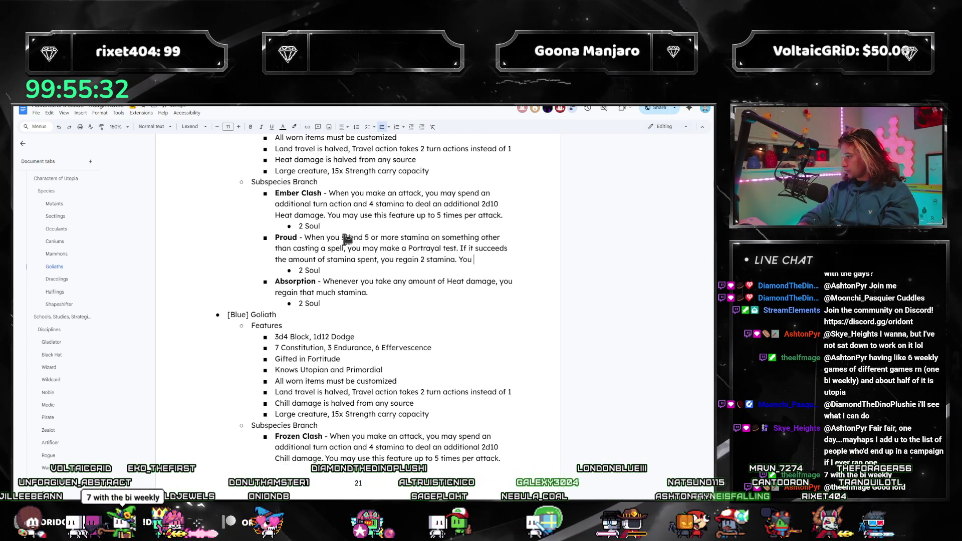
type("may only make 1 ")
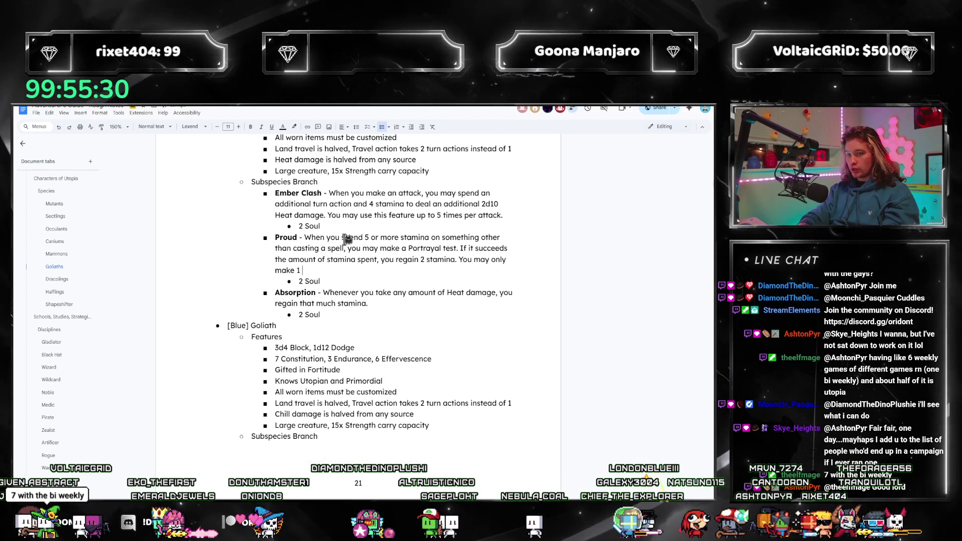
type("Portrayal tes")
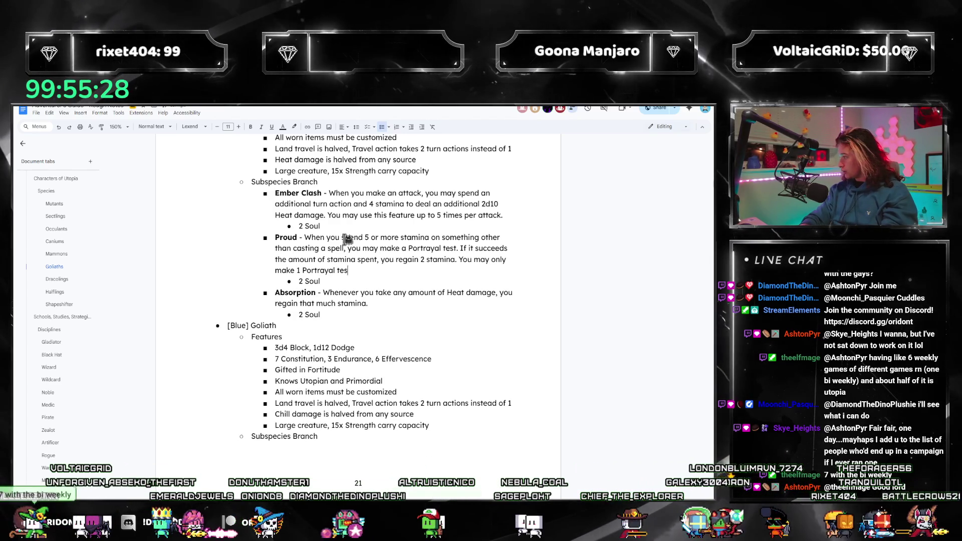
type("t per stamina costing event.")
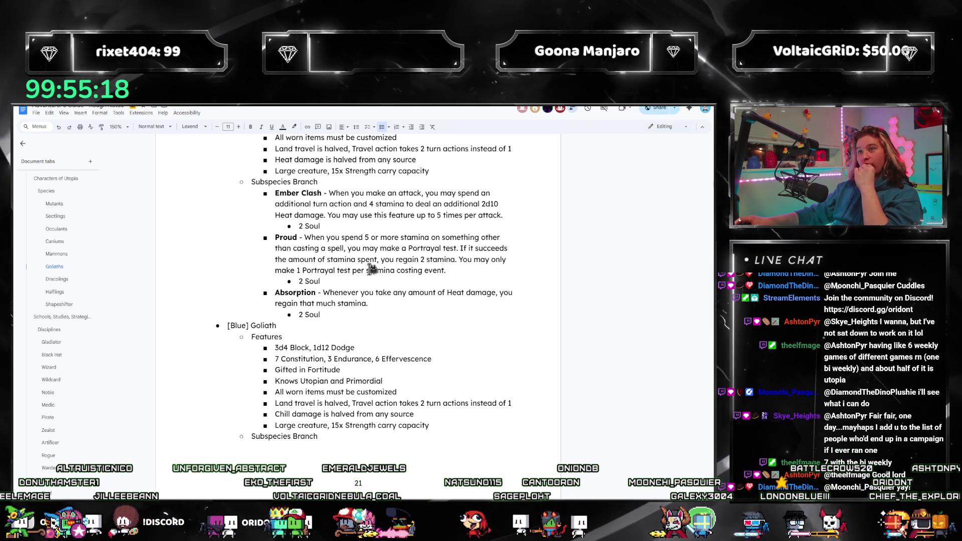
left_click(389, 306)
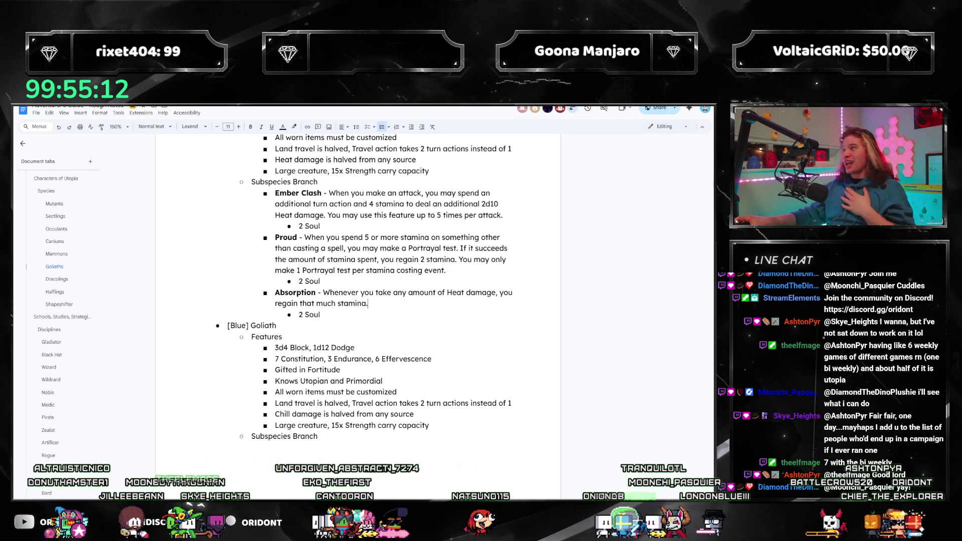
scroll(502, 288, "up", 5)
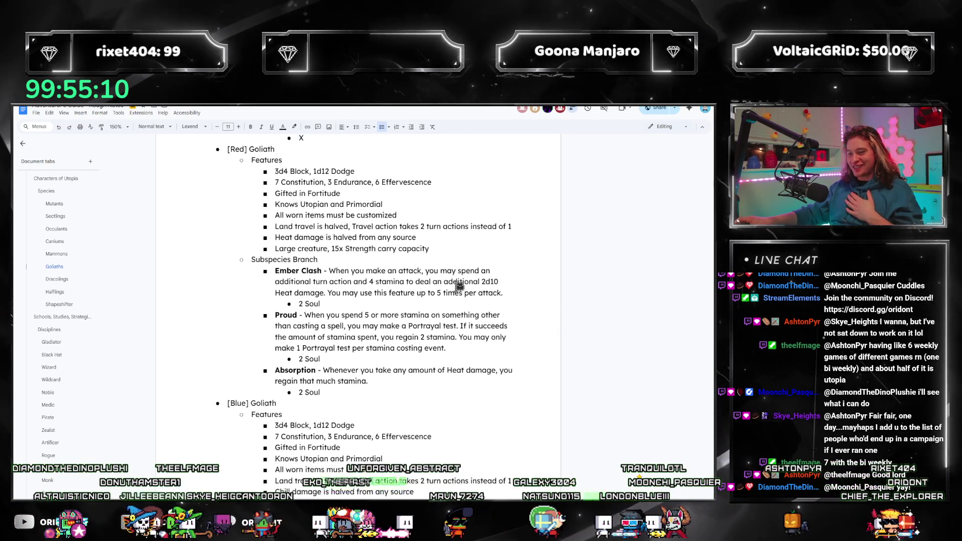
scroll(454, 279, "up", 2)
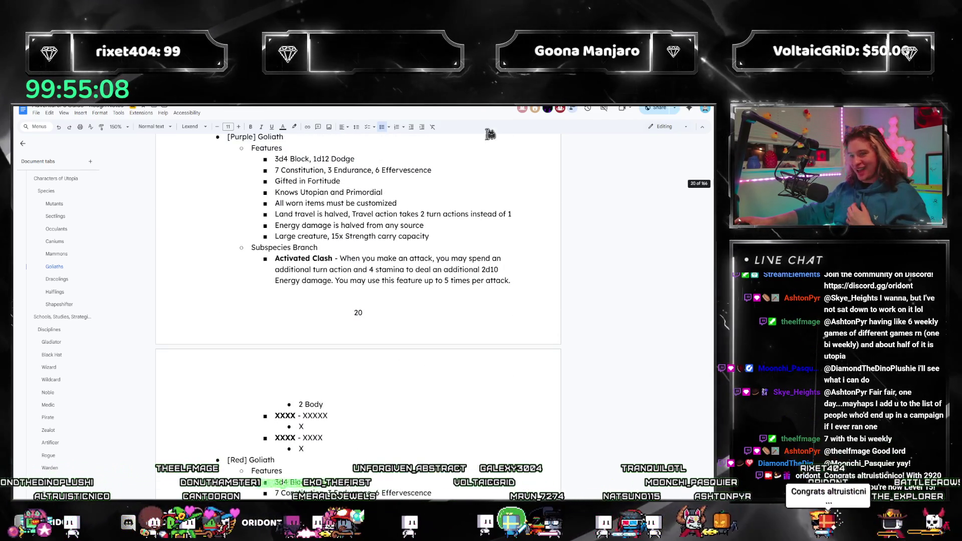
scroll(508, 229, "down", 15)
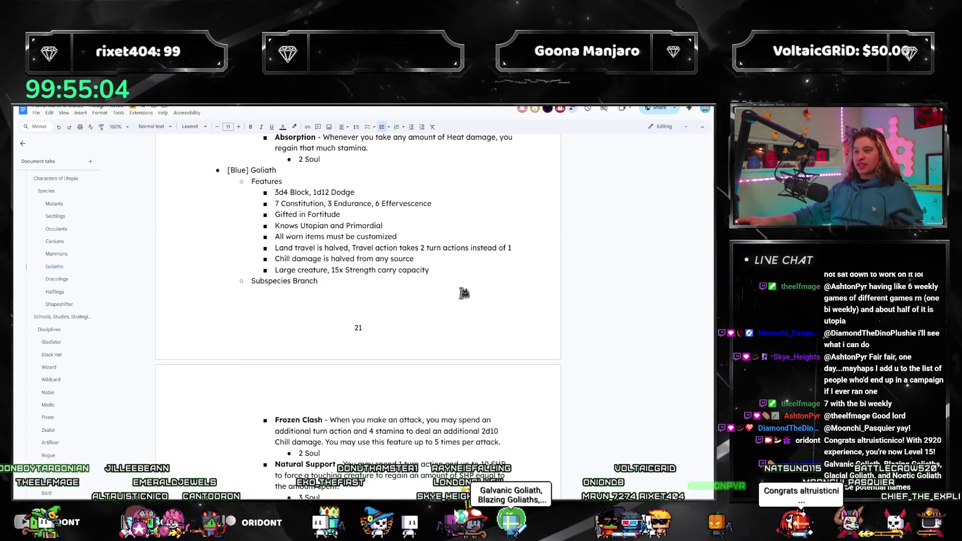
scroll(420, 301, "up", 3)
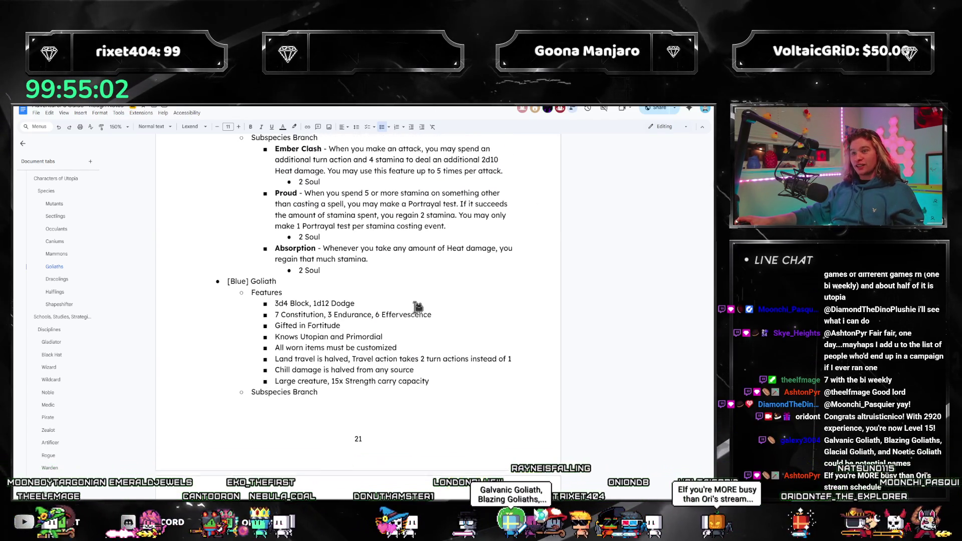
scroll(419, 307, "up", 1)
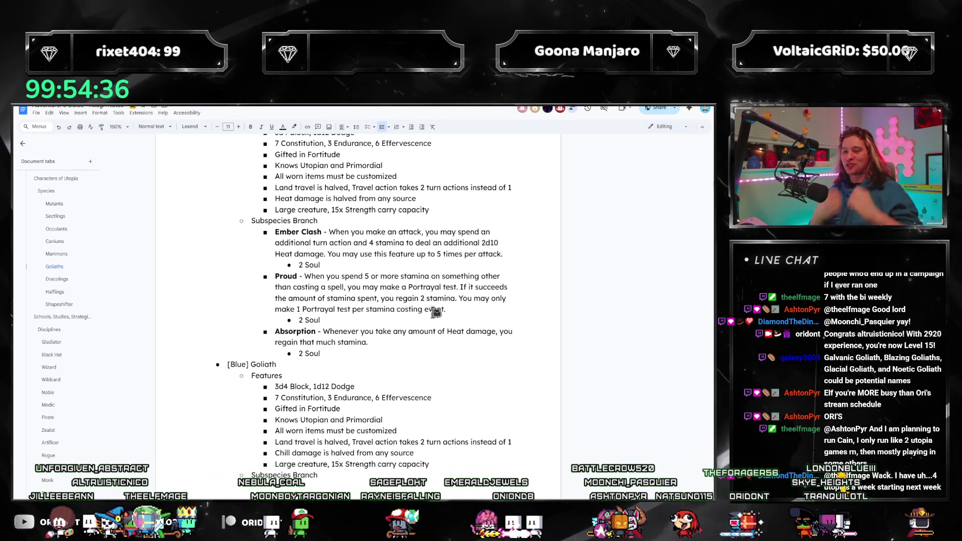
scroll(436, 312, "up", 8)
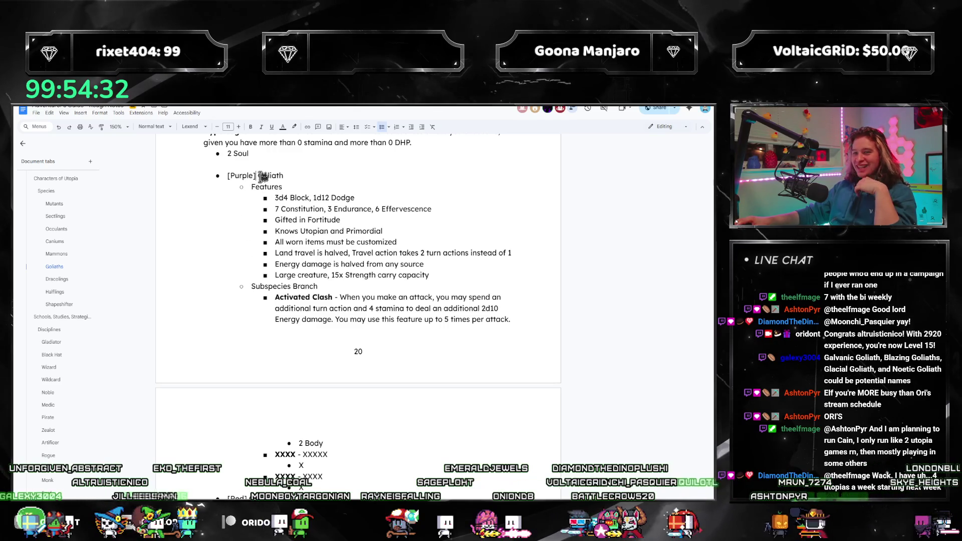
Type Noetic, then rename the [Red] Goliath label to Fire.
type("Noetic")
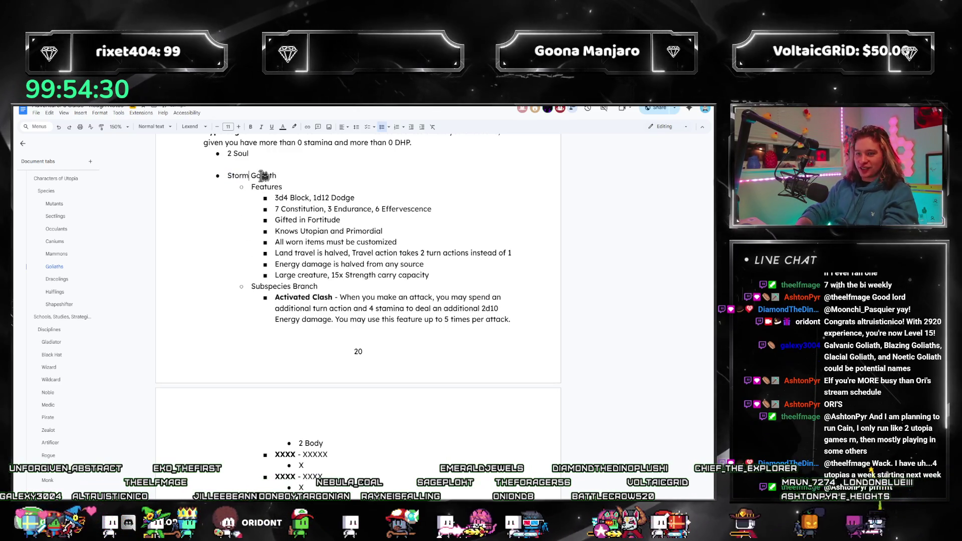
scroll(249, 331, "down", 3)
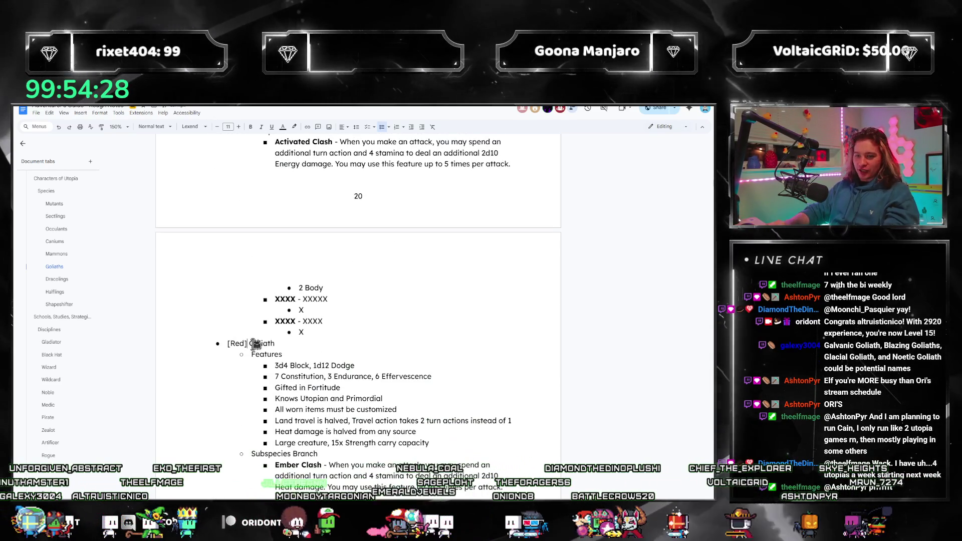
double_click(250, 343)
type("Fire")
scroll(256, 342, "down", 6)
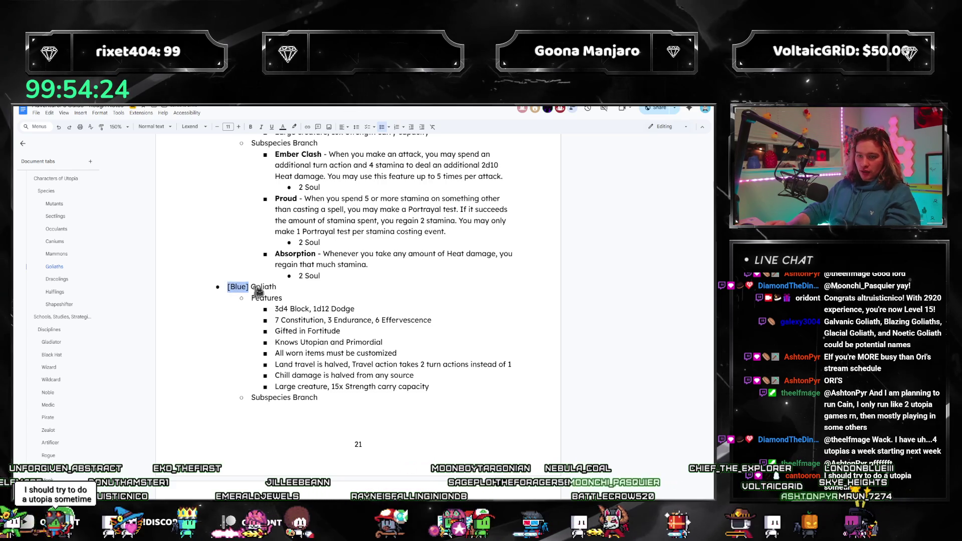
scroll(258, 291, "down", 8)
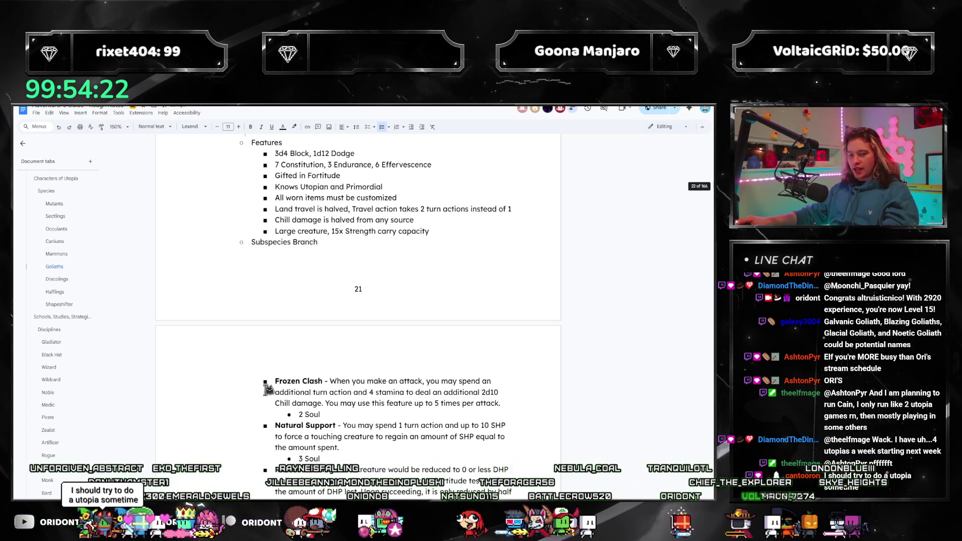
left_click_drag(228, 332, 282, 329)
left_click(282, 328)
Scroll through the Goliath subspecies entries down to the [Pink] Goliath.
scroll(282, 328, "down", 2)
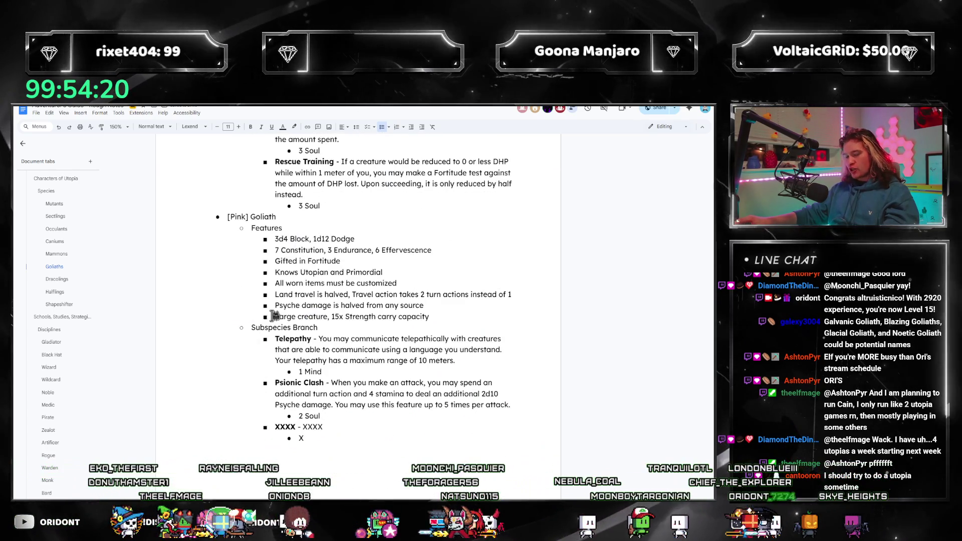
scroll(308, 326, "up", 3)
scroll(298, 200, "up", 15)
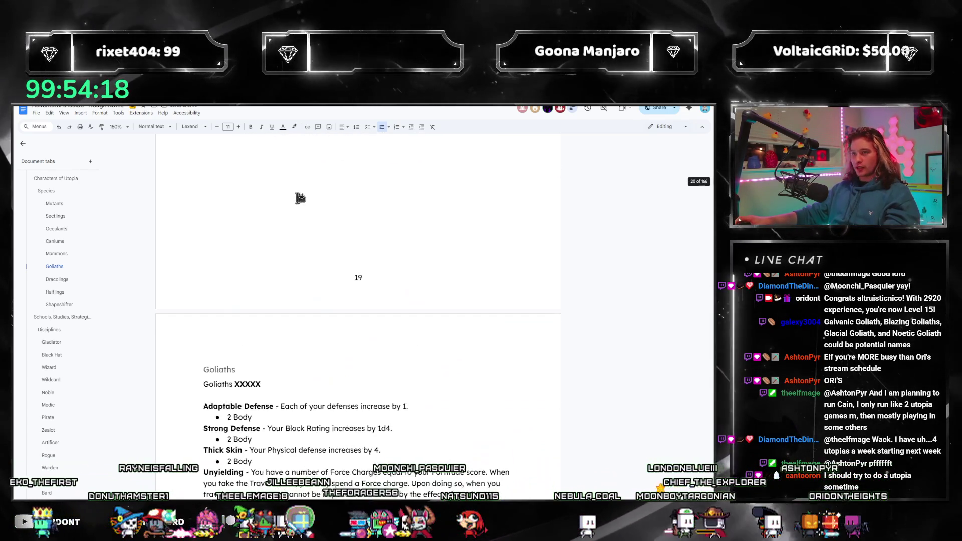
scroll(326, 286, "down", 5)
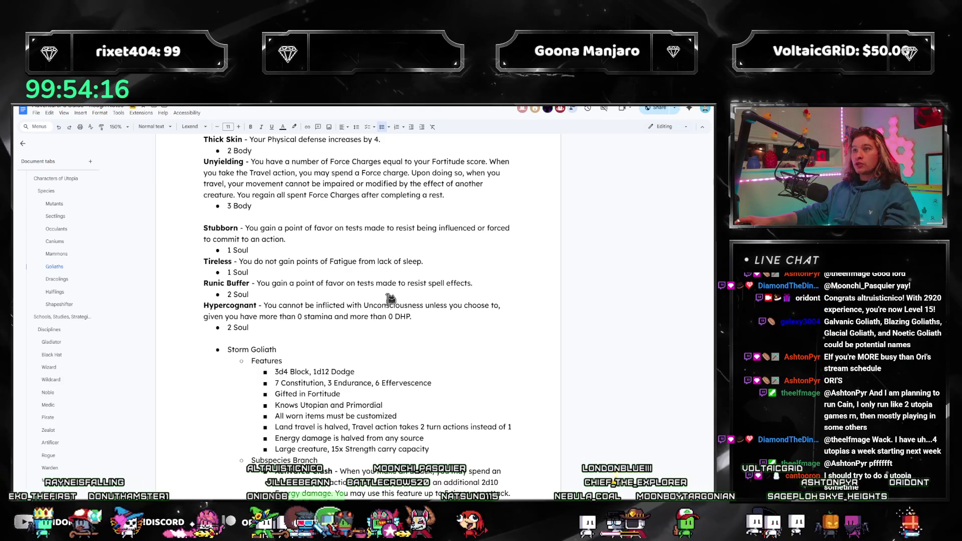
scroll(383, 297, "down", 5)
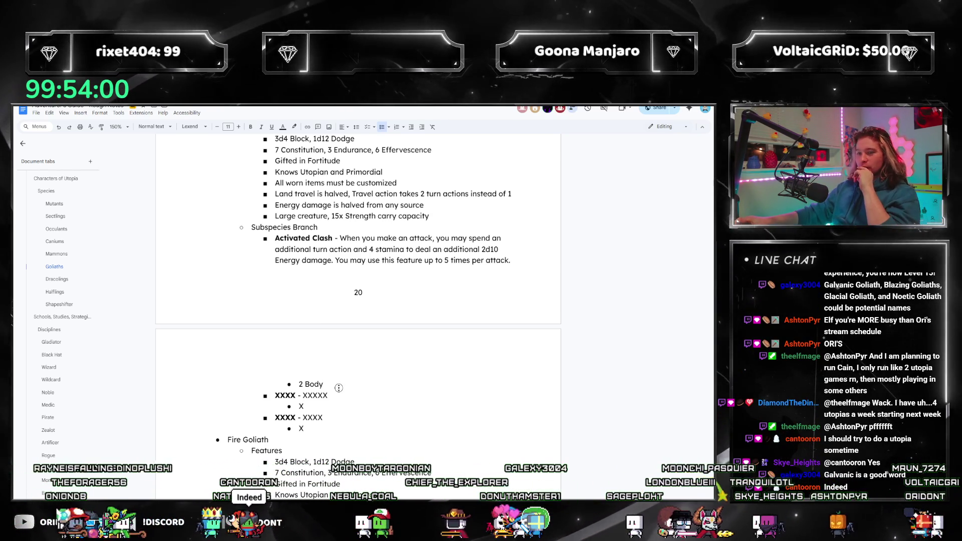
scroll(341, 407, "up", 2)
scroll(341, 407, "down", 4)
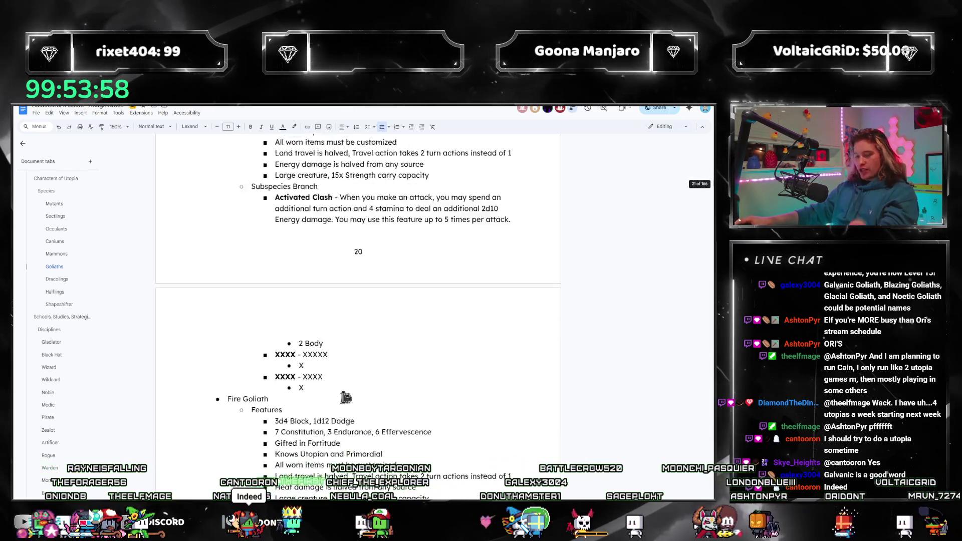
scroll(341, 409, "up", 6)
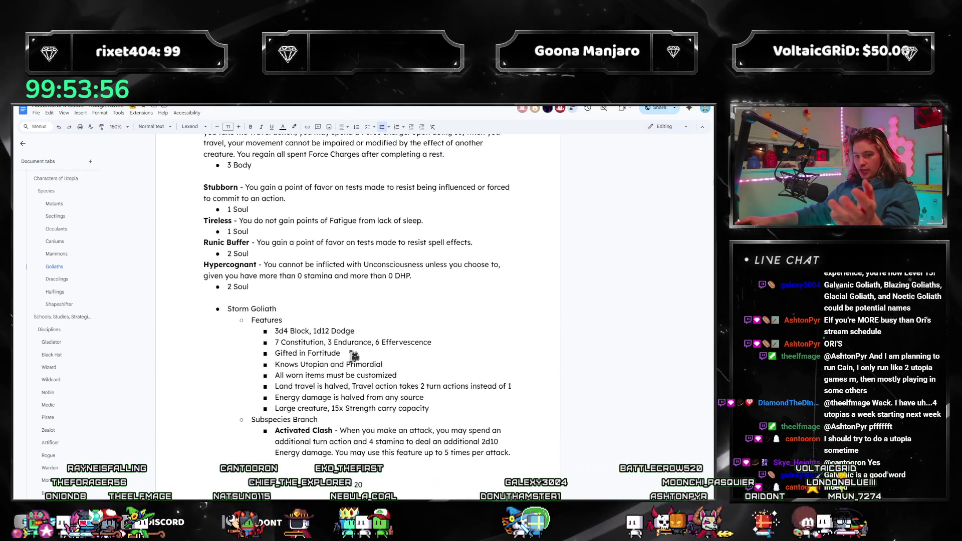
scroll(353, 356, "down", 9)
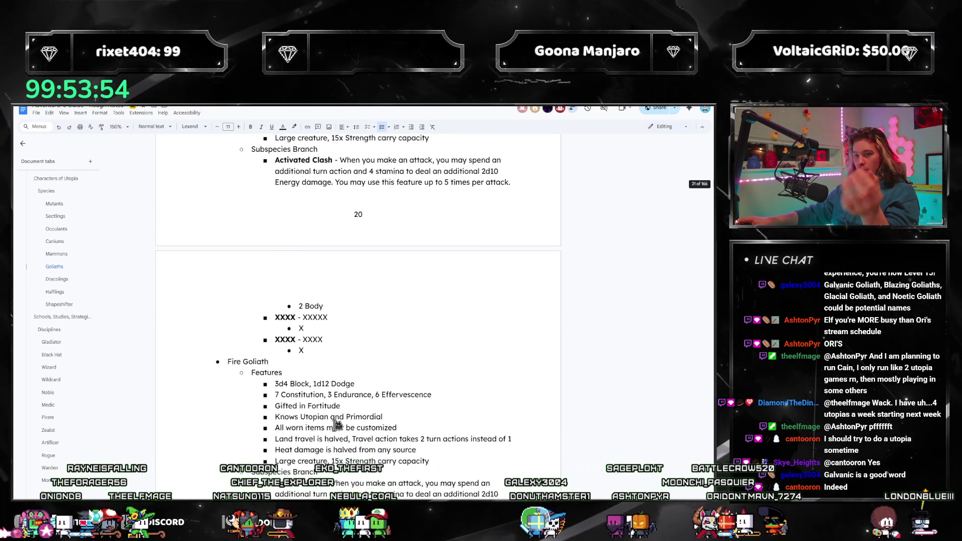
scroll(321, 421, "down", 9)
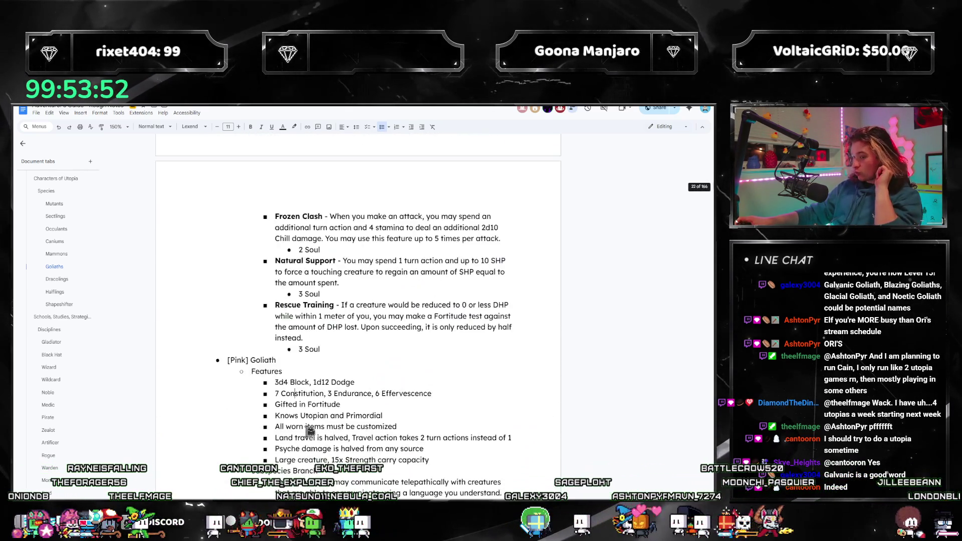
Jump to 2-Point Talents on page 160 and select Echolocation's description text.
scroll(324, 424, "down", 1)
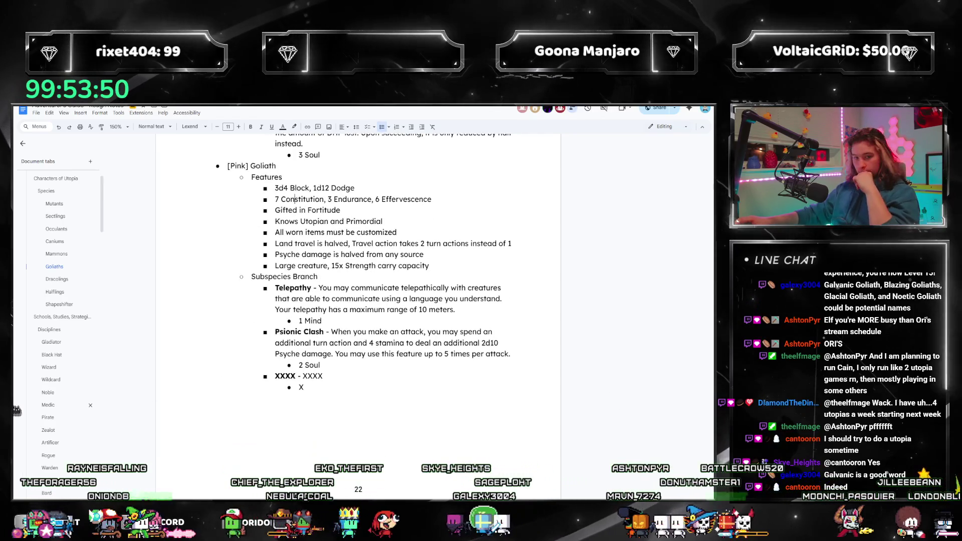
scroll(43, 398, "down", 3)
scroll(45, 396, "down", 5)
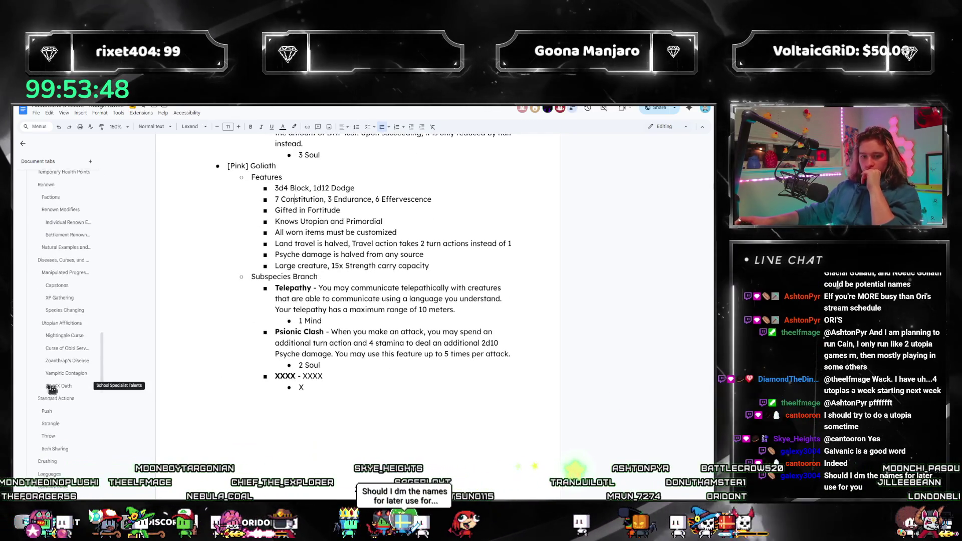
scroll(50, 401, "down", 5)
left_click(58, 437)
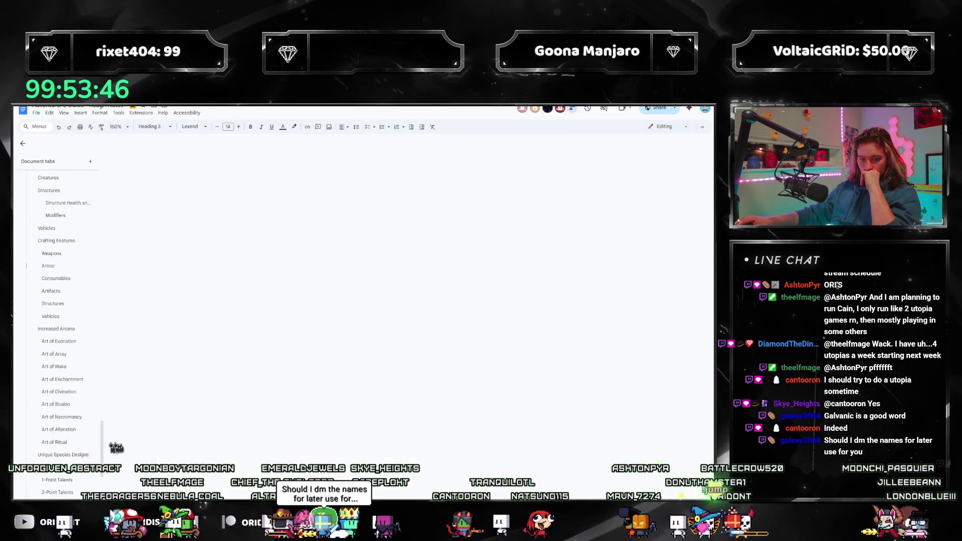
scroll(94, 446, "down", 3)
left_click(57, 253)
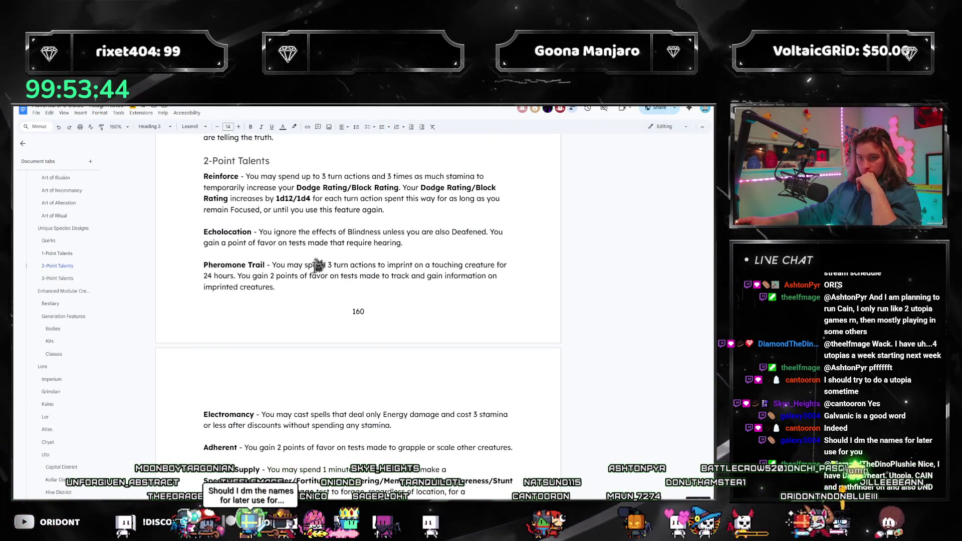
mouse_move(416, 246)
left_mouse_down()
mouse_move(222, 236)
mouse_move(279, 234)
mouse_move(258, 233)
left_mouse_up()
key("ctrl+c")
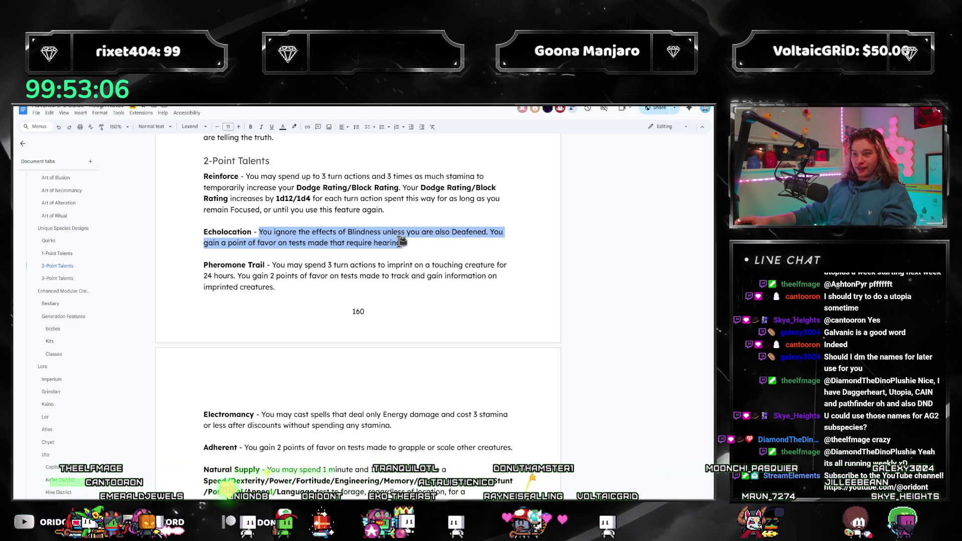
In the Goliaths section, paste Echolocation over the XXXX placeholder talent with a bold name.
left_click(411, 246)
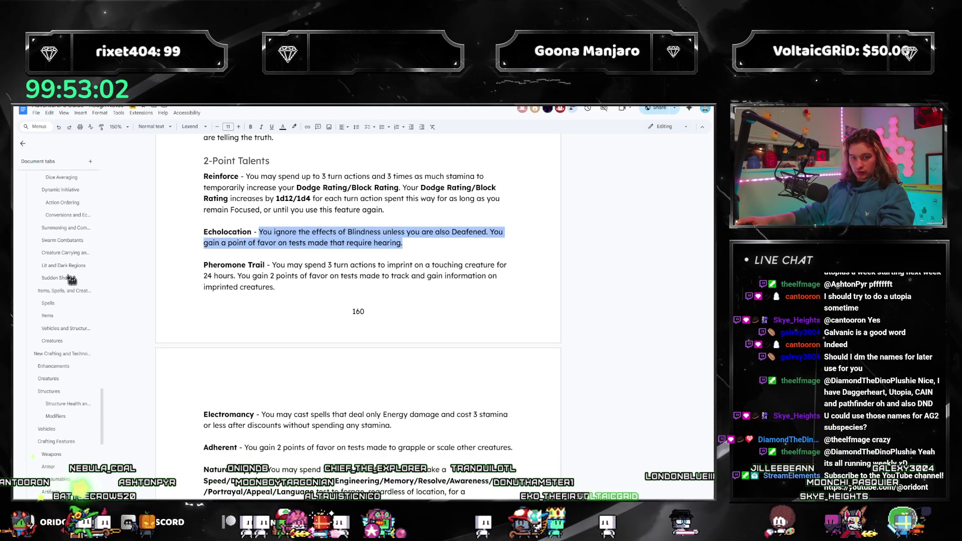
scroll(71, 279, "up", 10)
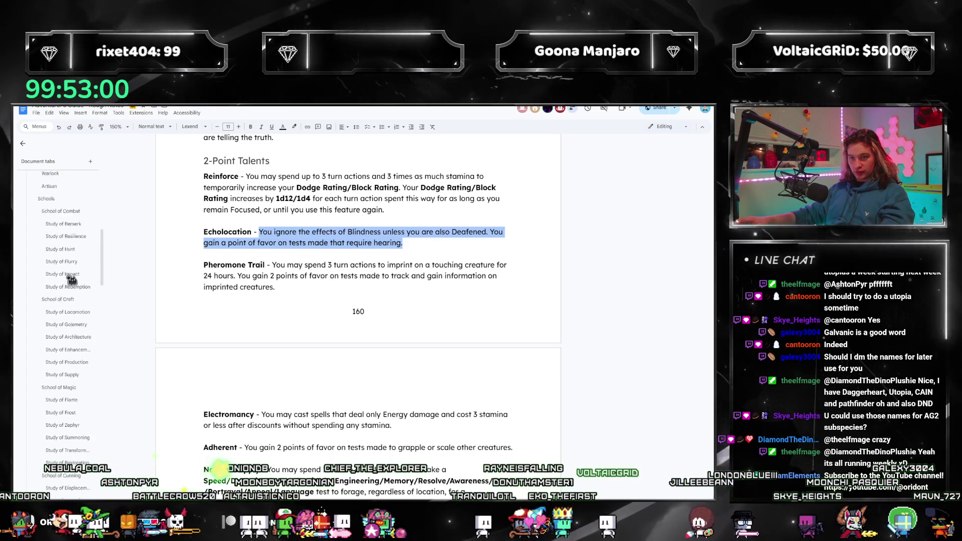
scroll(71, 279, "up", 10)
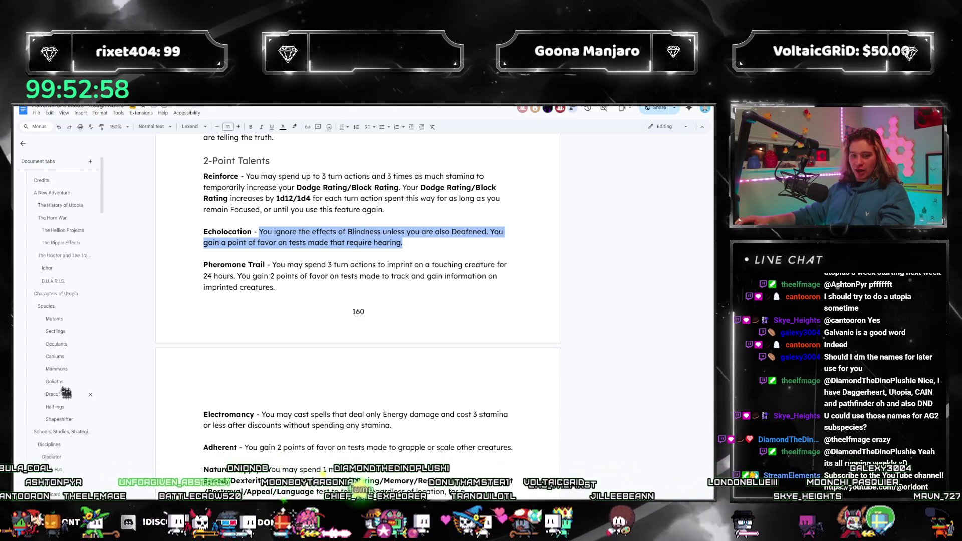
left_click(54, 381)
scroll(301, 309, "down", 5)
scroll(301, 310, "up", 2)
scroll(300, 309, "down", 8)
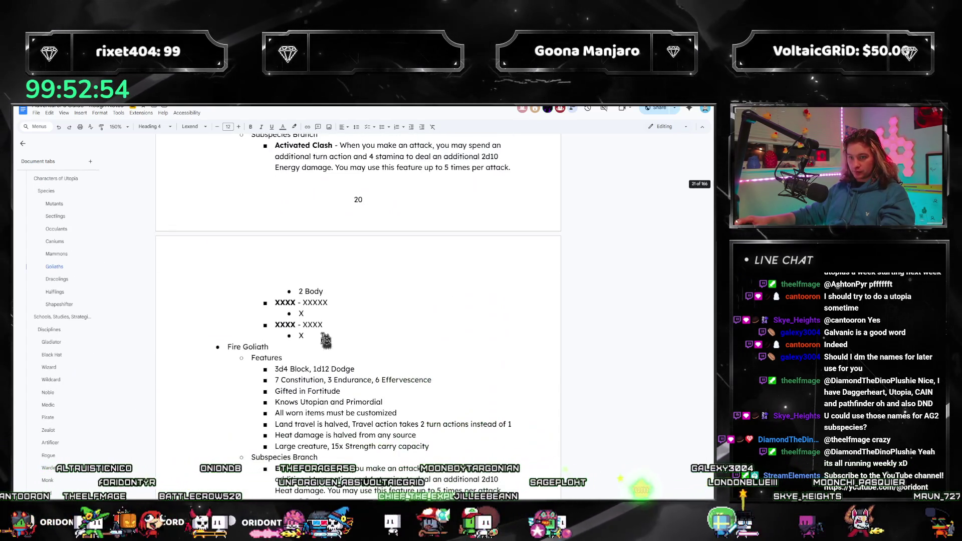
scroll(325, 341, "up", 1)
scroll(326, 340, "down", 15)
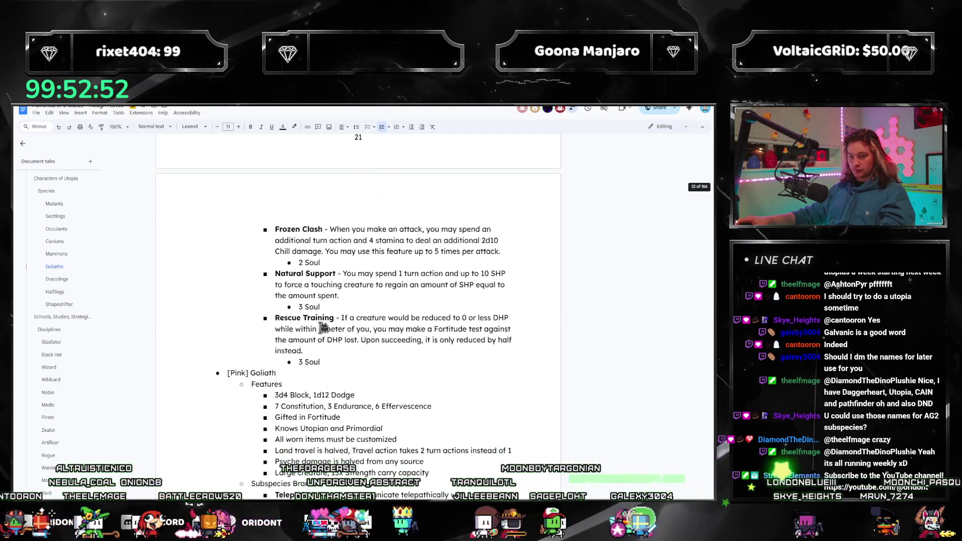
scroll(323, 328, "down", 4)
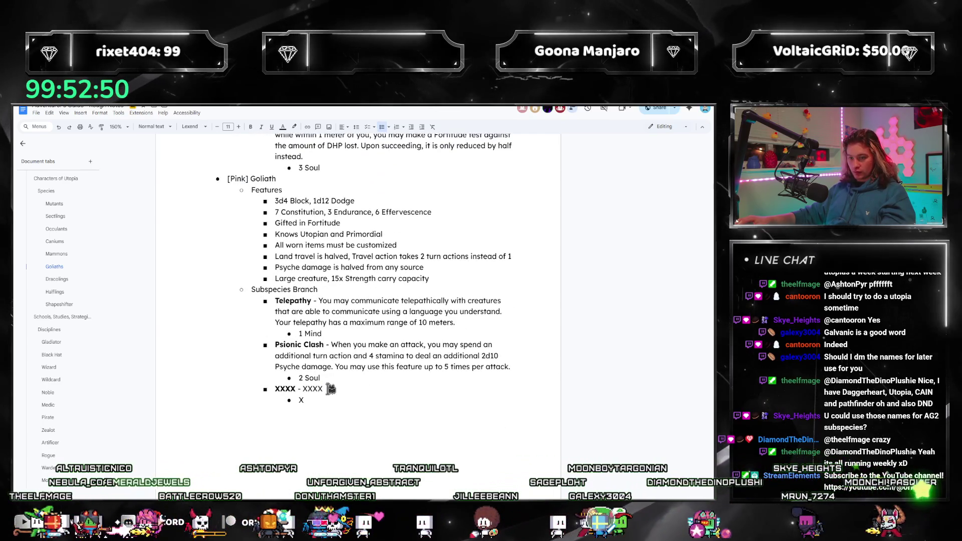
triple_click(310, 389)
key("ctrl+v")
left_click(274, 390)
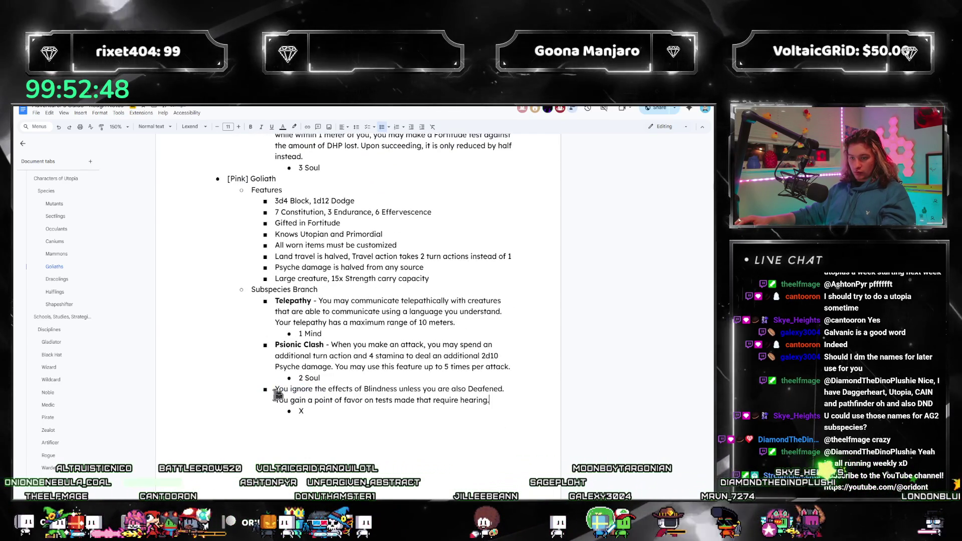
key("ctrl+b")
type("Echolocation -")
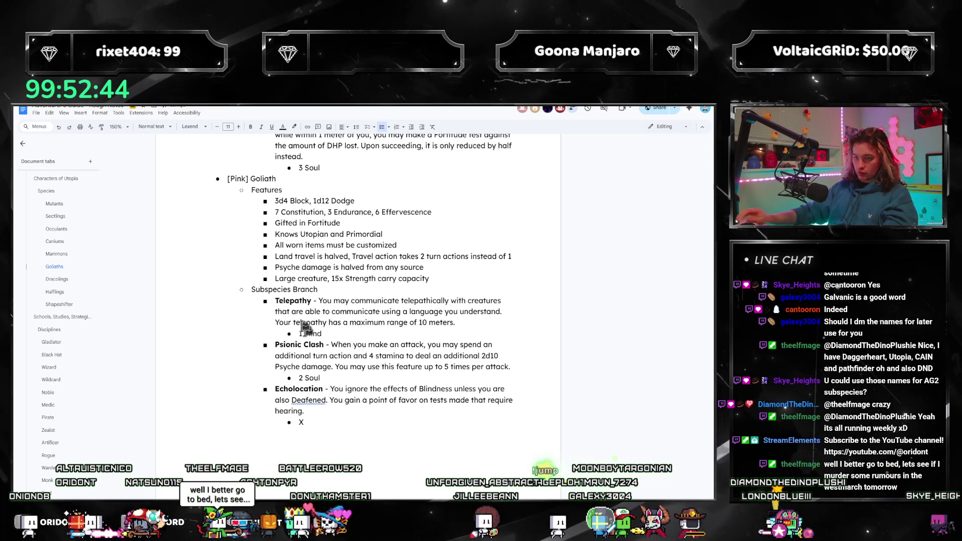
Set Echolocation's cost to 2 Mind.
left_click(320, 421)
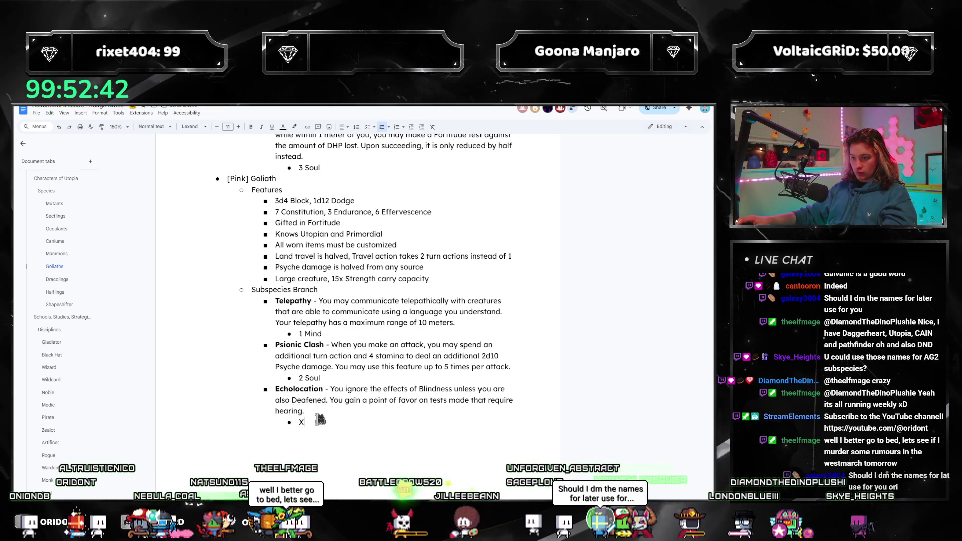
type("2 ")
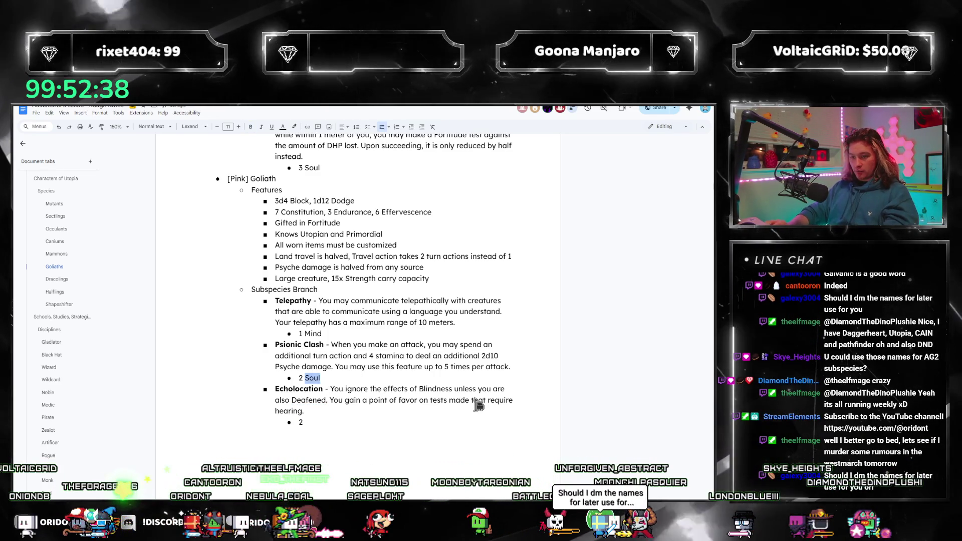
type("Mind")
key("Down")
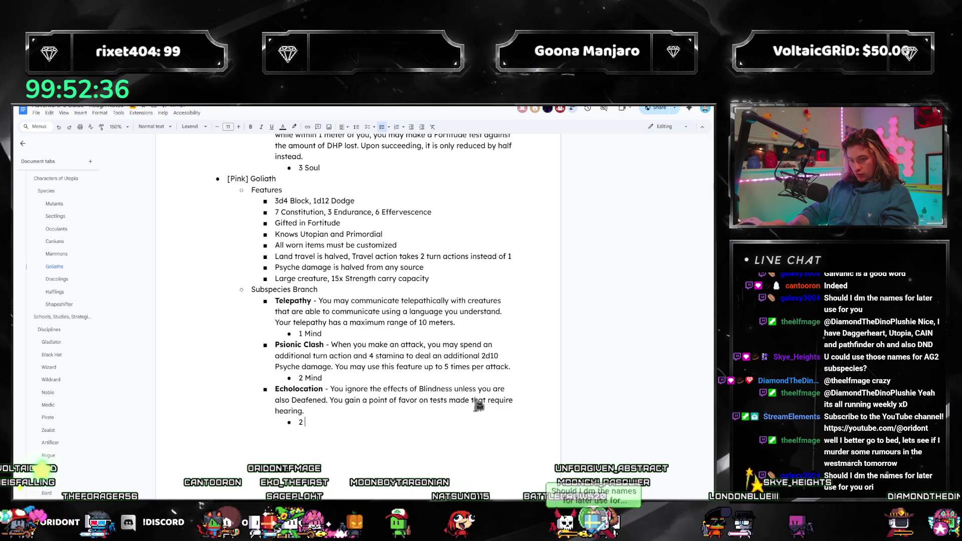
scroll(40, 271, "down", 10)
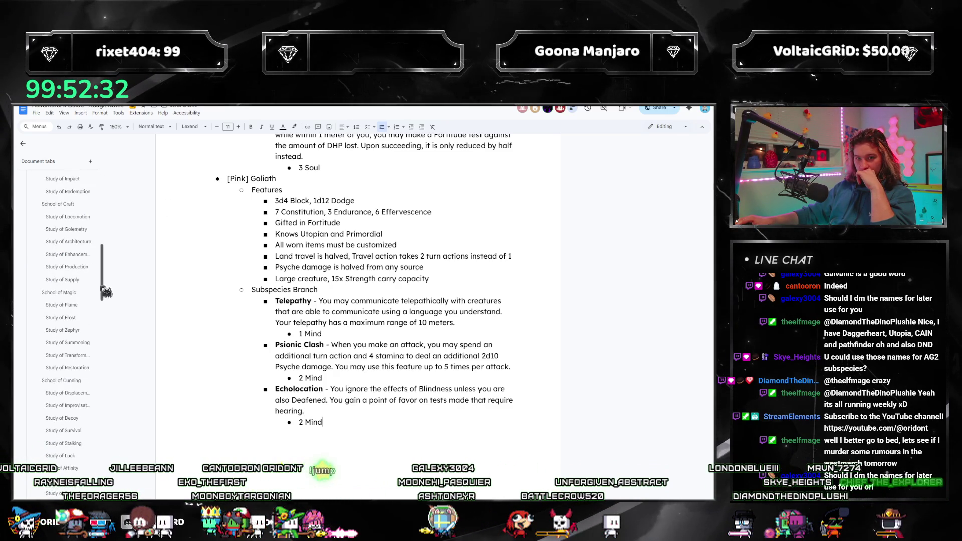
left_click_drag(106, 292, 71, 459)
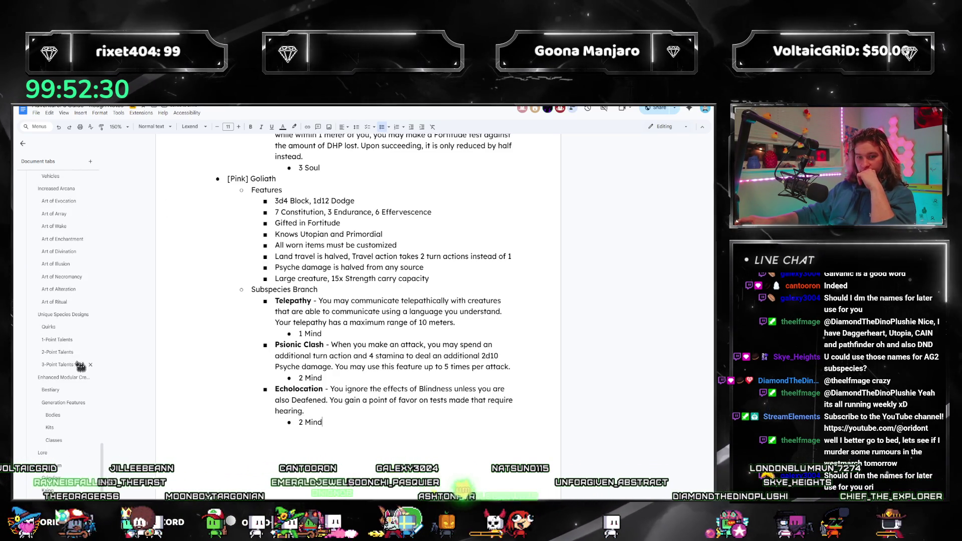
Select the whole Echolocation talent text in 2-Point Talents.
scroll(62, 313, "down", 5)
left_click(58, 265)
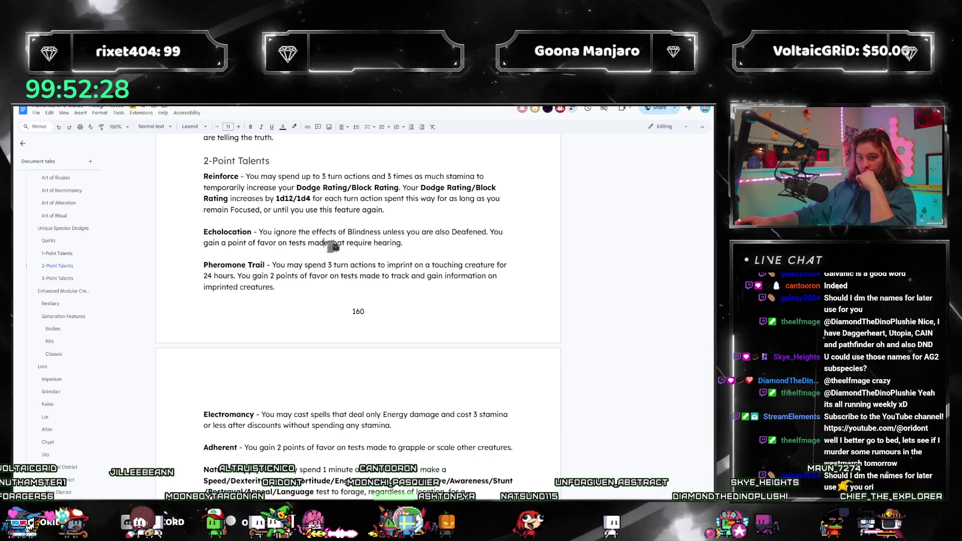
key("Down")
key("Down")
key("Down")
key("ctrl+shift+Down")
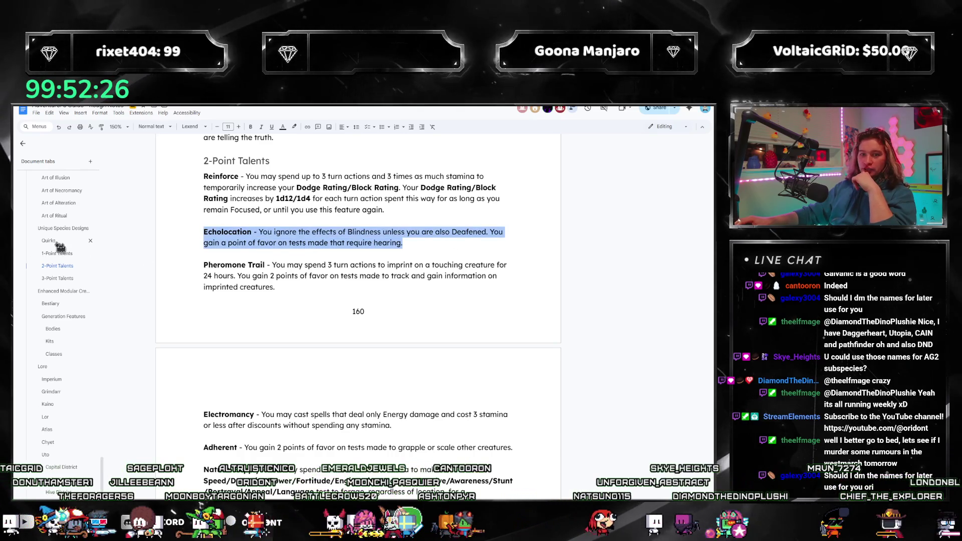
Add a 'Blind (-3 QP)' quirk above Trudge: perpetually inflicted with Blindness.
left_click(48, 240)
scroll(400, 291, "down", 12)
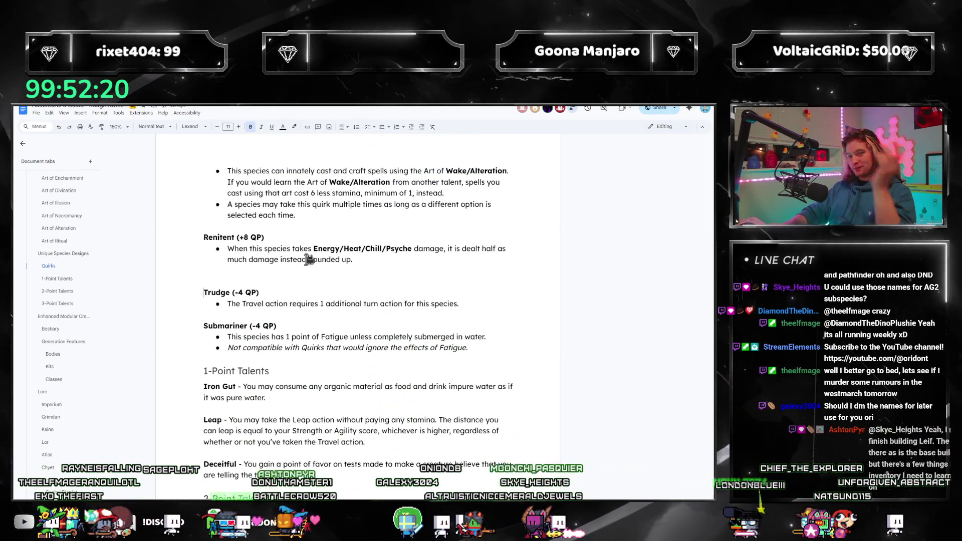
key("Return")
key("Return")
key("Up")
key("Up")
type("Blind (-3 QP)")
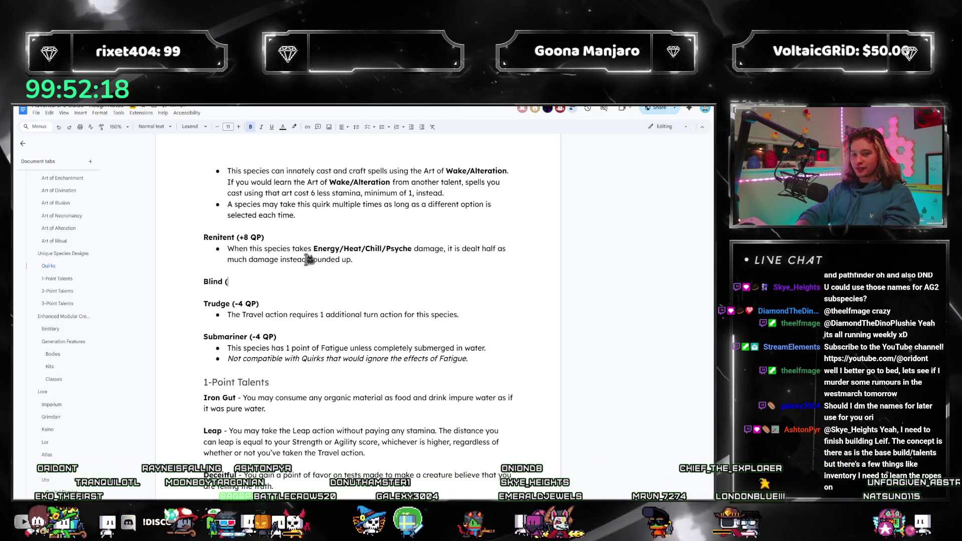
key("Return")
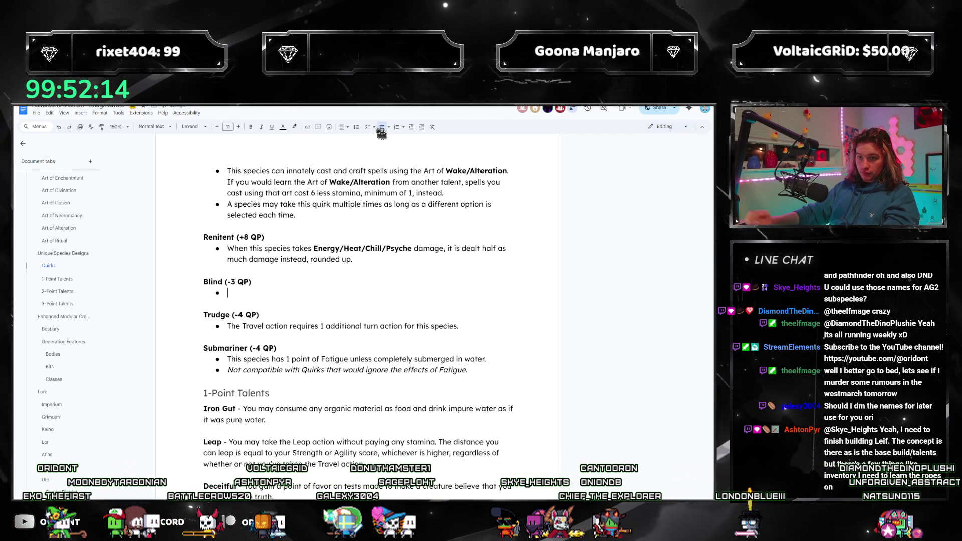
type("erpetually")
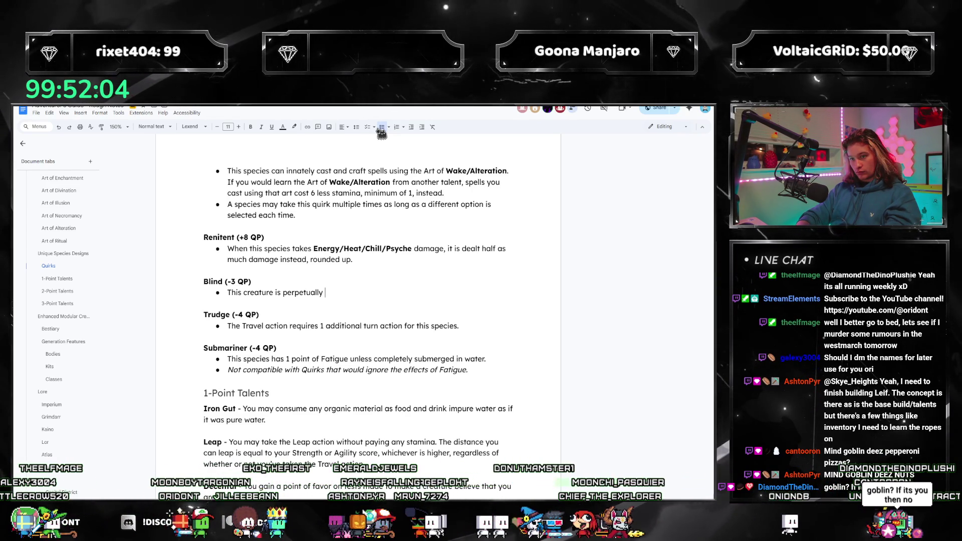
type(" inflicted with Blindness.")
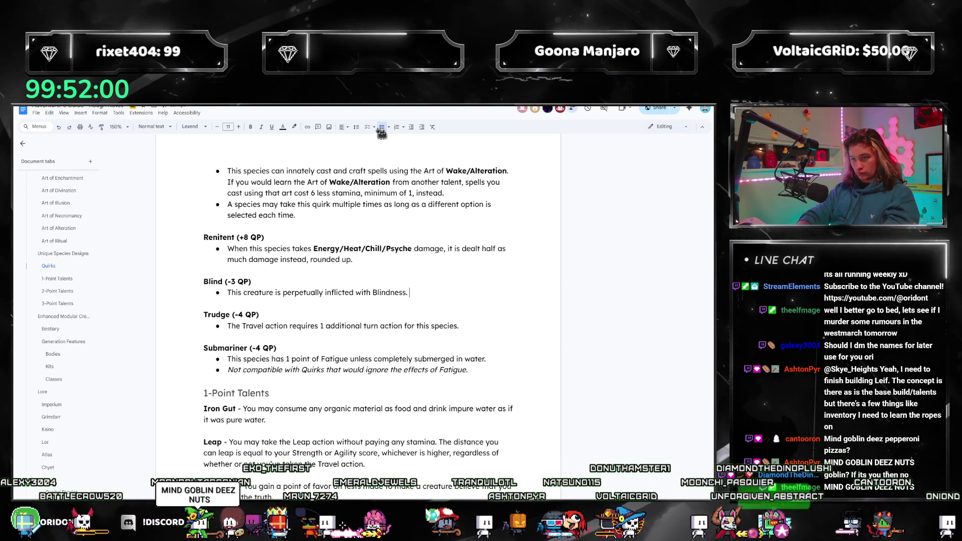
type("If a")
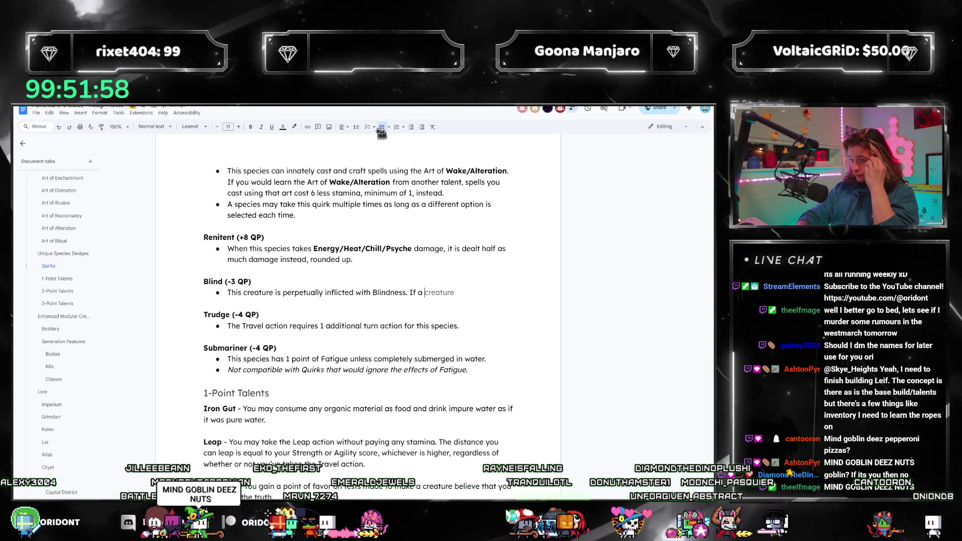
key("BackSpace")
key("BackSpace")
key("BackSpace")
key("BackSpace")
key("BackSpace")
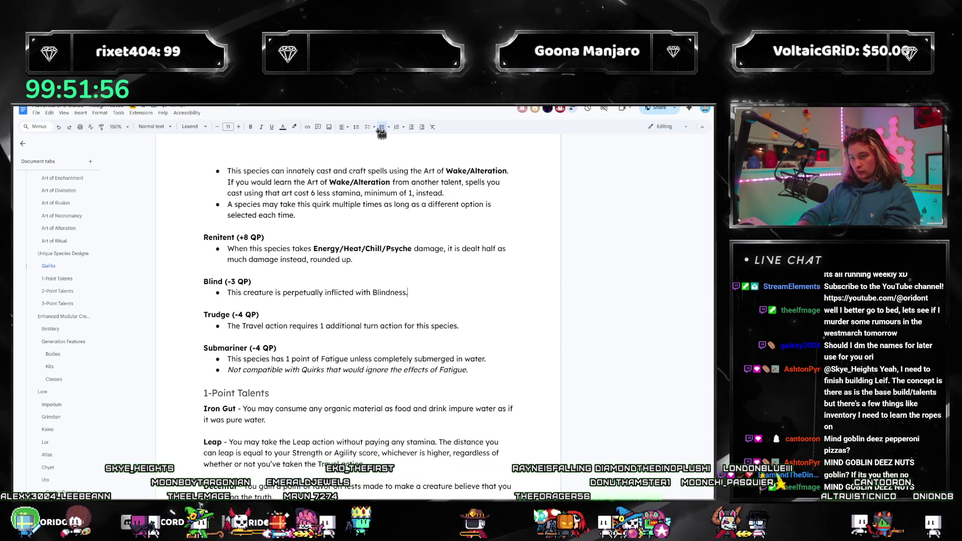
left_click_drag(199, 285, 362, 296)
key("ctrl+c")
left_click(429, 293)
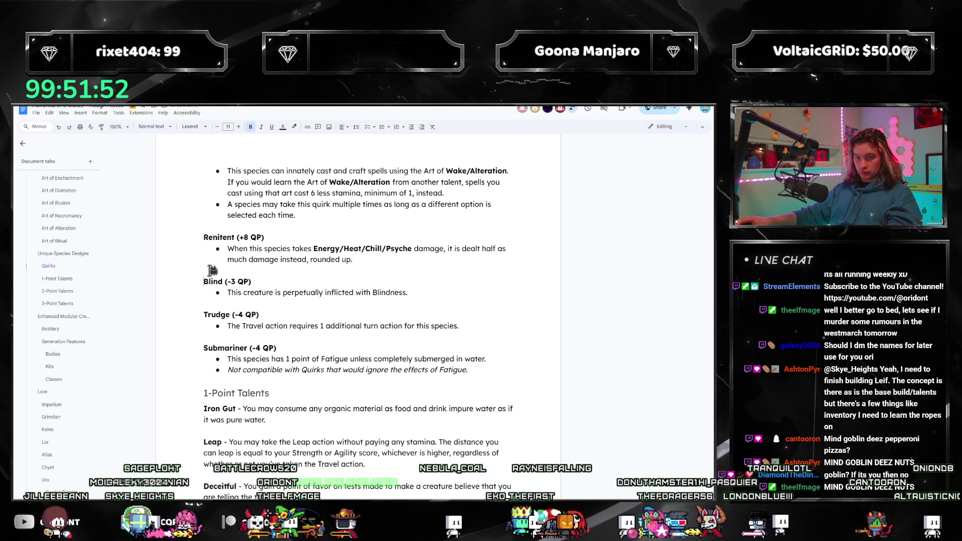
Paste a copy of the Blind quirk above it, rename it Deaf, and select the 3 in its cost.
key("Return")
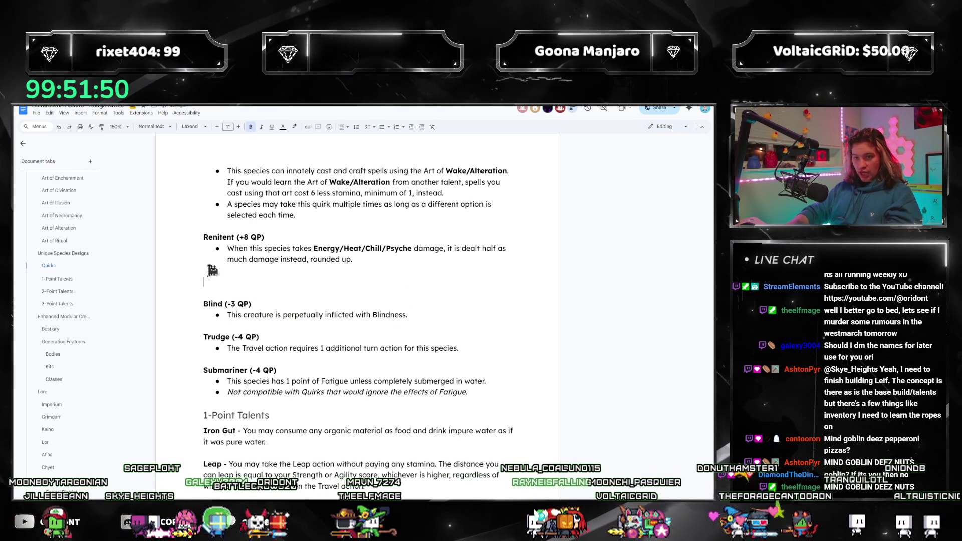
key("ctrl+v")
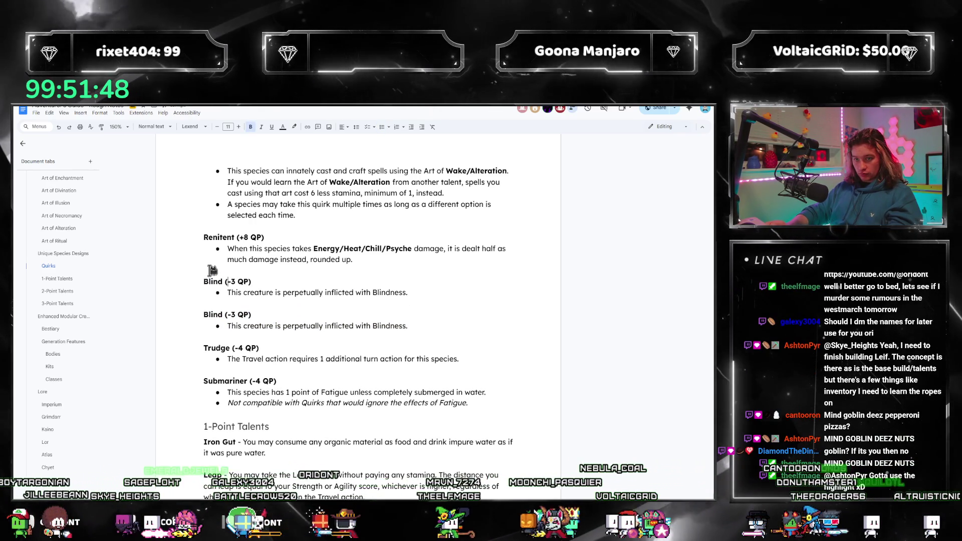
key("Home")
key("ctrl+Delete")
type("Deaf")
key("Right")
key("Right")
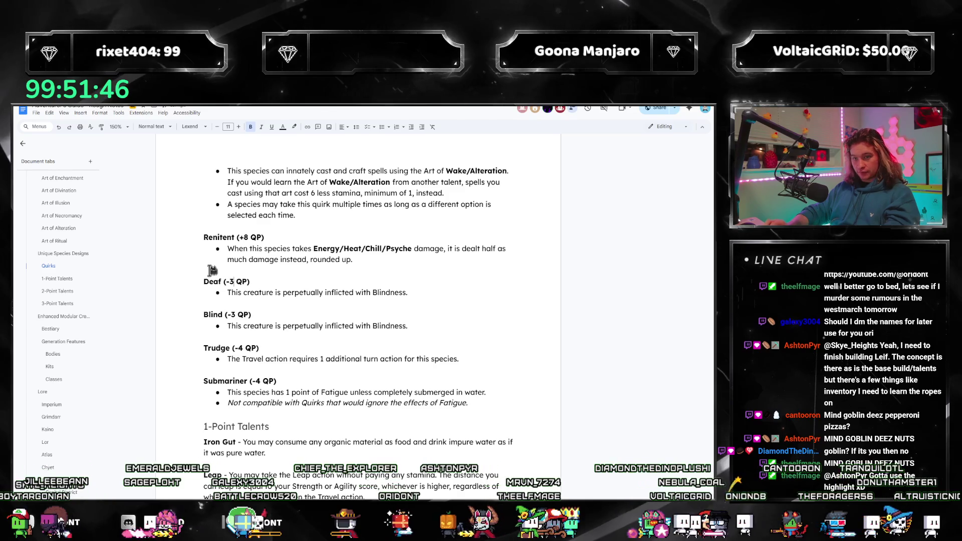
key("shift+Right")
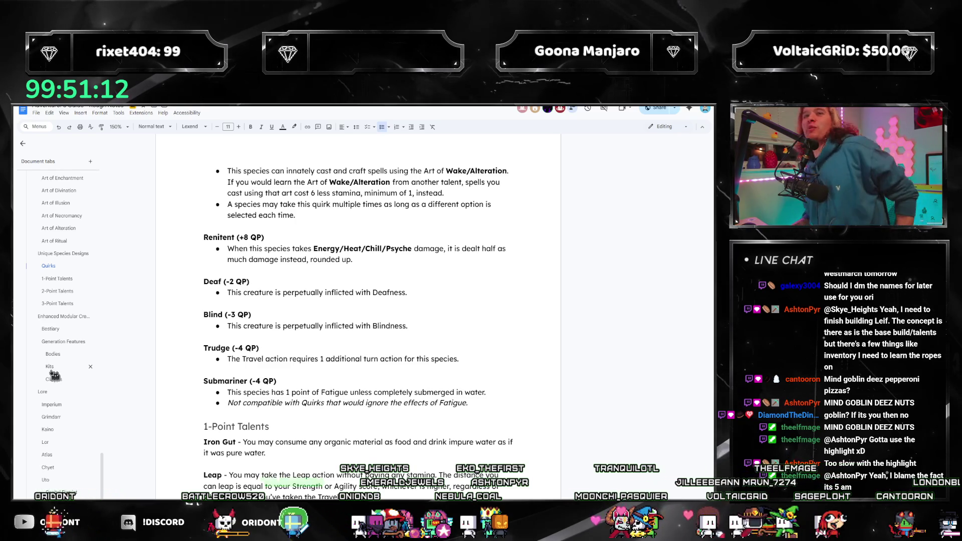
left_click(459, 359)
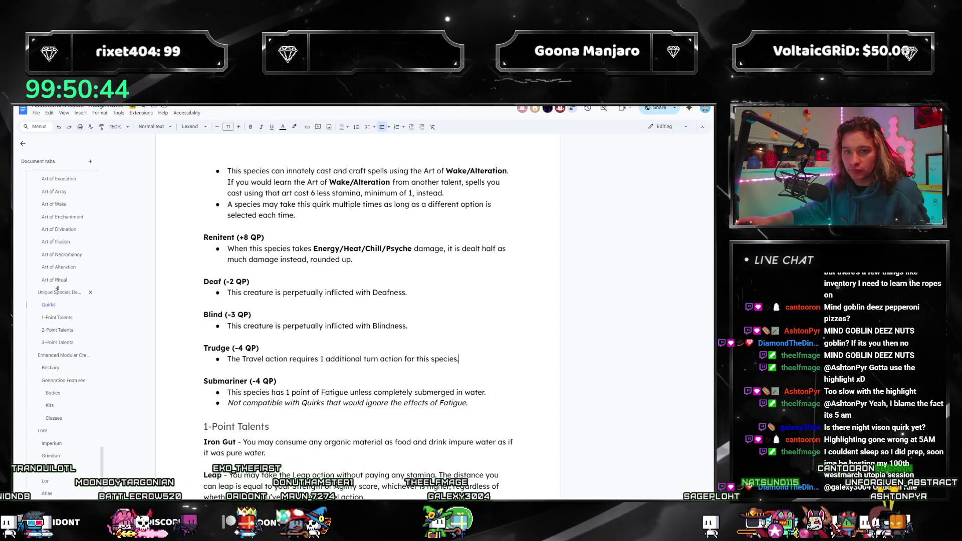
In Lit and Dark Regions, extend Night Vision with 'allowing those creatures to see in dim light'.
scroll(58, 289, "up", 10)
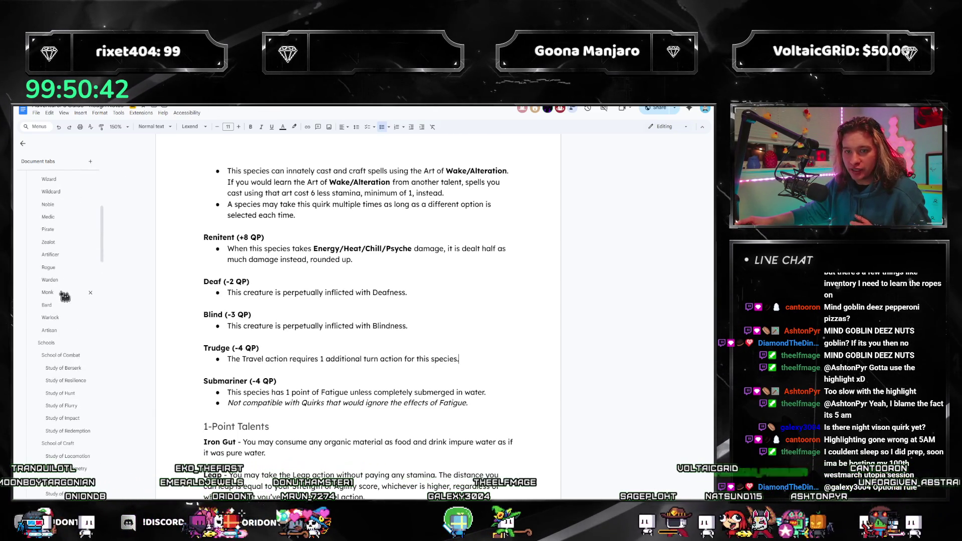
scroll(55, 296, "down", 10)
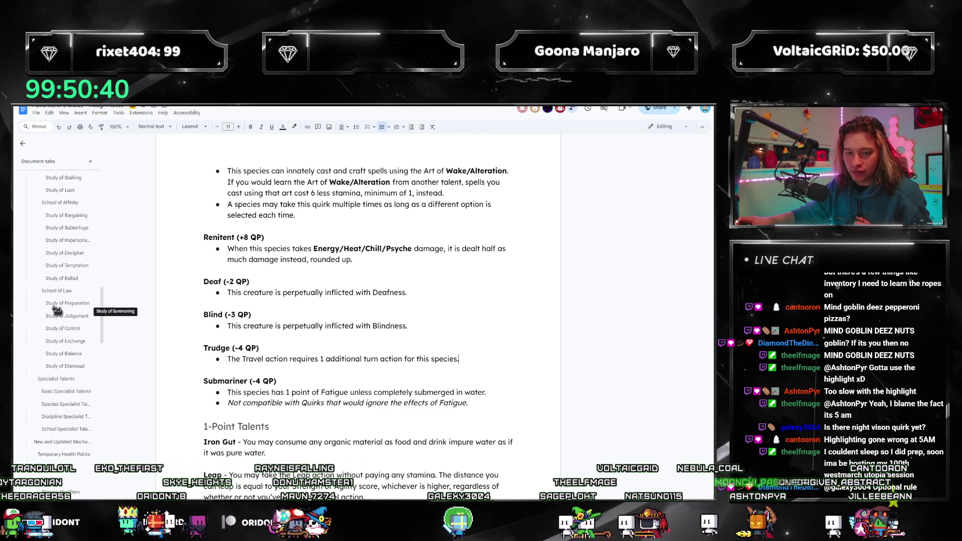
scroll(56, 301, "down", 4)
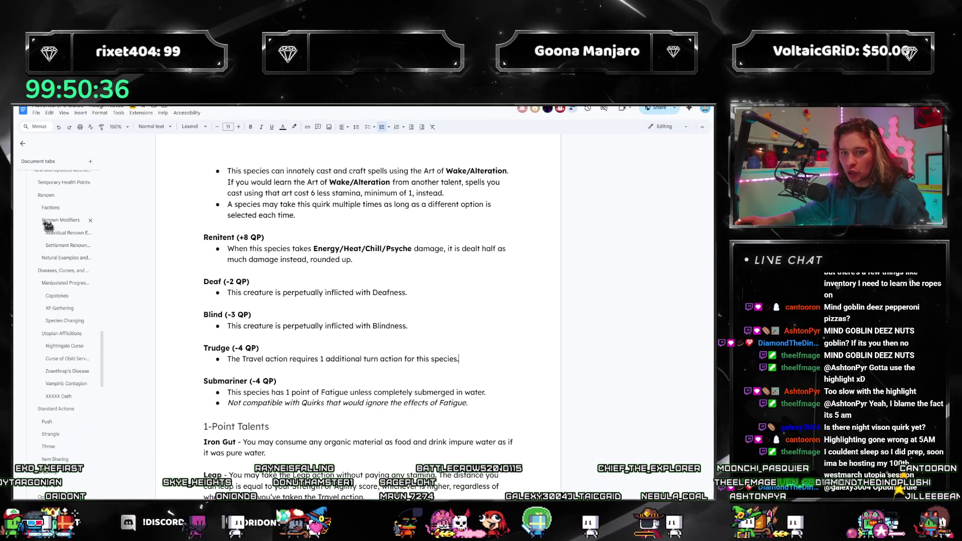
scroll(67, 301, "down", 5)
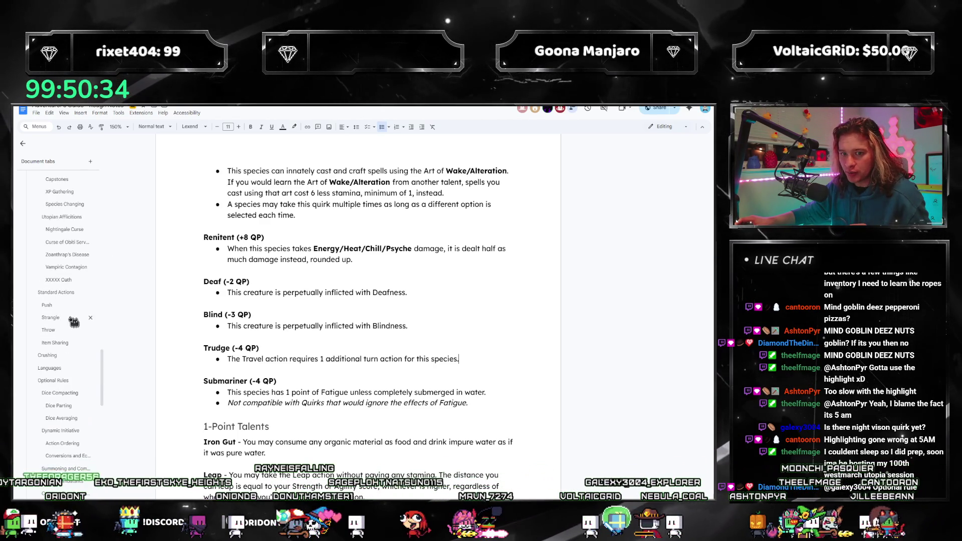
scroll(73, 321, "down", 5)
left_click(66, 401)
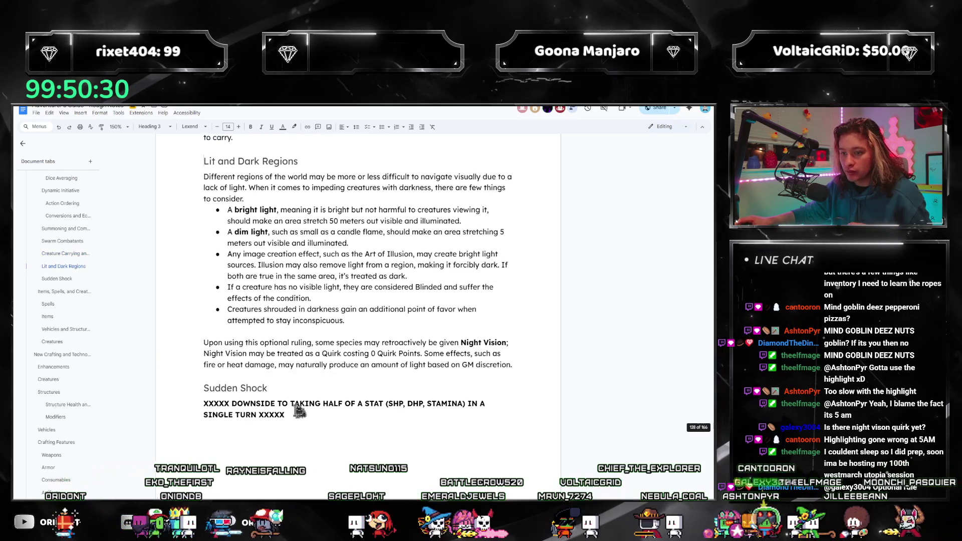
left_click(278, 343)
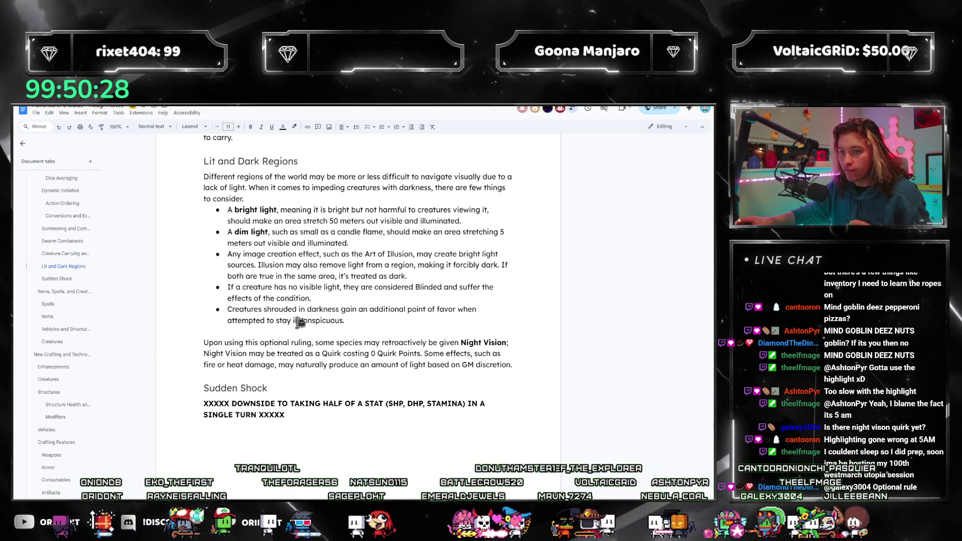
left_click(374, 320)
key("Down")
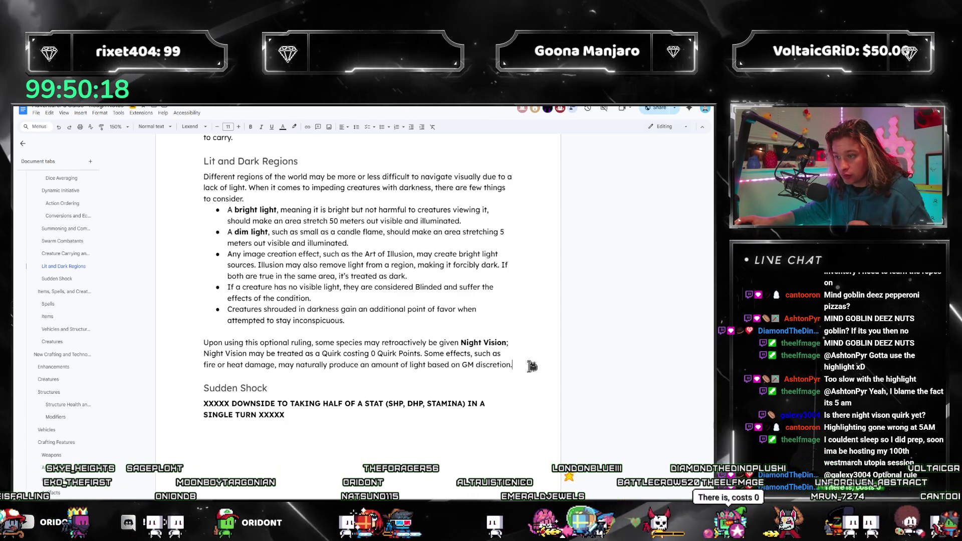
left_click(355, 342)
left_click(446, 353)
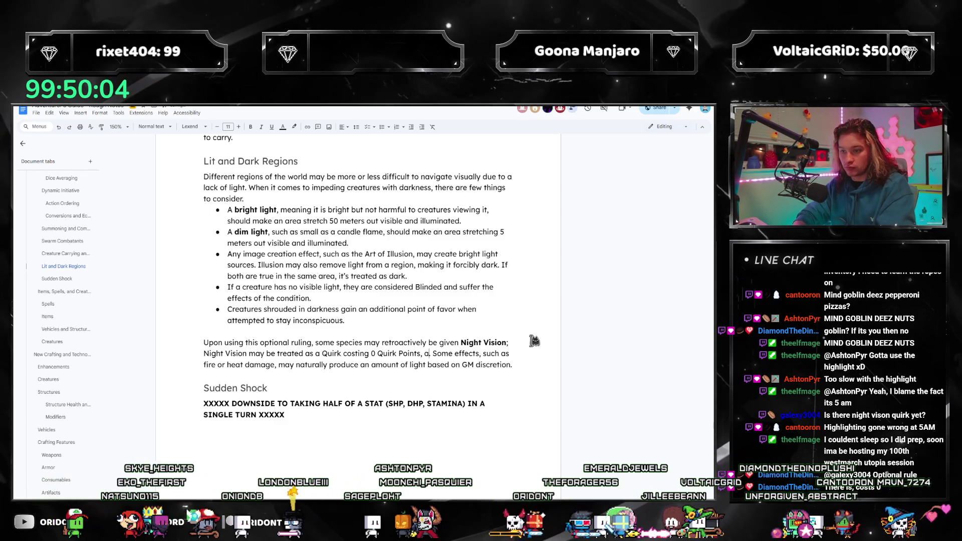
type("llowing those c")
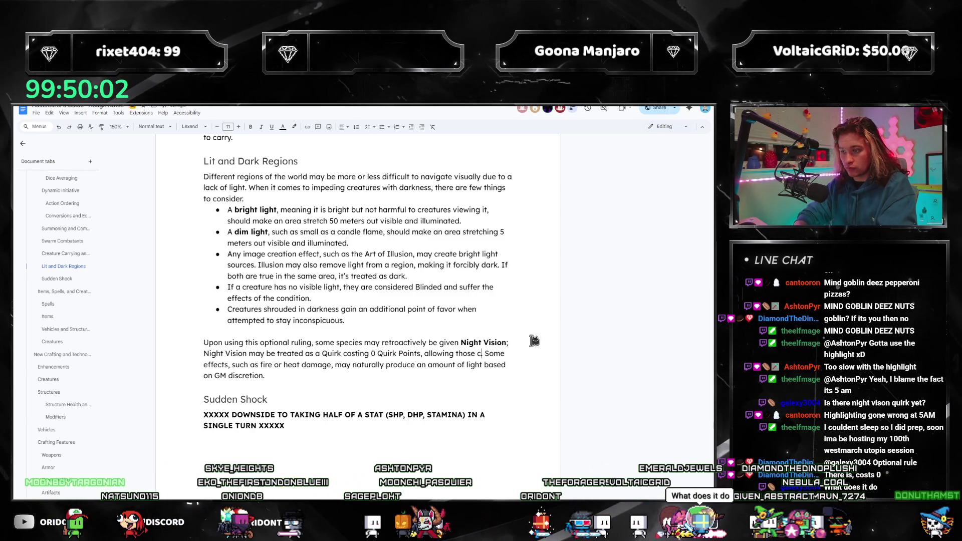
type("reatures to see in dim ")
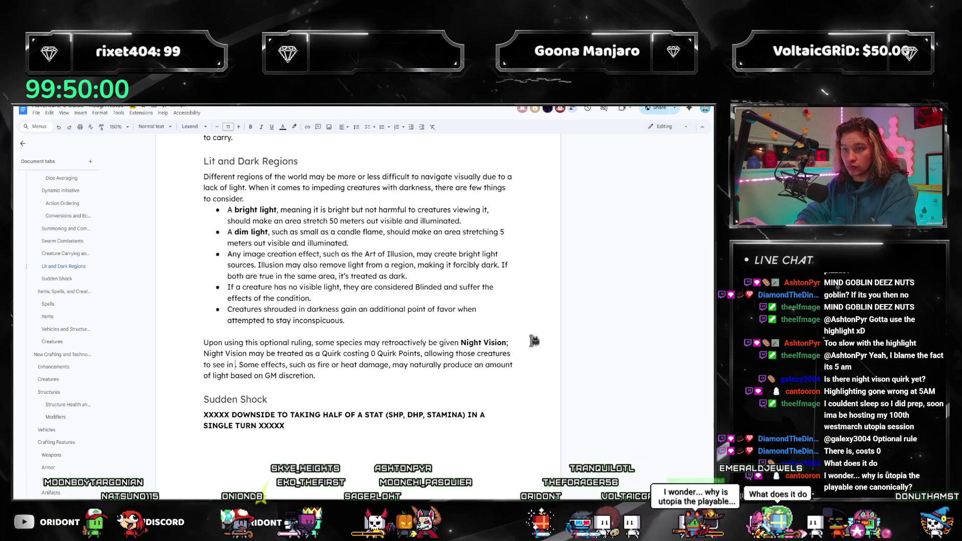
type("light")
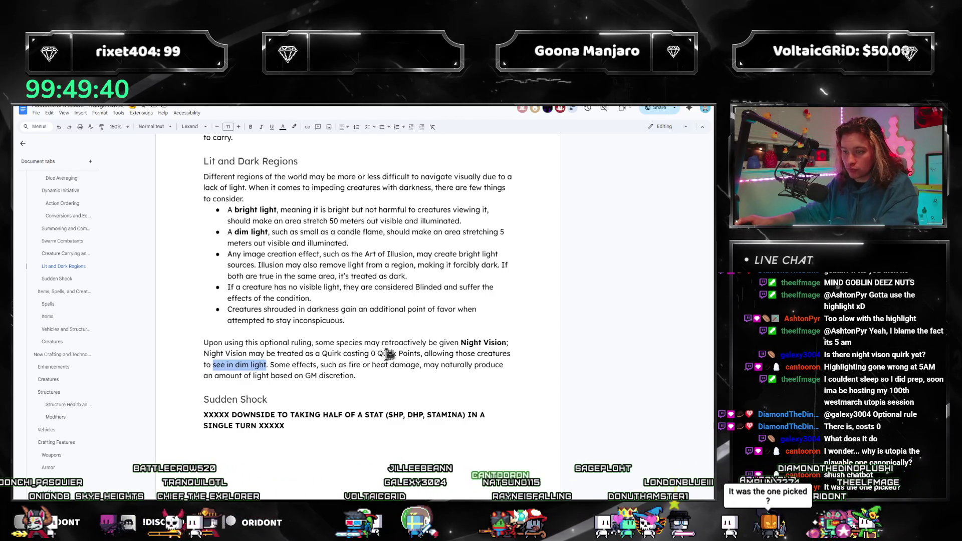
Keep the 0 Quirk Point cost and reword Night Vision to ignore no-visible-light effects out to 10 meters.
double_click(373, 354)
type("1")
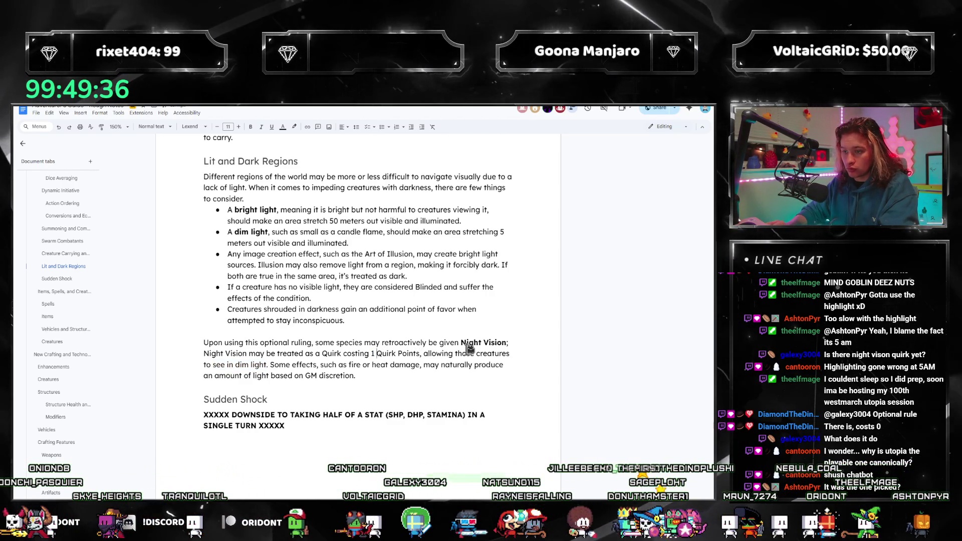
key("ctrl+z")
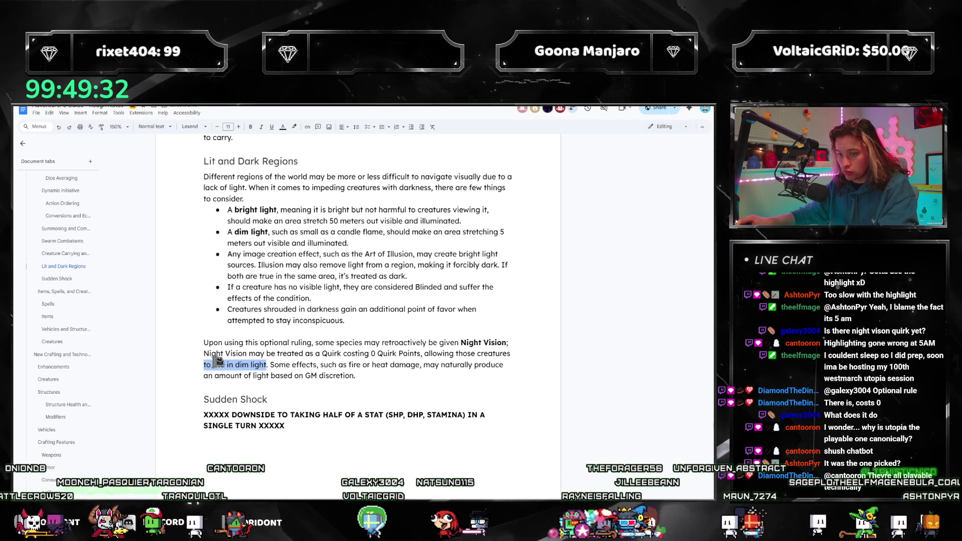
type("the ")
type("negative ef")
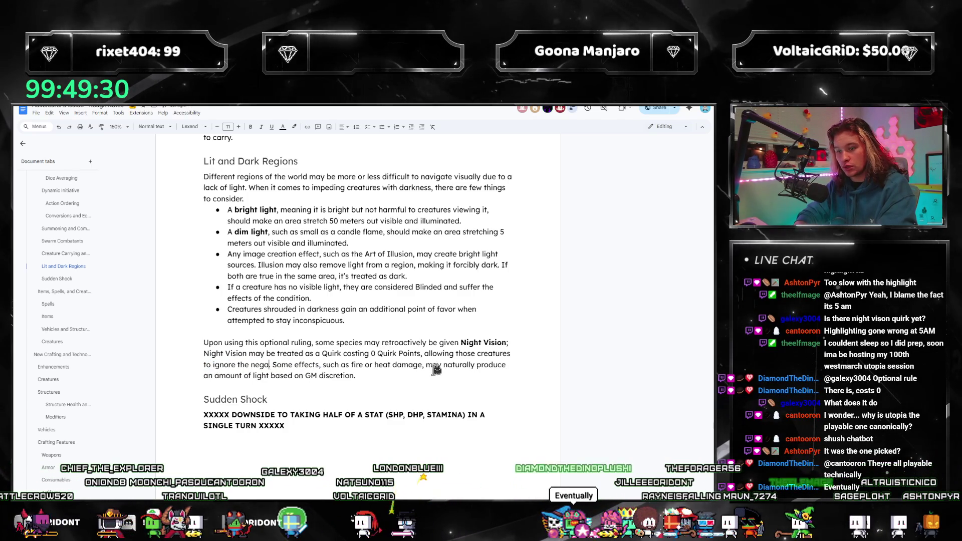
type("fects of")
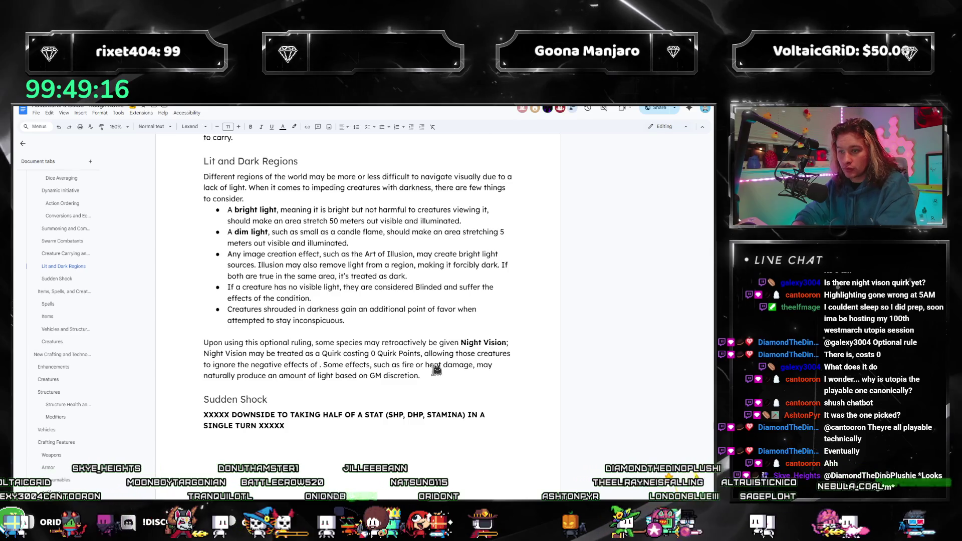
type("having no visib")
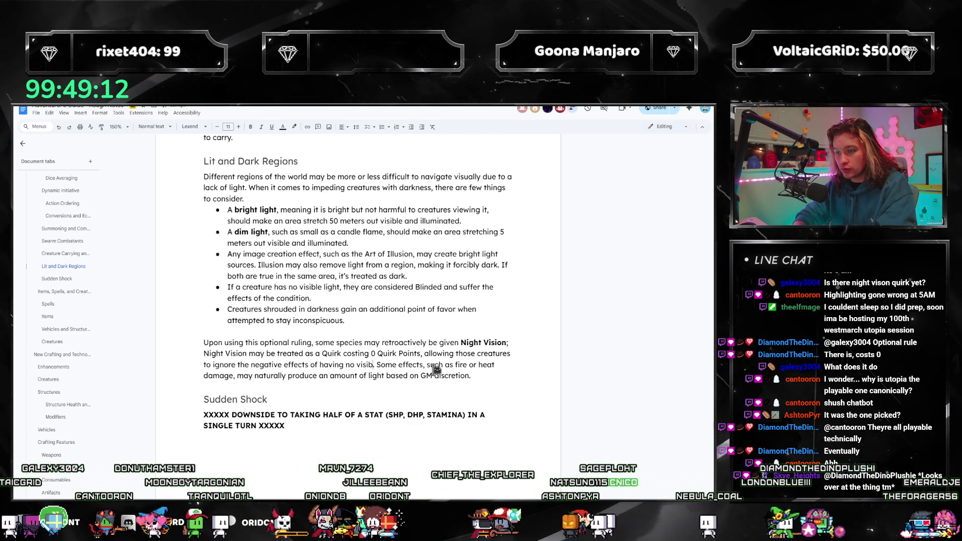
type("t out to 10 m")
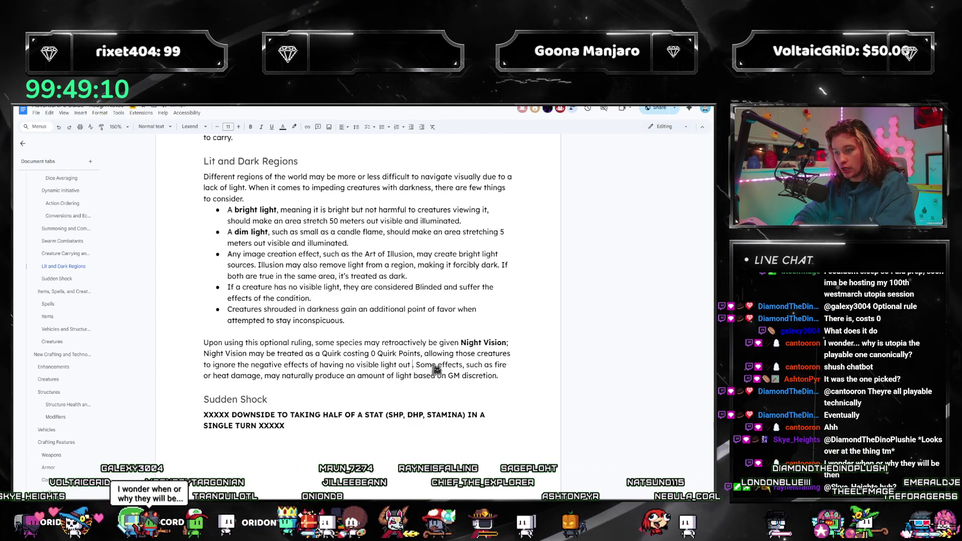
type("eters.")
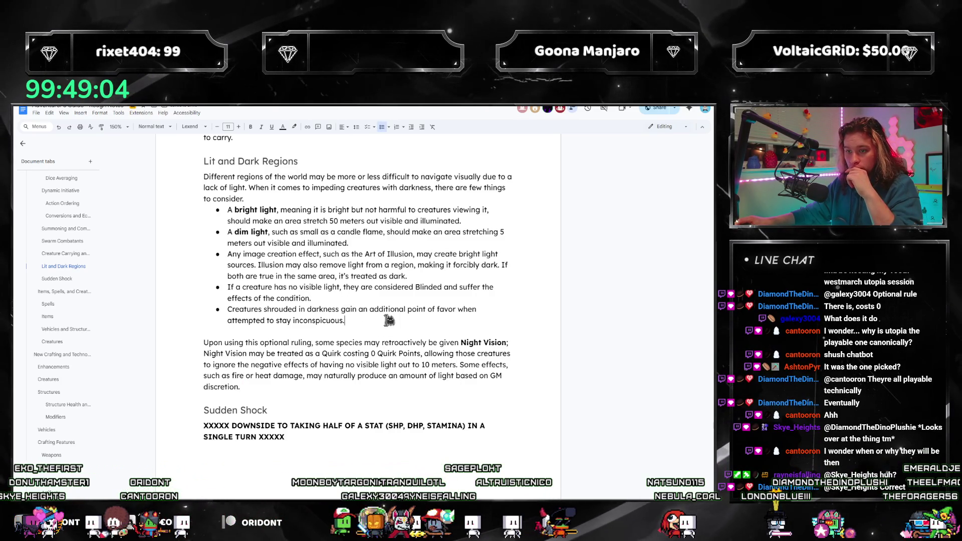
Jump to the Goliaths section on page 20 and scroll to Storm Goliath's features.
scroll(88, 300, "down", 5)
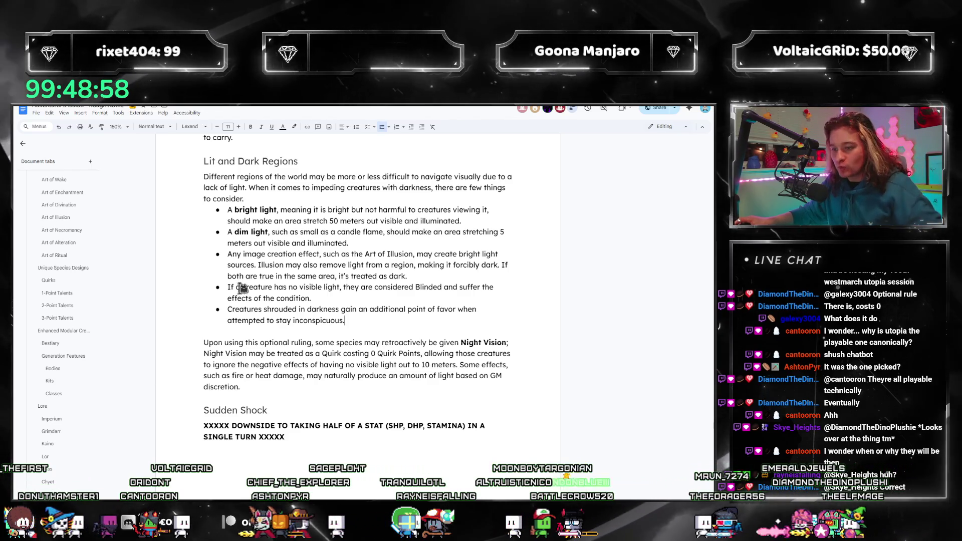
scroll(242, 288, "up", 2)
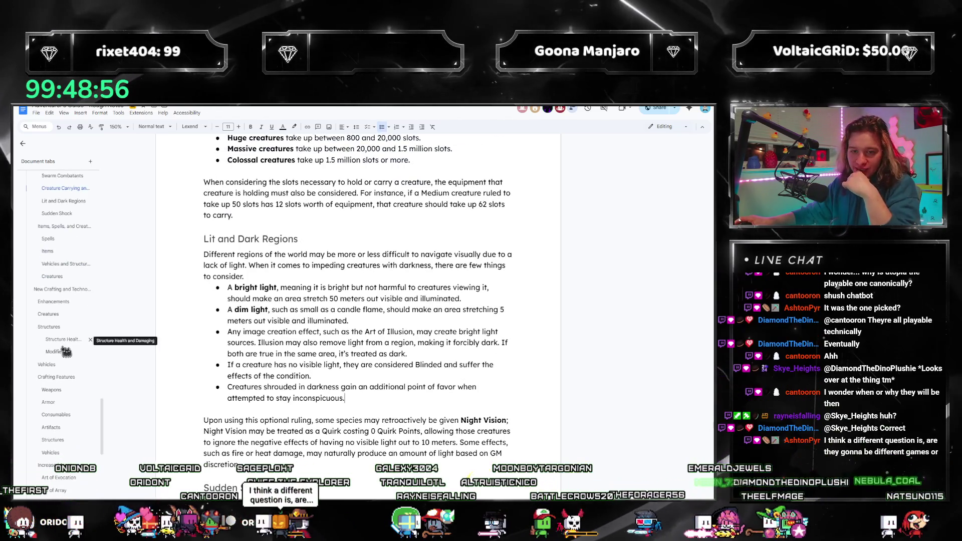
scroll(252, 372, "up", 6)
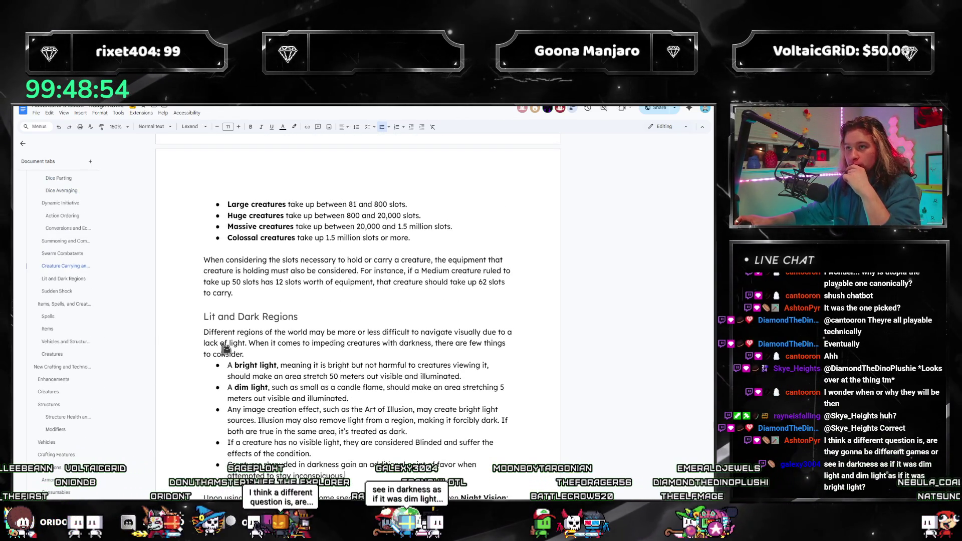
scroll(252, 372, "up", 5)
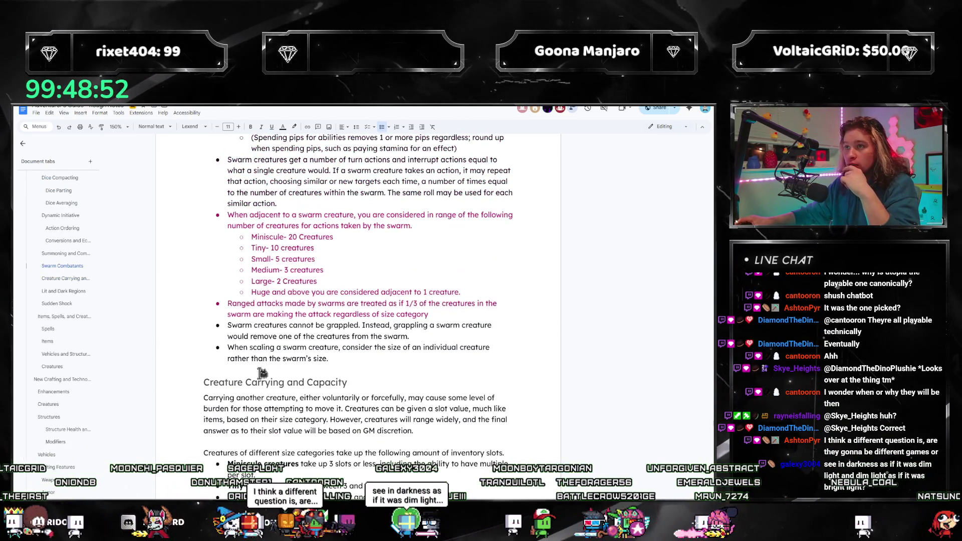
scroll(351, 390, "up", 13)
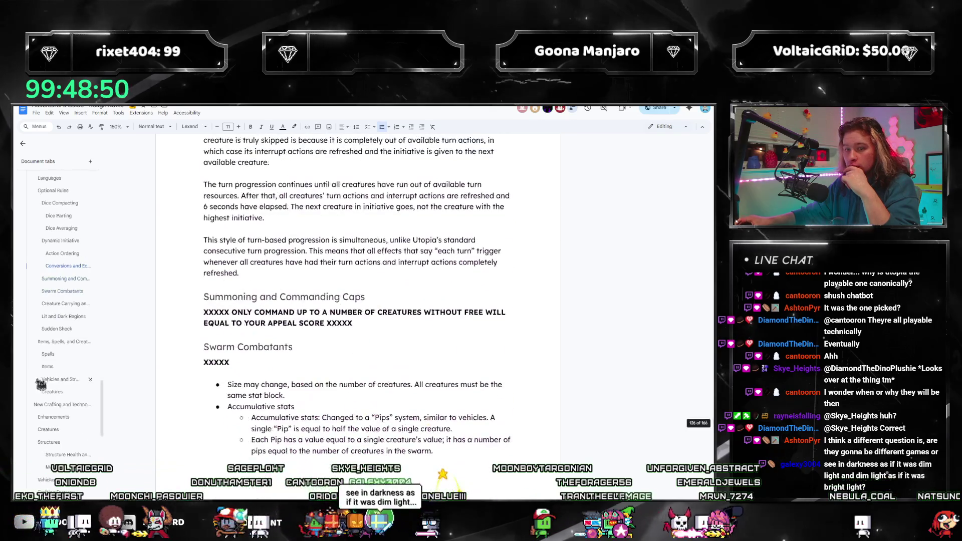
scroll(62, 331, "up", 10)
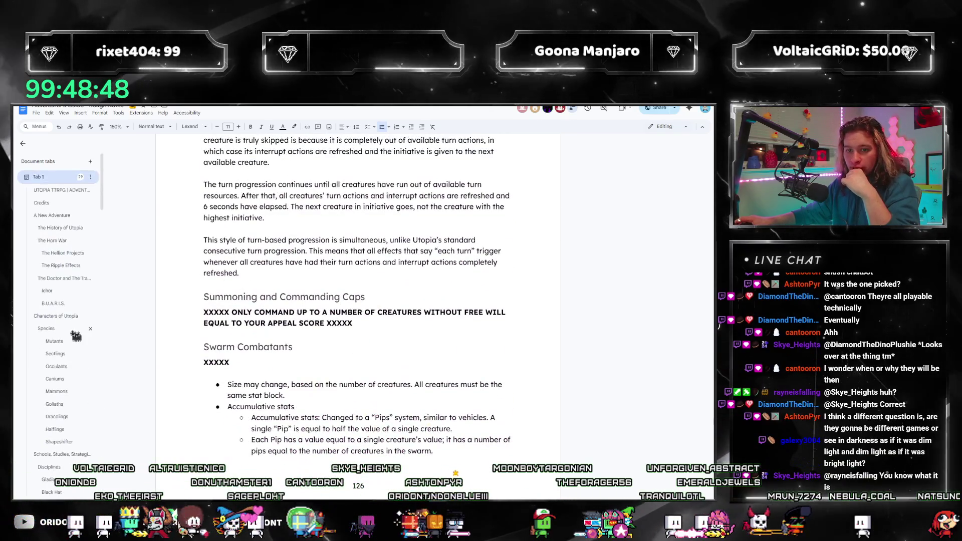
left_click(54, 327)
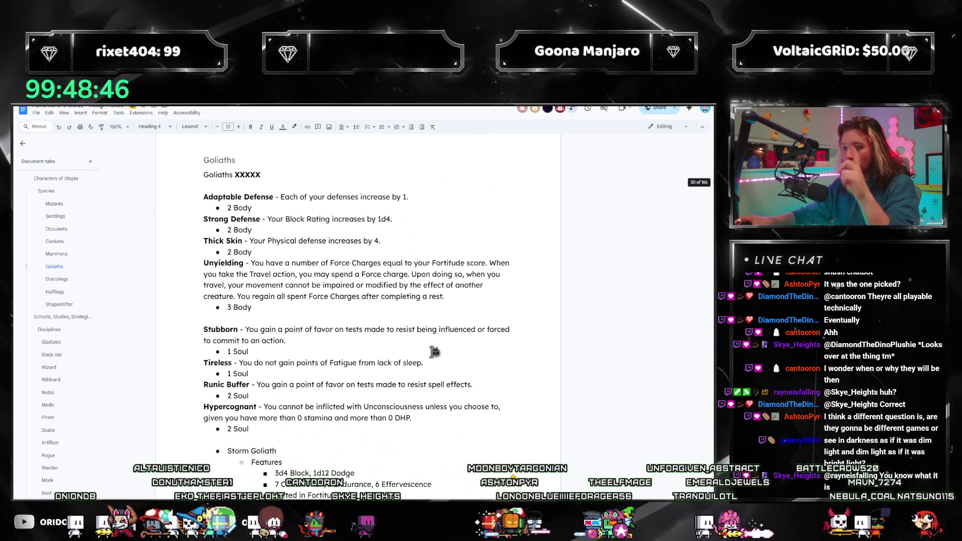
scroll(437, 362, "down", 5)
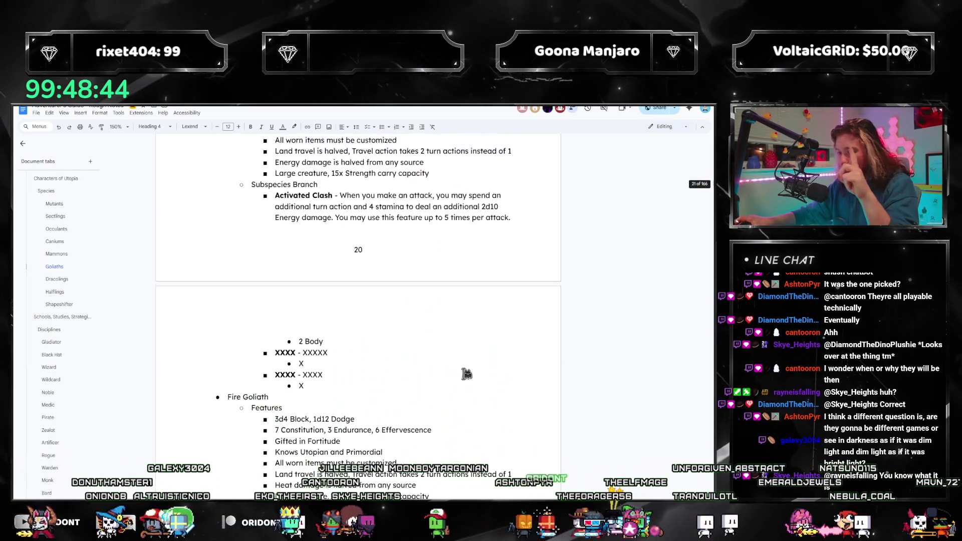
scroll(135, 195, "down", 4)
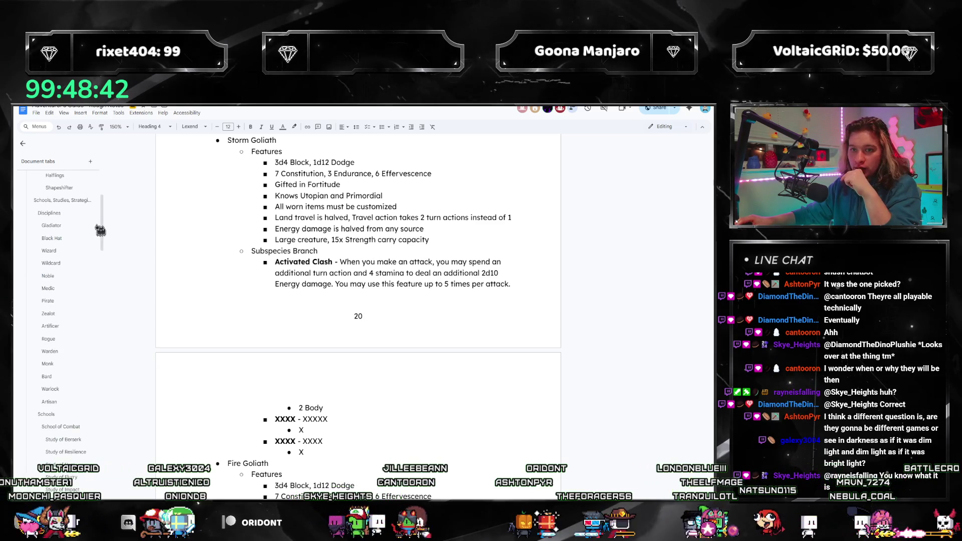
scroll(57, 351, "down", 15)
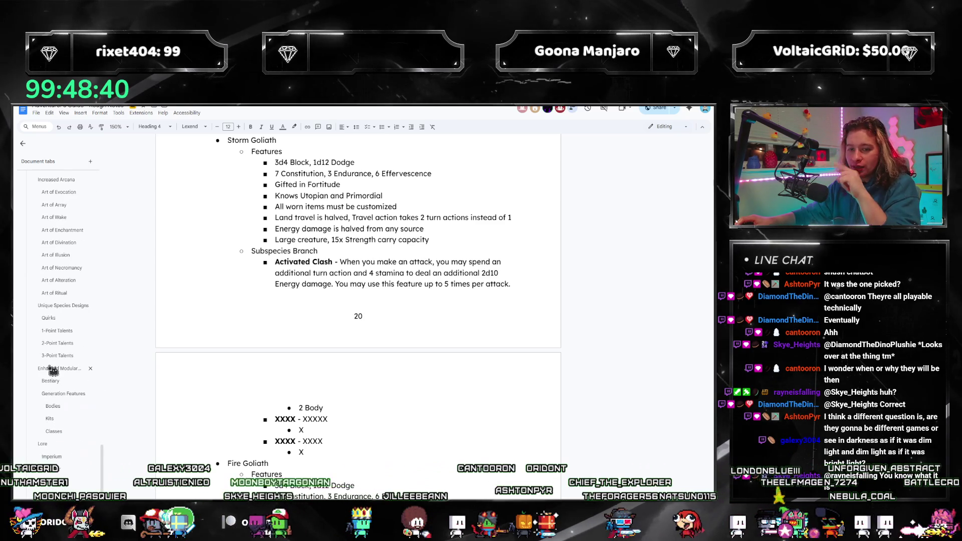
Jump to 2-Point Talents and place the insertion point at the end of Electromancy.
left_click(57, 343)
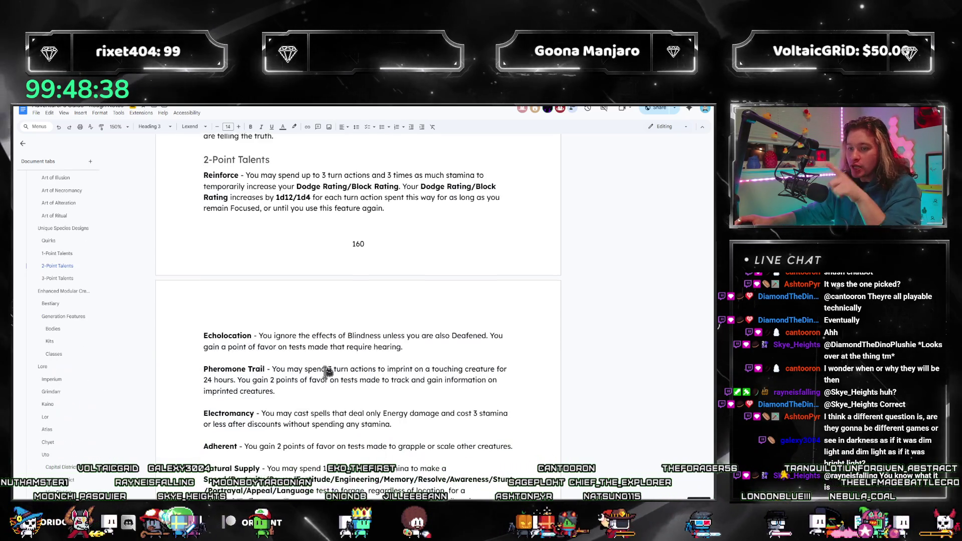
scroll(326, 365, "down", 2)
scroll(326, 366, "down", 2)
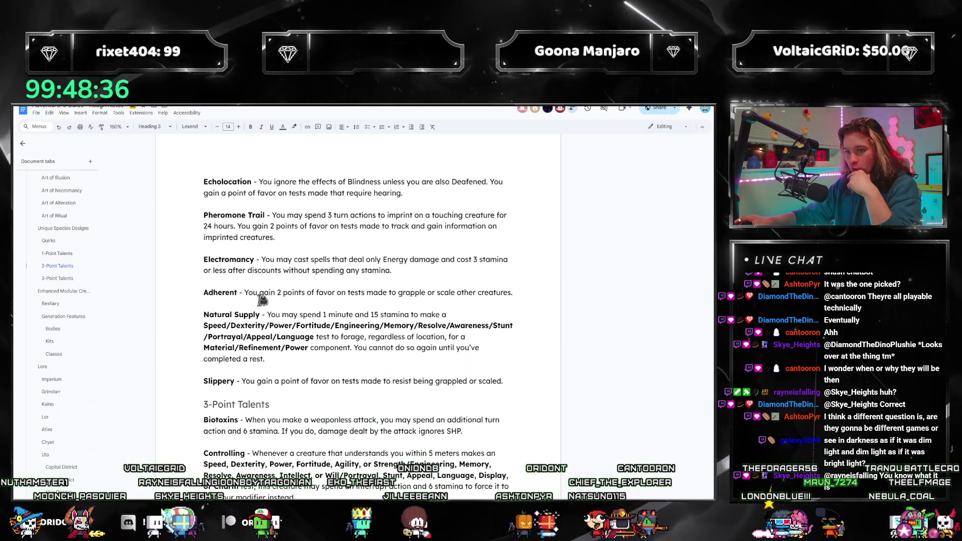
left_click(396, 273)
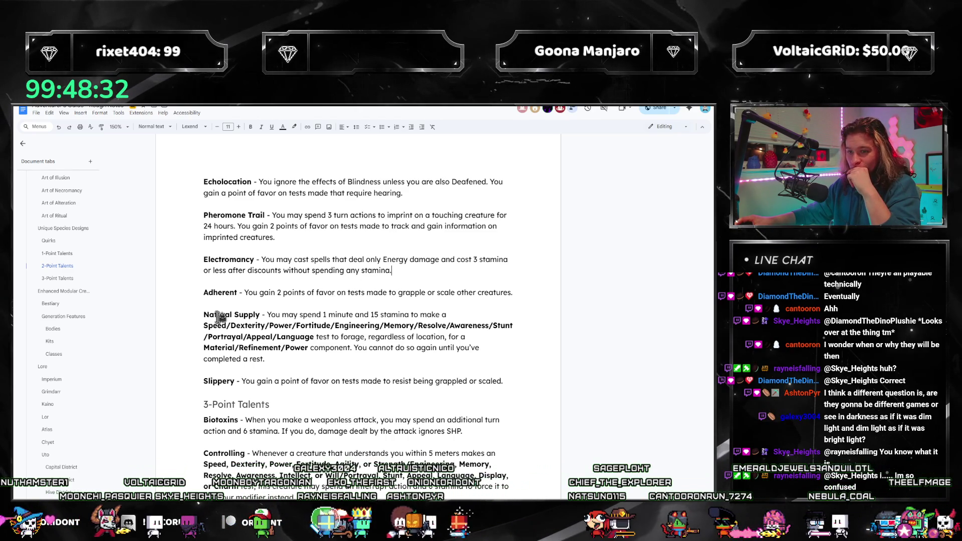
Select the Biotoxins description in 3-Point Talents to copy it.
scroll(295, 333, "down", 1)
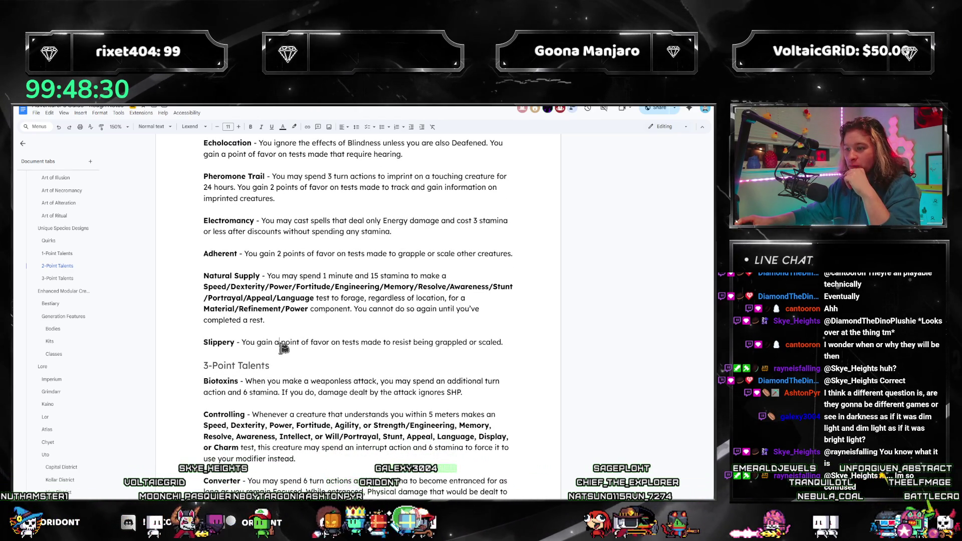
scroll(283, 347, "down", 3)
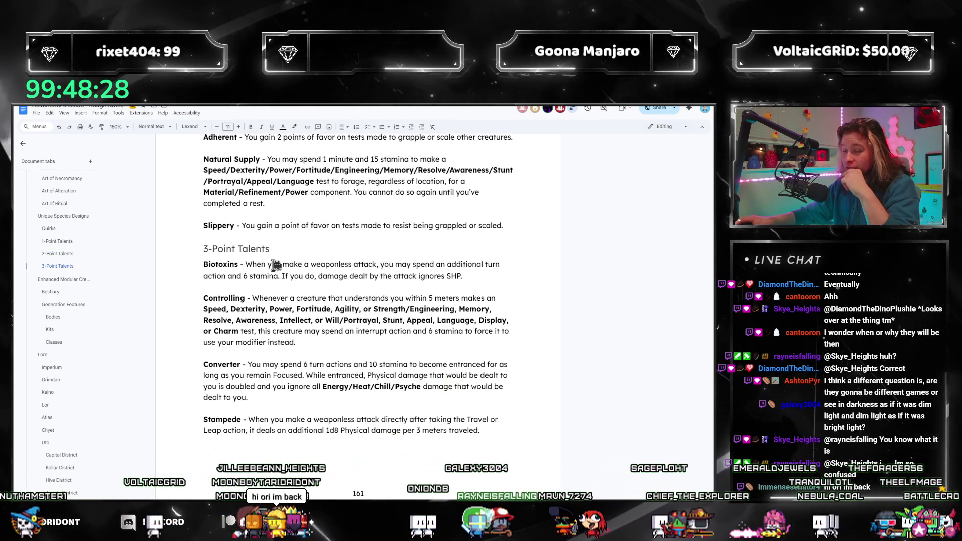
scroll(294, 421, "down", 1)
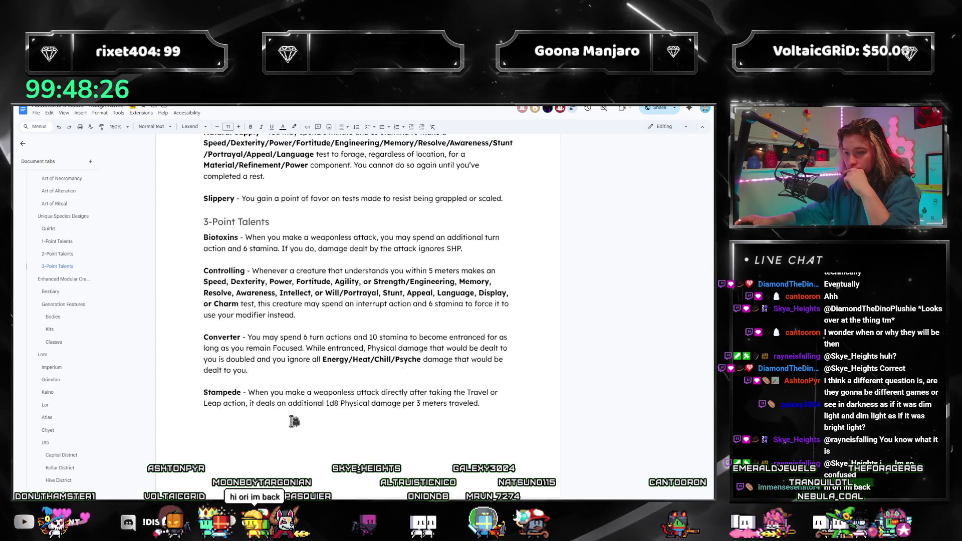
scroll(294, 421, "down", 6)
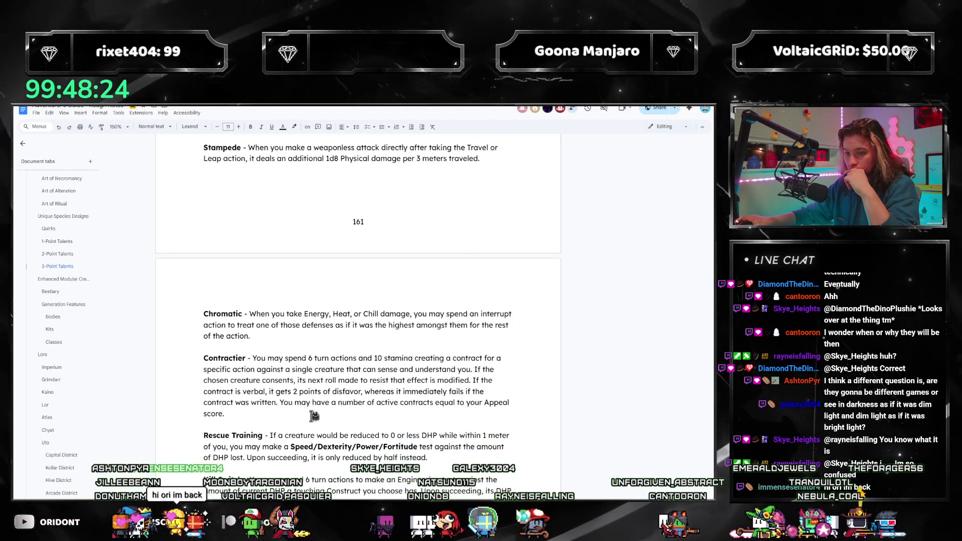
scroll(314, 416, "down", 4)
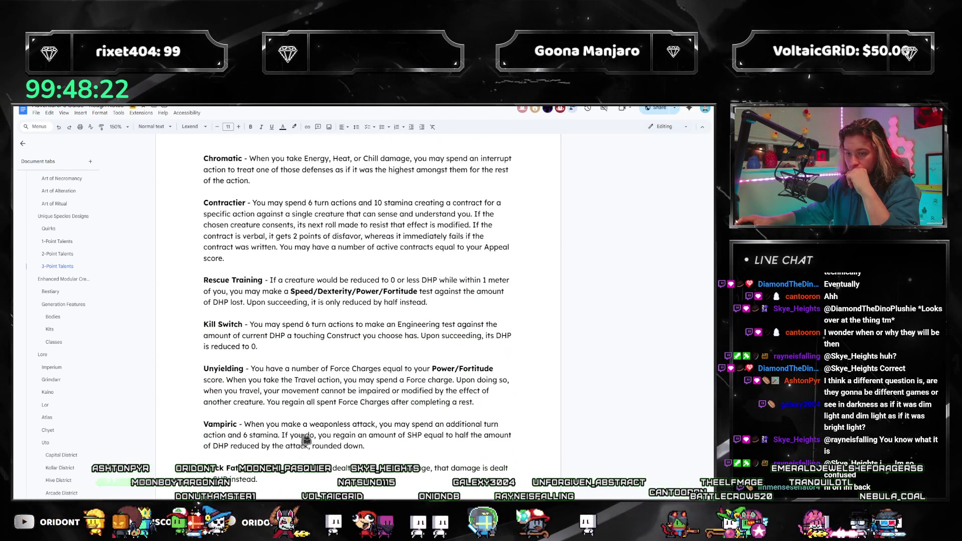
scroll(311, 437, "up", 12)
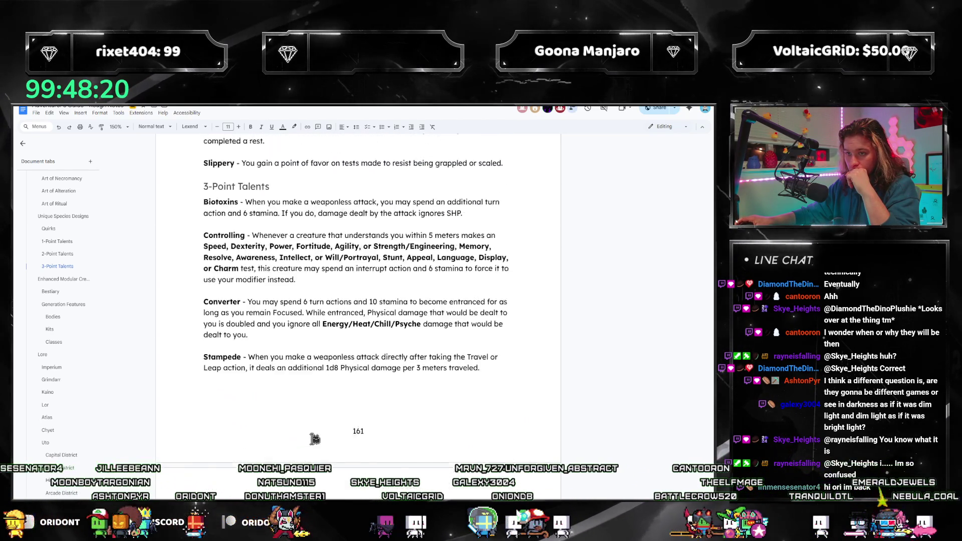
scroll(315, 439, "down", 13)
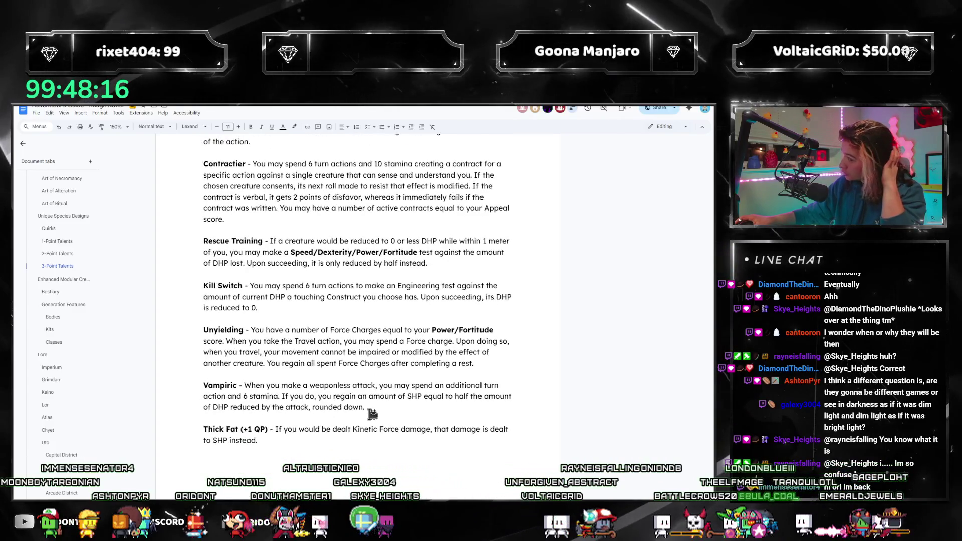
scroll(366, 411, "up", 2)
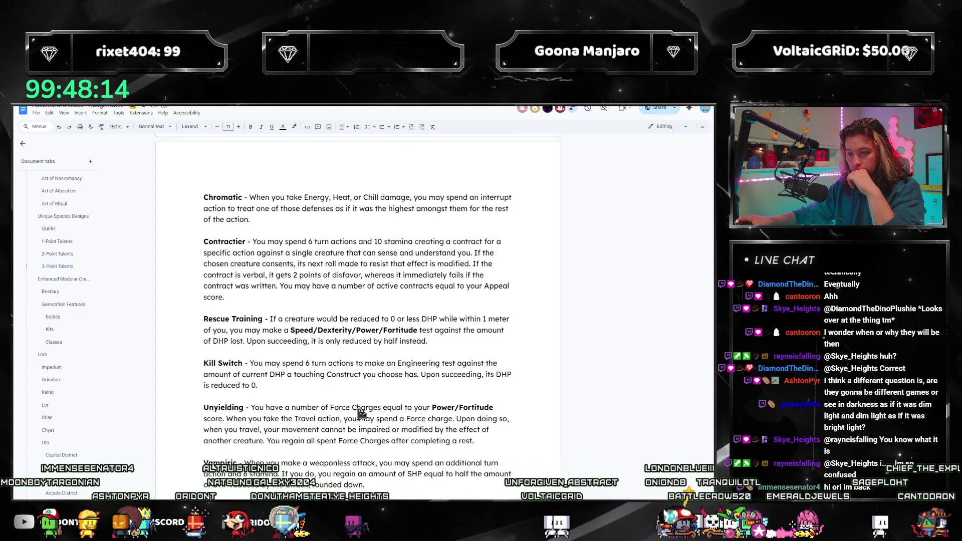
scroll(362, 414, "up", 10)
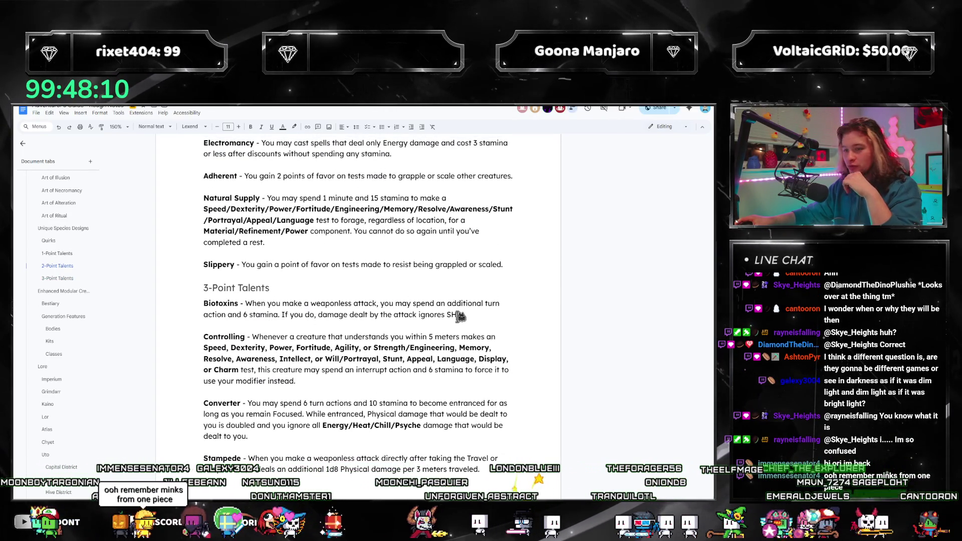
left_click_drag(461, 315, 245, 304)
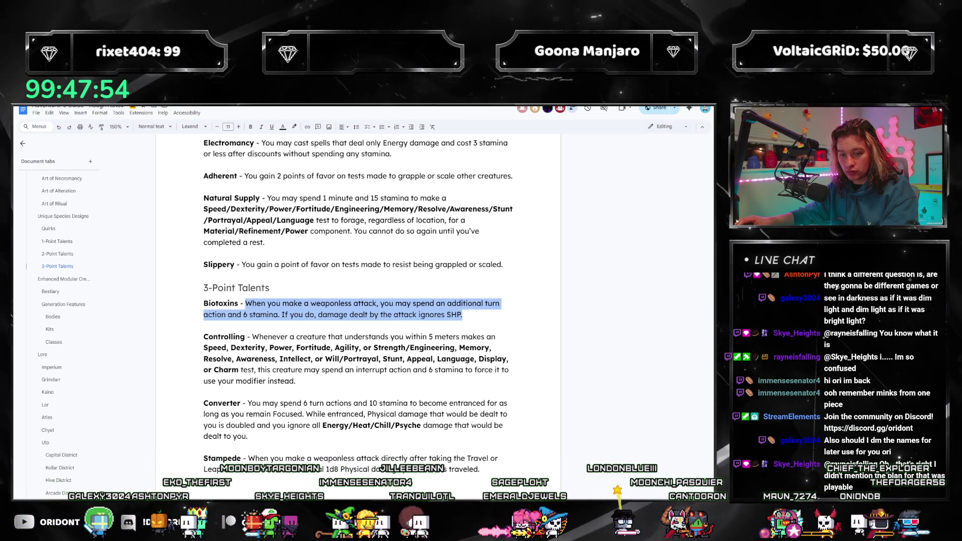
left_click_drag(103, 494, 108, 334)
scroll(62, 249, "up", 1)
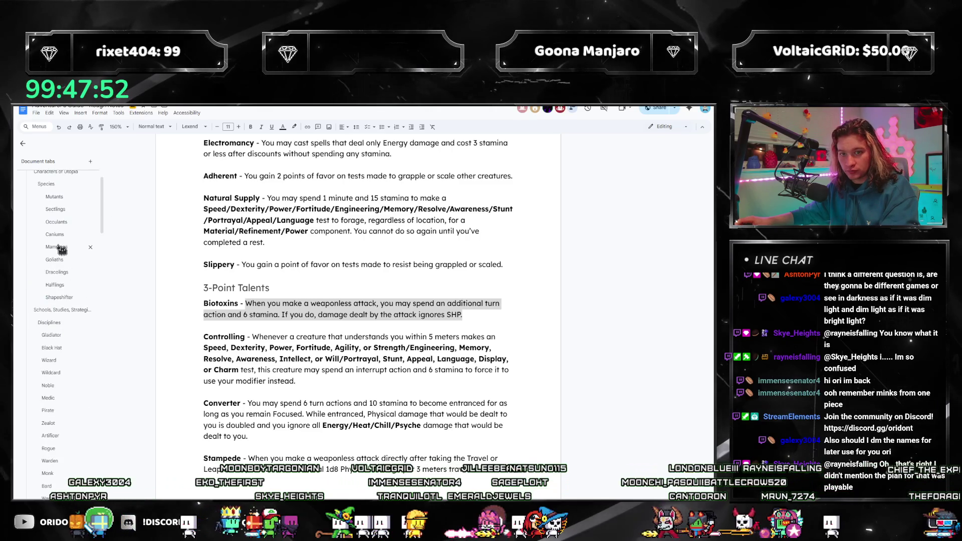
Paste the Biotoxins weaponless-attack description over the placeholder talent lines above Fire Goliath.
left_click(55, 261)
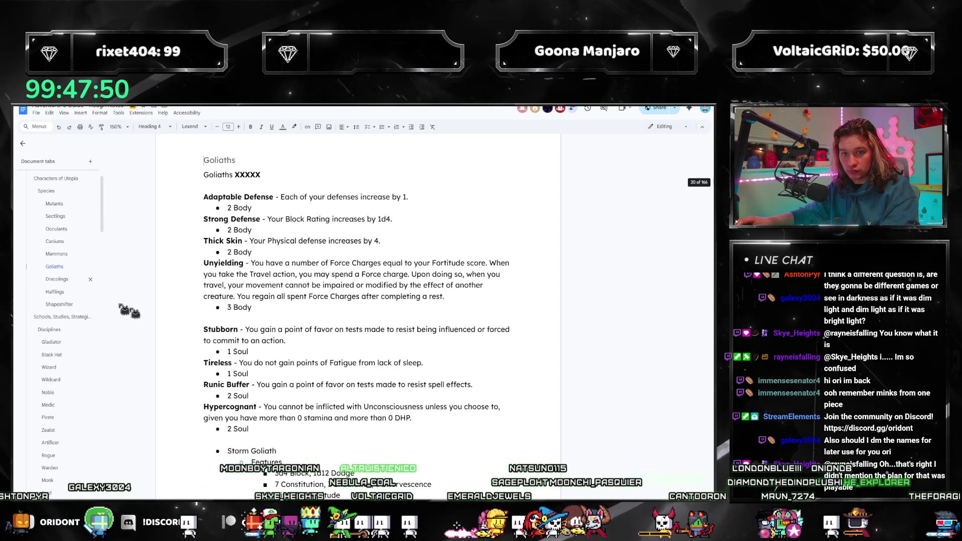
scroll(314, 315, "down", 12)
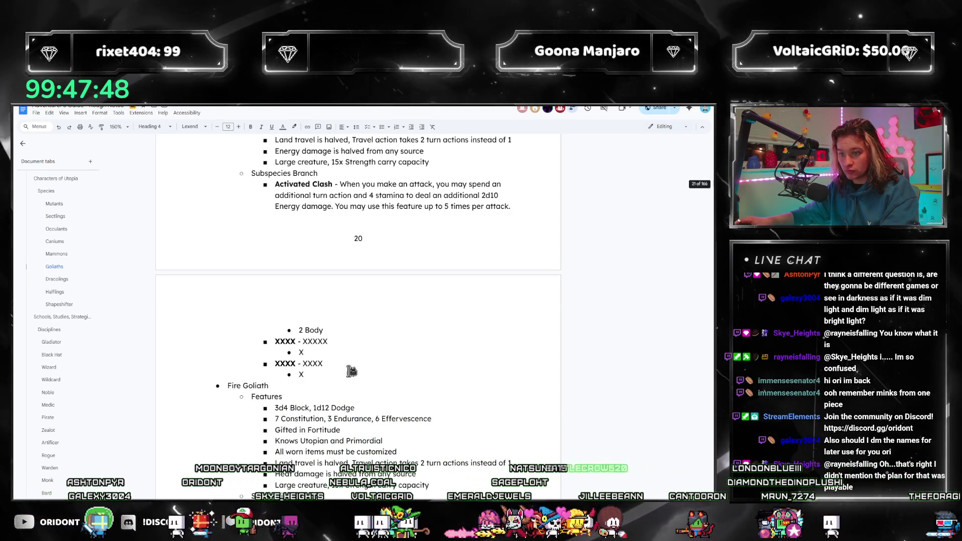
left_click(316, 373)
key("shift+Up")
key("shift+Home")
type("When you make a weaponless attack, you may spend an additional turn action and 6 stamina. If you do, damage dealt by the attack ignores SHP.")
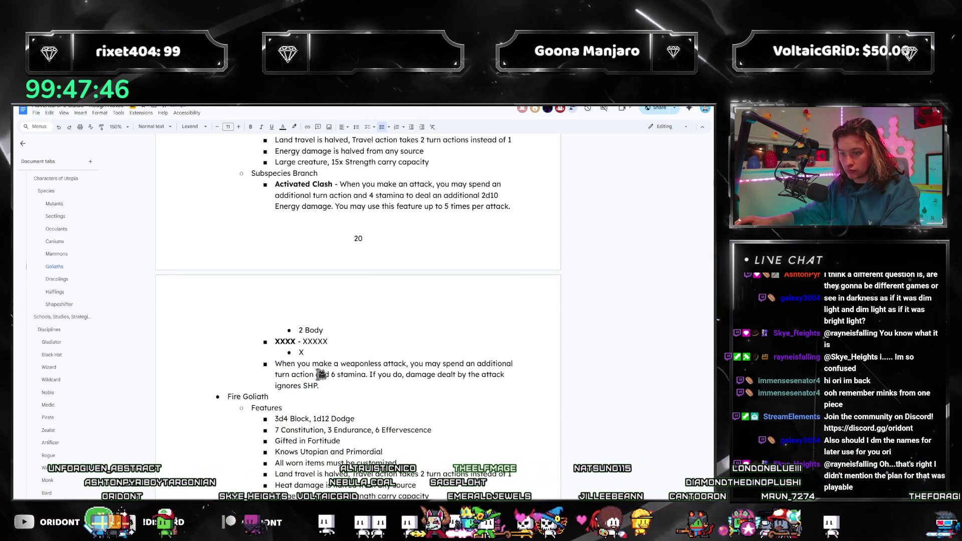
key("ctrl+z")
type("When you make a weaponless attack, you may spend an additional turn action and 6 stamina. If you do, damage dealt by the attack ignores SHP.")
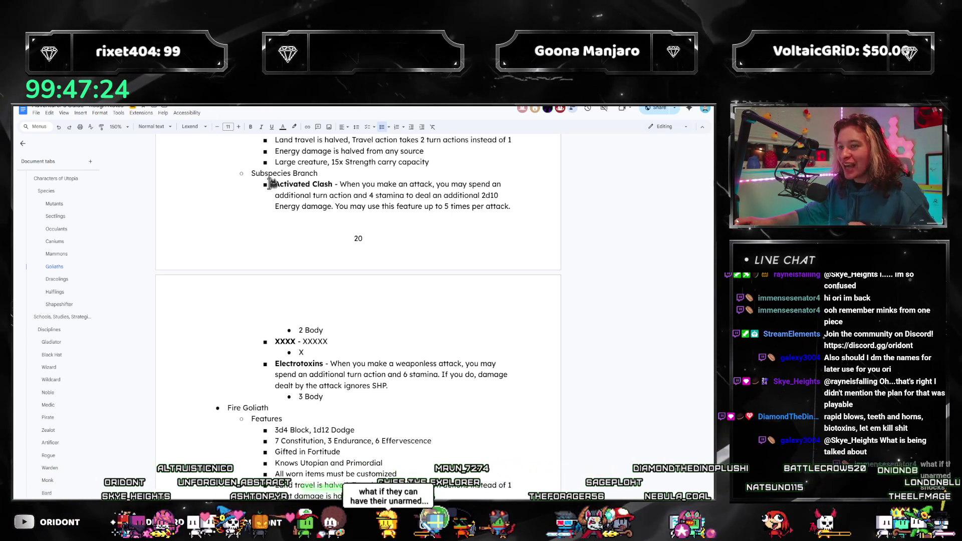
Compare the new Electrotoxins text against the Activated Clash paragraph's cost wording.
double_click(300, 387)
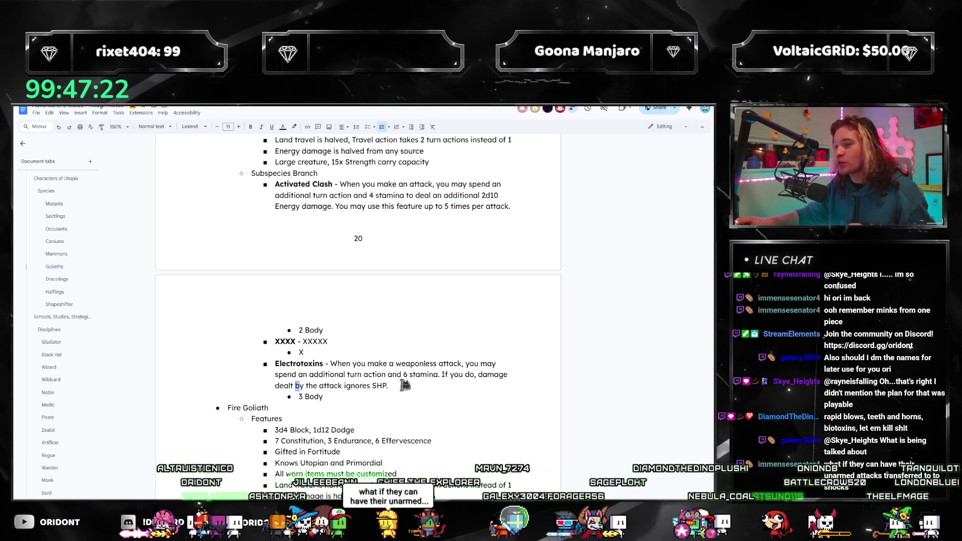
left_click(380, 385)
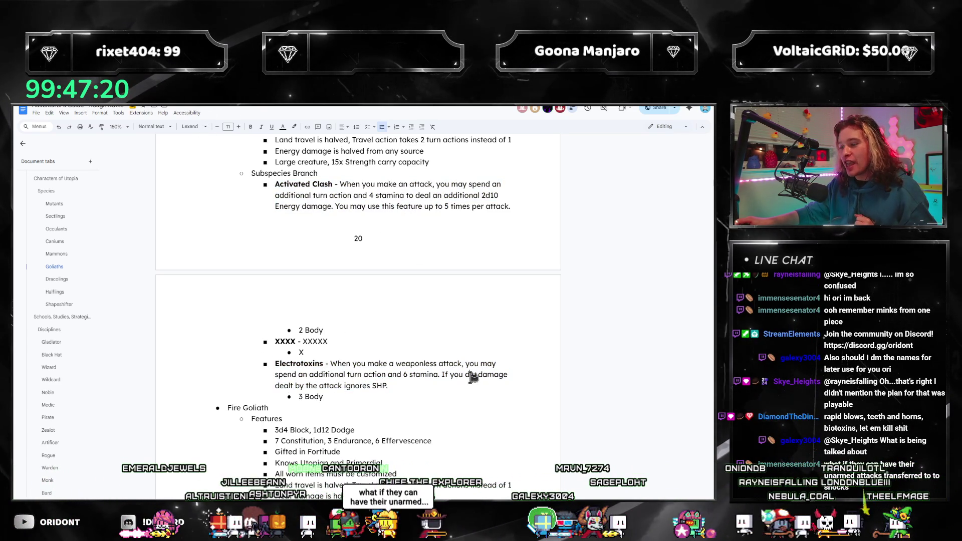
left_click_drag(283, 386, 386, 387)
left_click(386, 388)
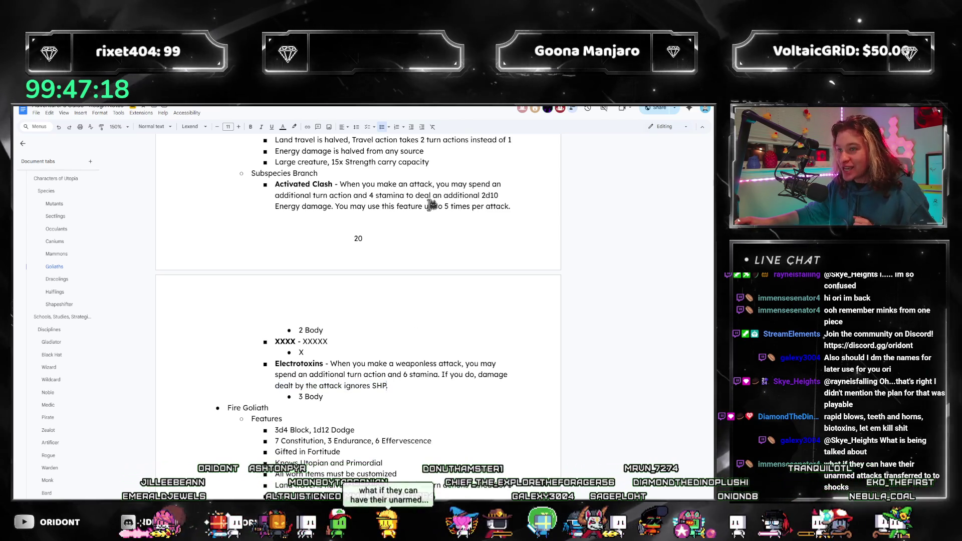
left_click_drag(343, 184, 493, 186)
left_click(490, 199)
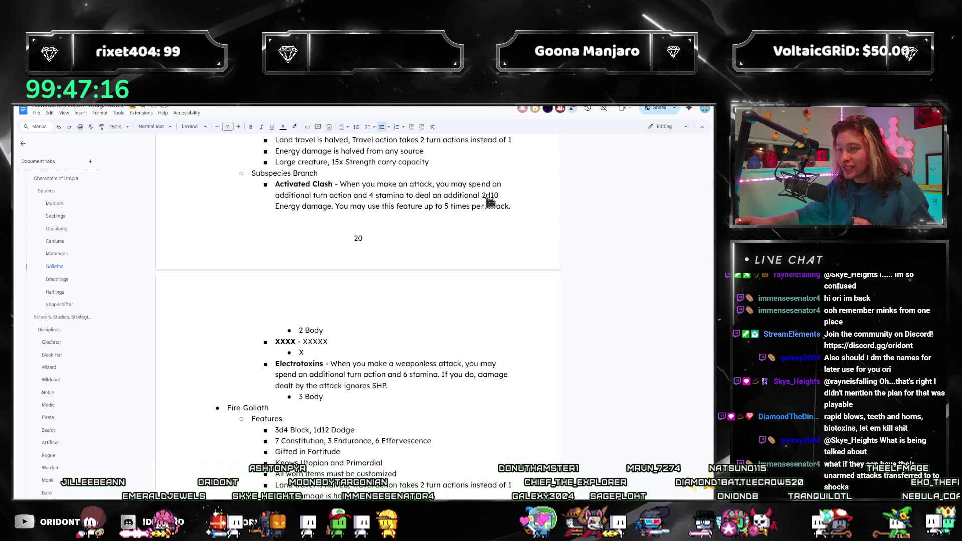
mouse_move(301, 196)
left_mouse_down()
mouse_move(472, 196)
mouse_move(325, 185)
left_mouse_up()
left_click(341, 185)
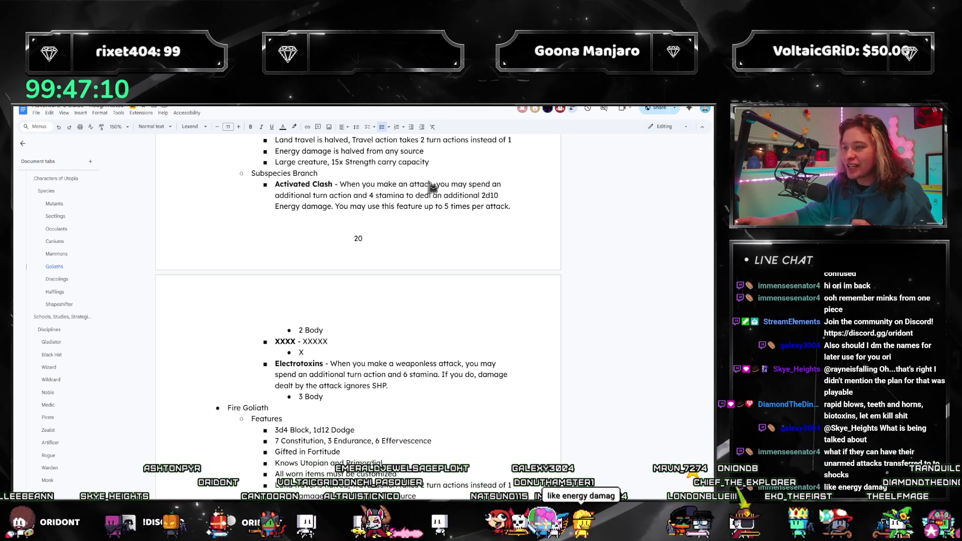
left_click_drag(511, 207, 277, 184)
left_click(399, 389)
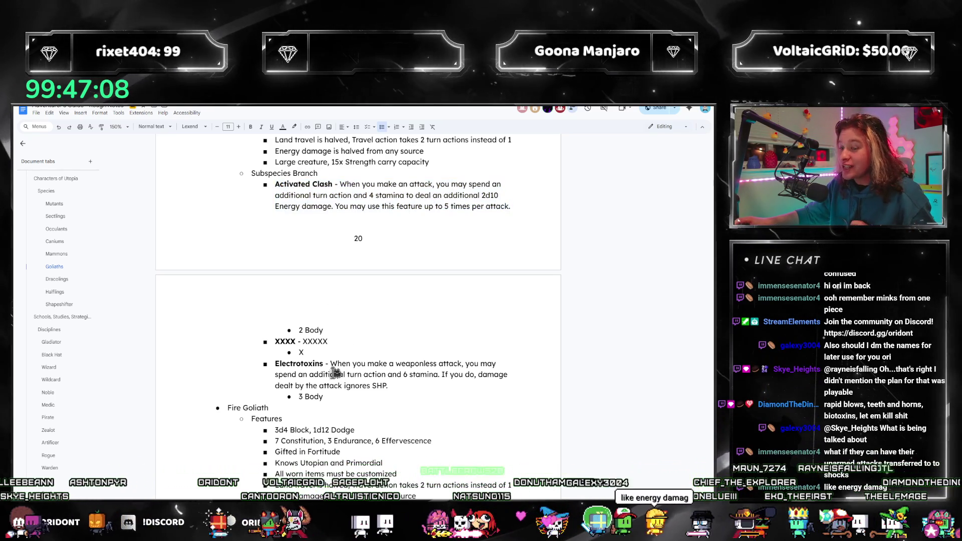
mouse_move(399, 389)
left_mouse_down()
mouse_move(276, 375)
mouse_move(276, 364)
left_mouse_up()
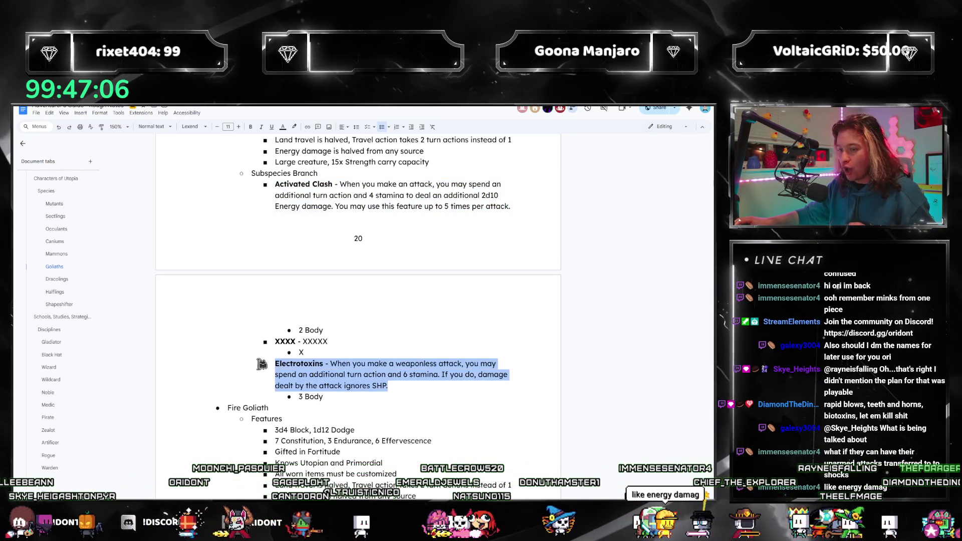
Copy the Vampiric description about regaining SHP from weaponless-attack DHP in 3-Point Talents.
left_click(356, 375)
scroll(57, 298, "down", 10)
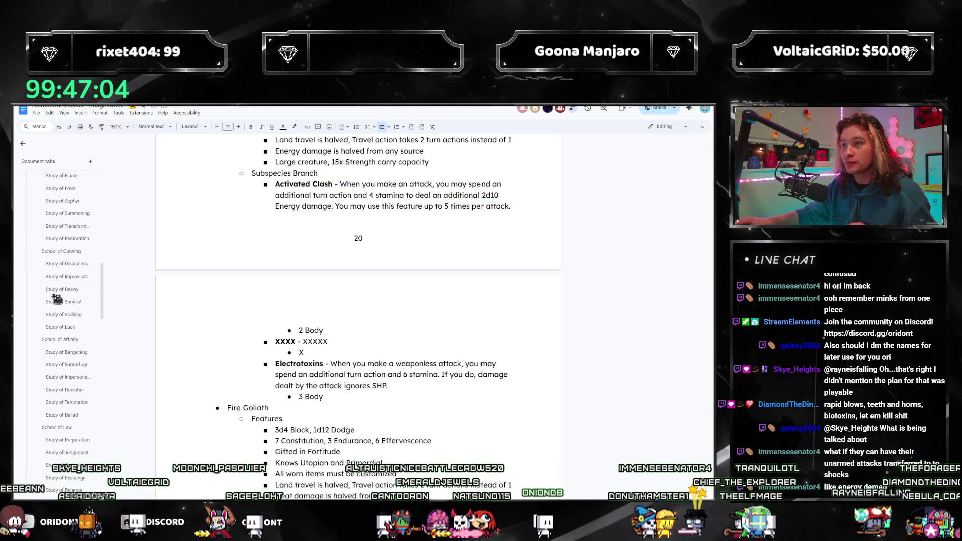
scroll(57, 299, "down", 10)
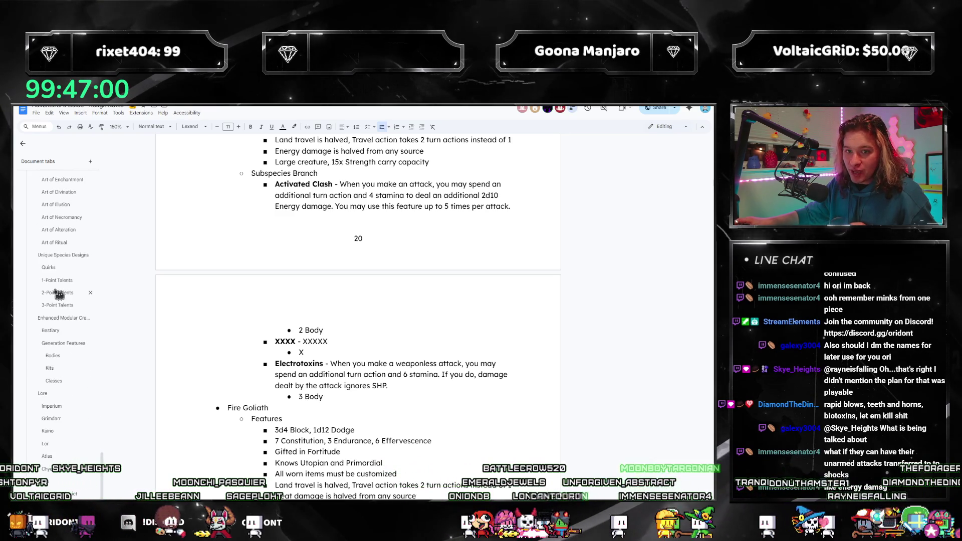
left_click(55, 307)
scroll(306, 351, "down", 6)
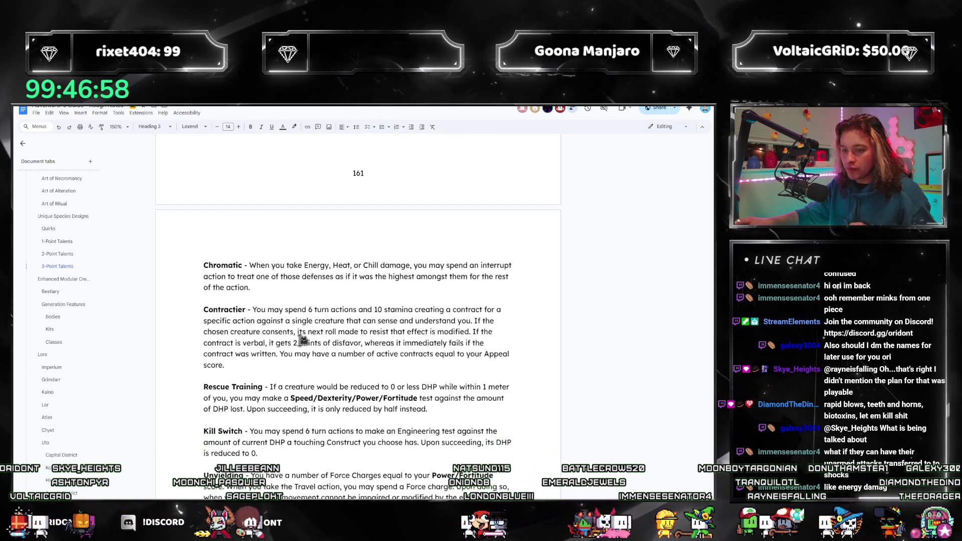
left_click(301, 375)
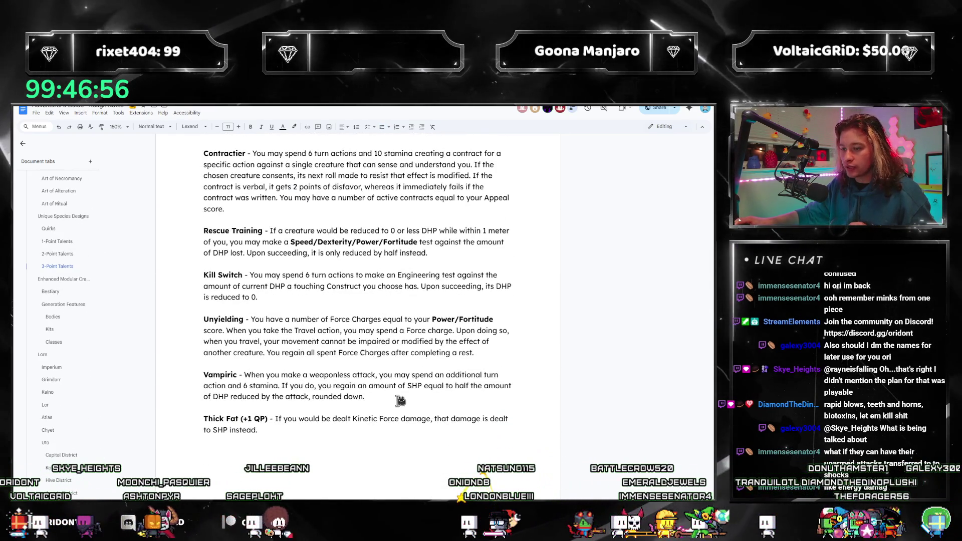
mouse_move(379, 395)
left_mouse_down()
mouse_move(300, 375)
mouse_move(248, 375)
left_mouse_up()
key("ctrl+c")
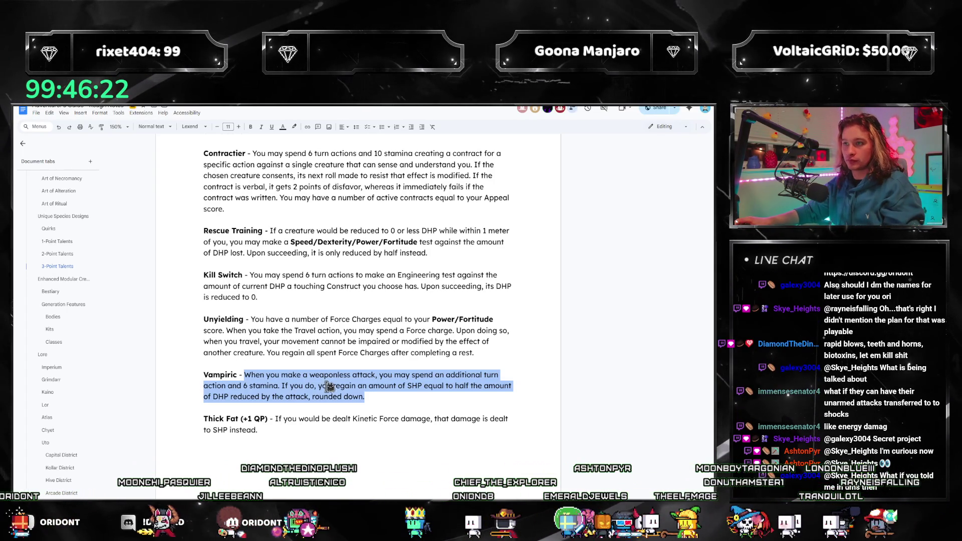
scroll(54, 289, "up", 3)
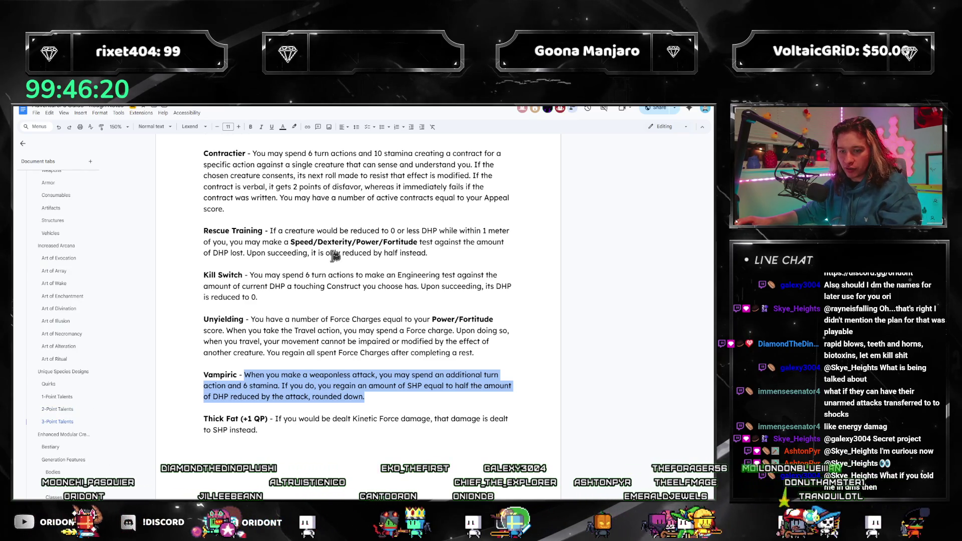
Search the document for 'vampiric', step through every match, then return to Metallic Dracoling.
key("ctrl+f")
scroll(335, 255, "down", 15)
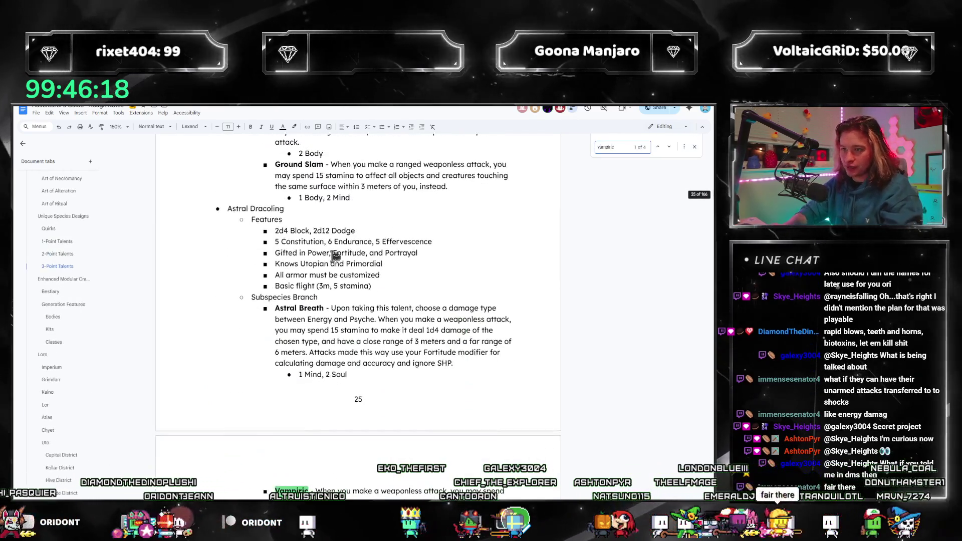
scroll(335, 261, "down", 1)
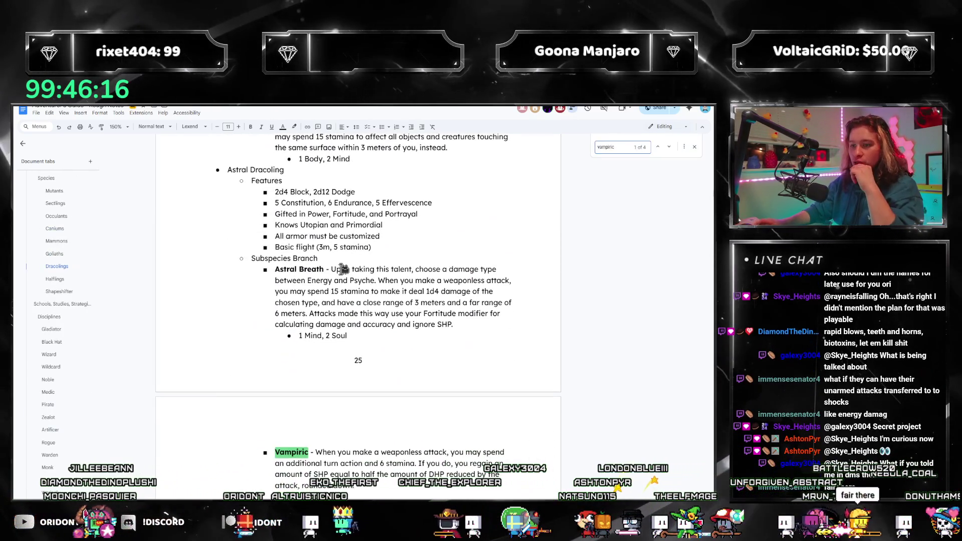
scroll(342, 269, "down", 1)
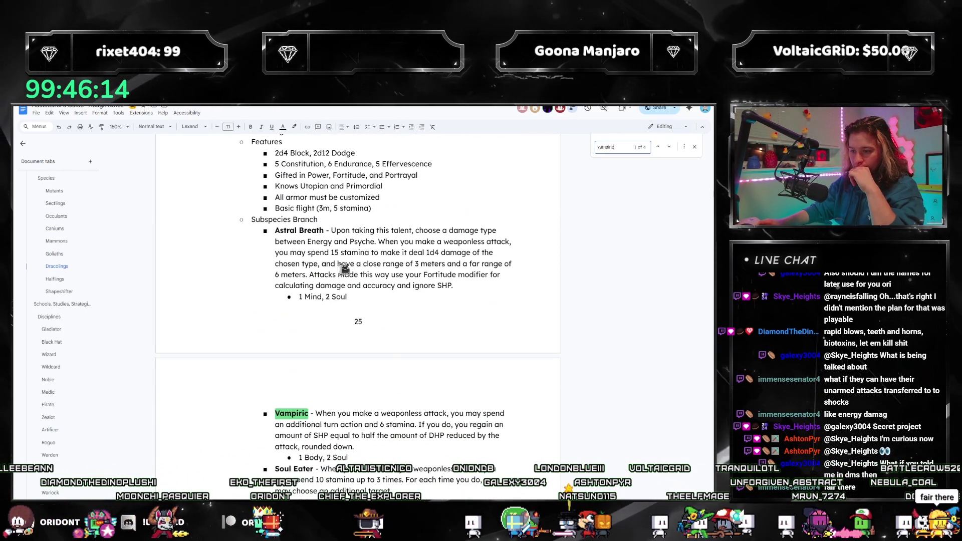
key("Return")
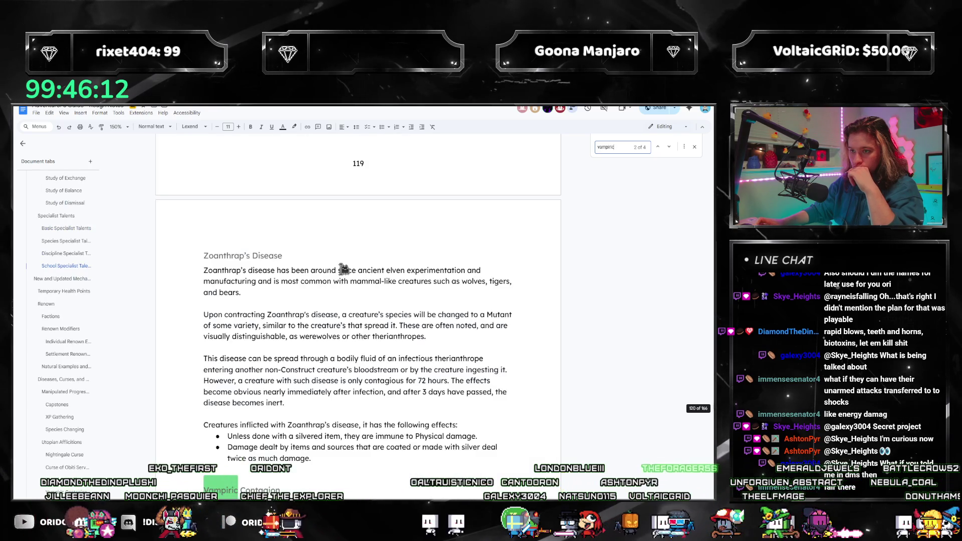
key("Return")
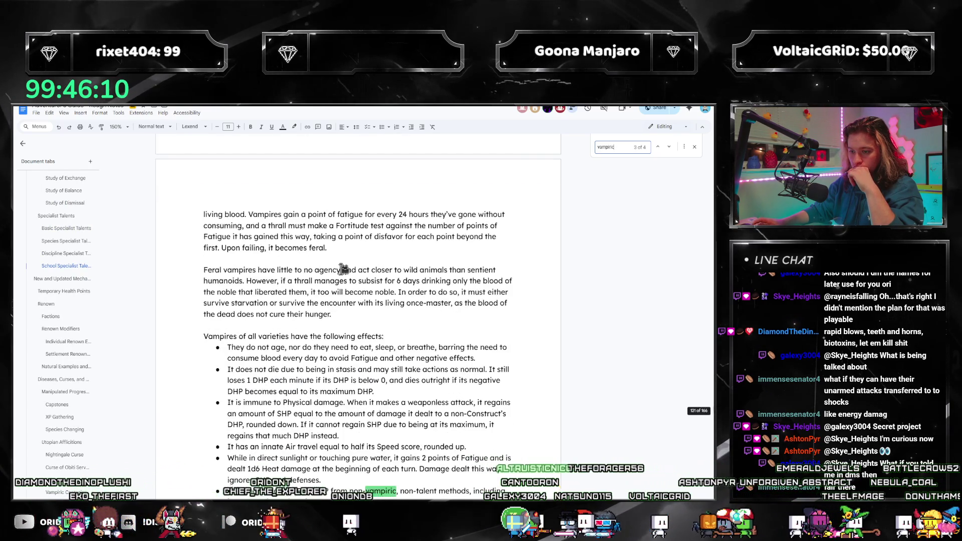
key("Return")
key("Return")
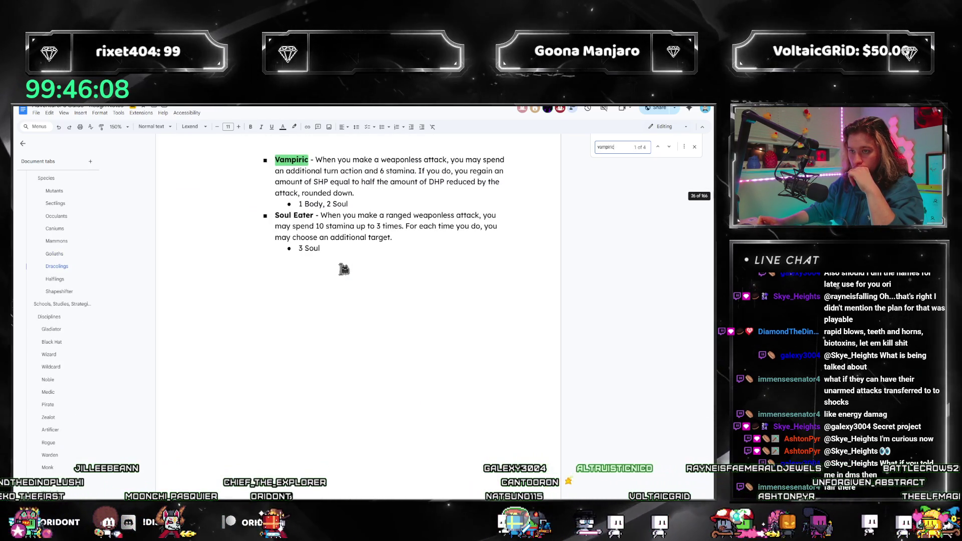
scroll(563, 190, "up", 5)
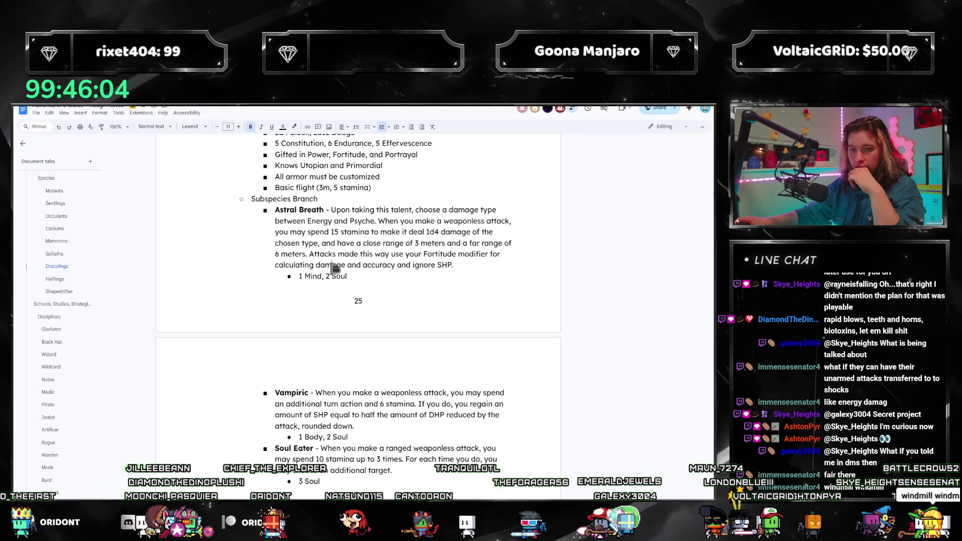
scroll(334, 290, "up", 10)
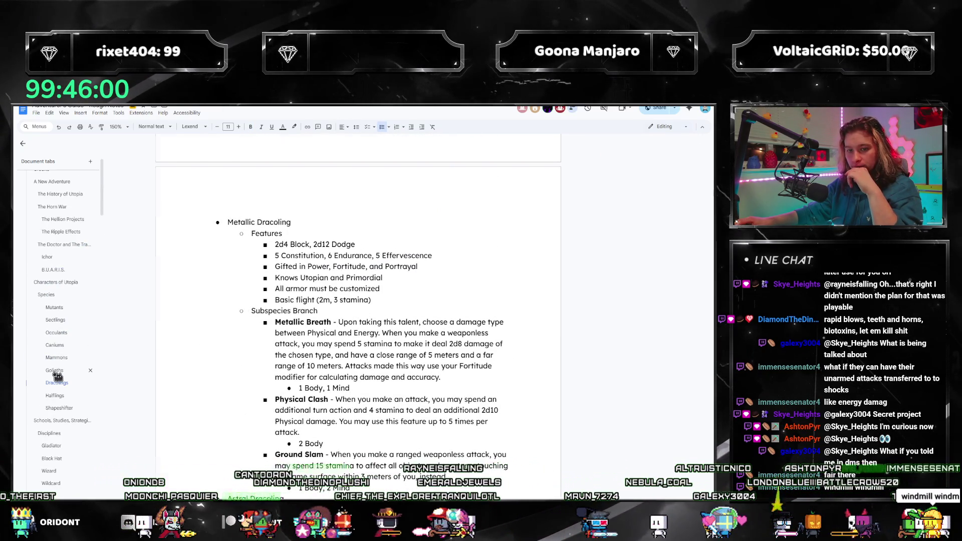
Paste the Vampiric description over the XXXXX placeholder talent in the Goliaths section.
left_click(55, 371)
scroll(351, 308, "down", 10)
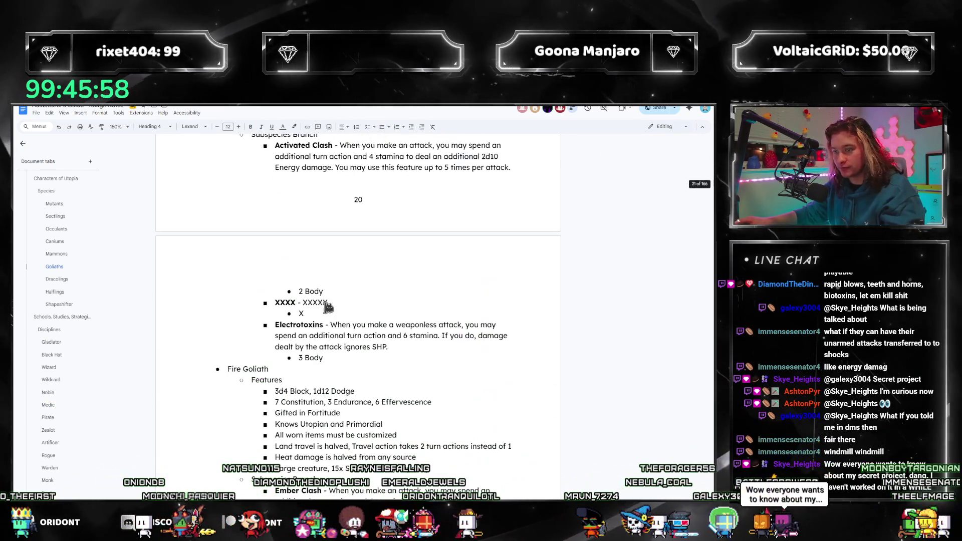
double_click(316, 303)
key("ctrl+v")
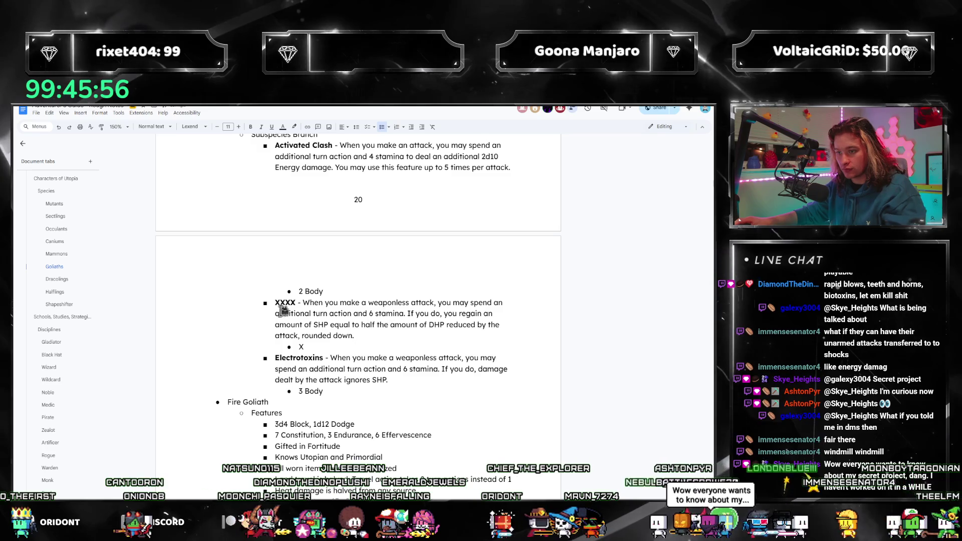
double_click(284, 304)
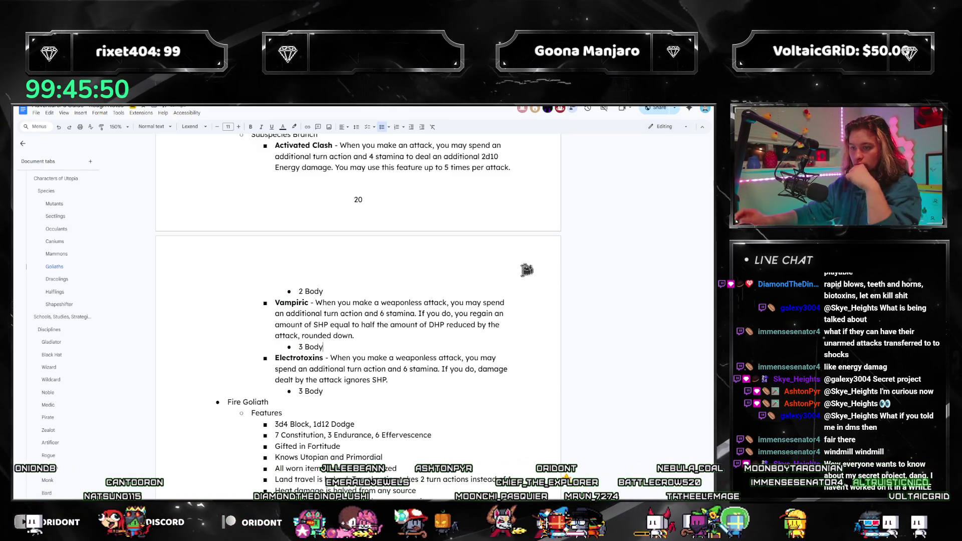
Check the Vampiric talent name and select 'toxins' in Electrotoxins for renaming.
left_click_drag(323, 358, 300, 358)
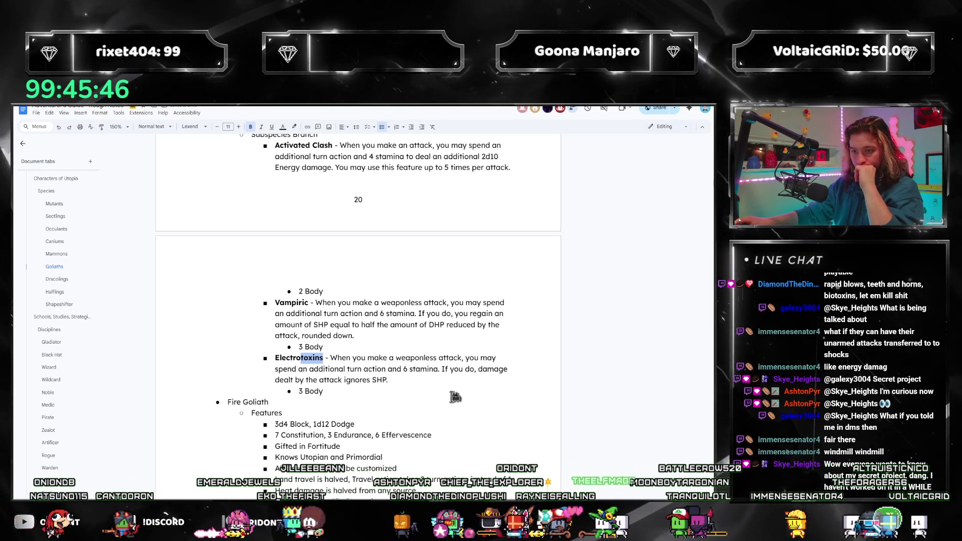
left_click(426, 379)
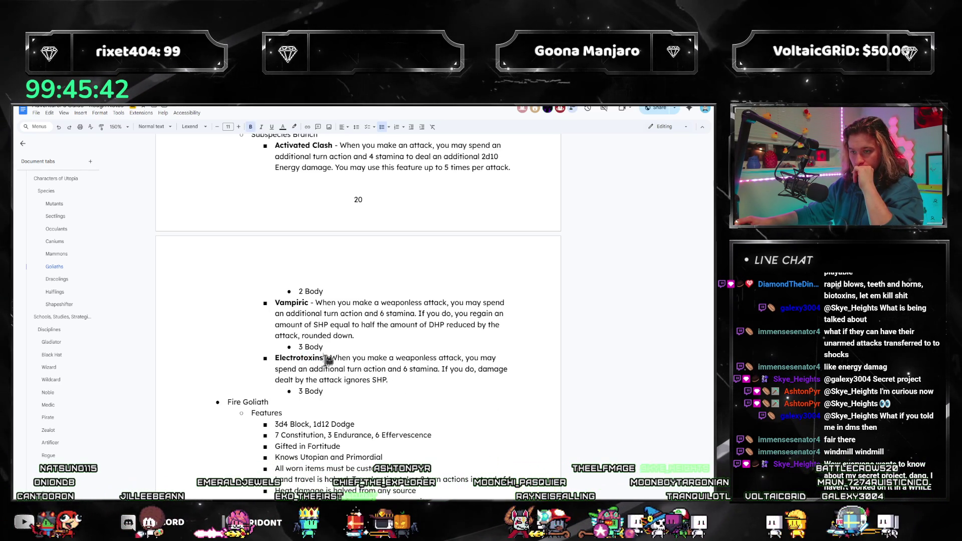
double_click(307, 303)
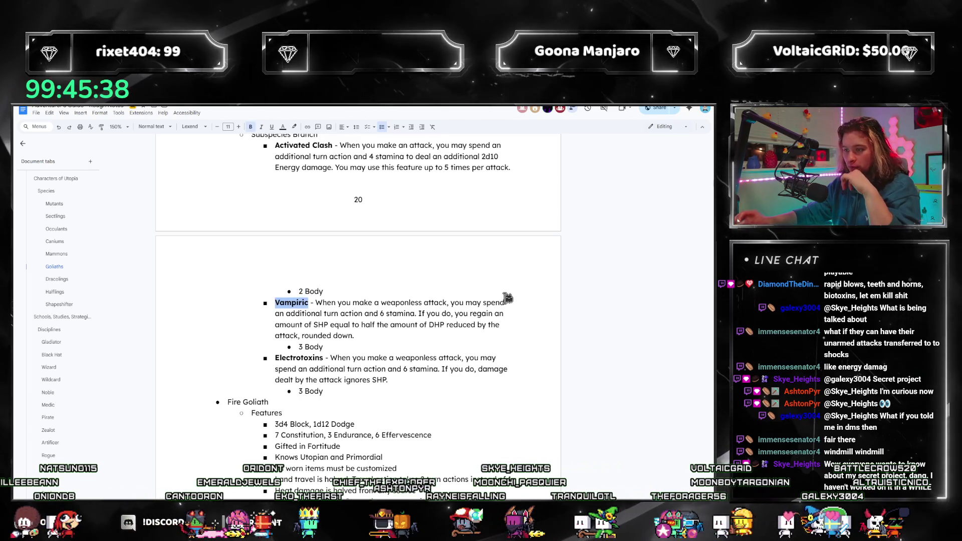
left_click(329, 358)
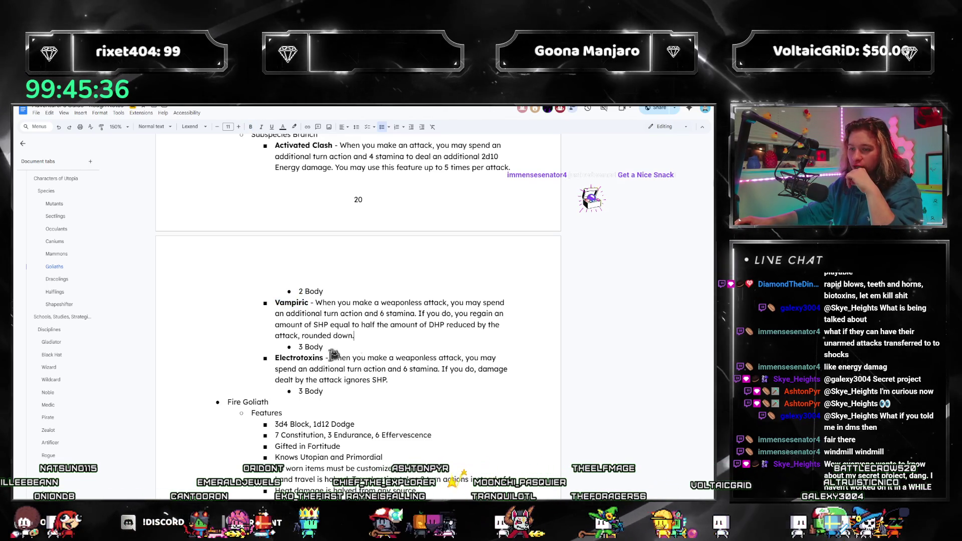
left_click_drag(323, 357, 305, 358)
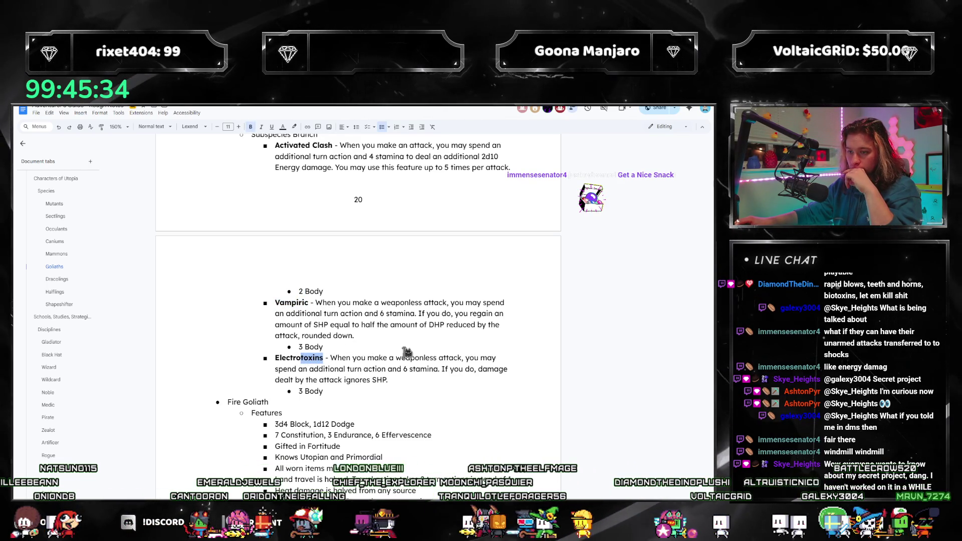
Rename Electrotoxins to Galvanic and review the Storm Goliath talents alongside Vampiric.
type("static")
type("Galvanic")
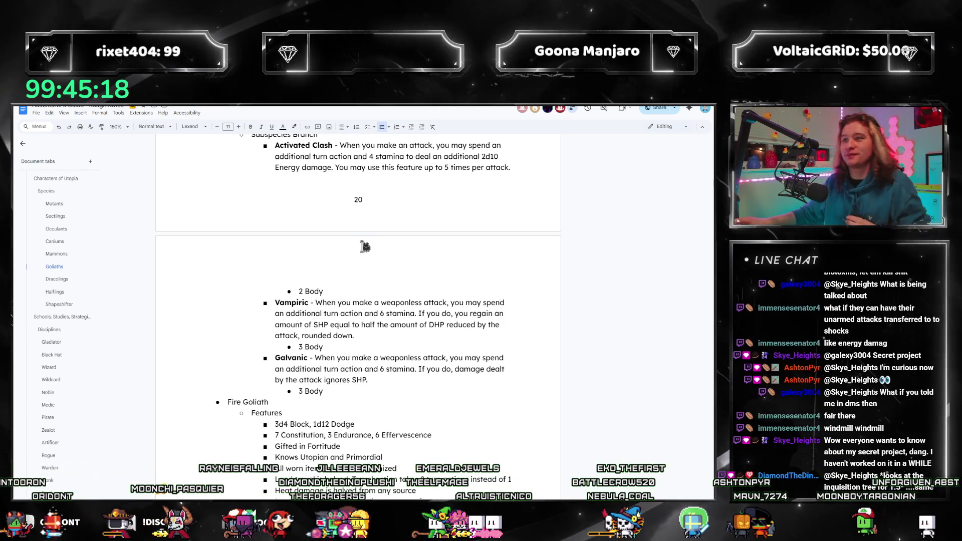
scroll(354, 259, "up", 3)
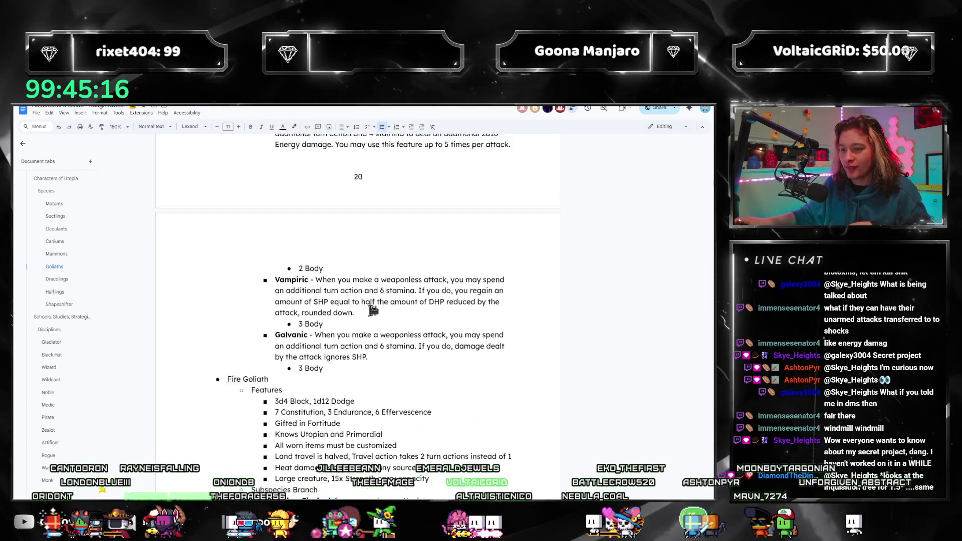
scroll(373, 316, "up", 5)
scroll(379, 335, "down", 5)
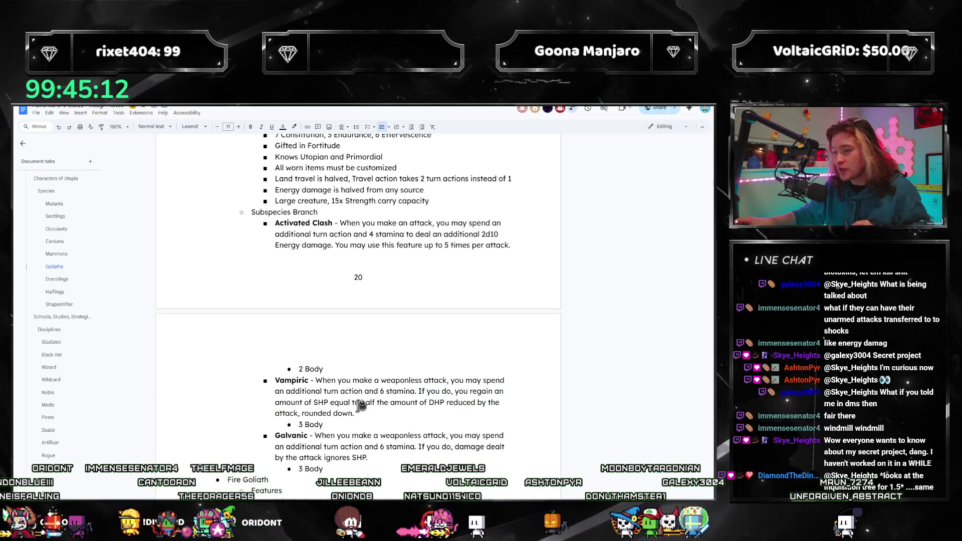
scroll(360, 405, "down", 3)
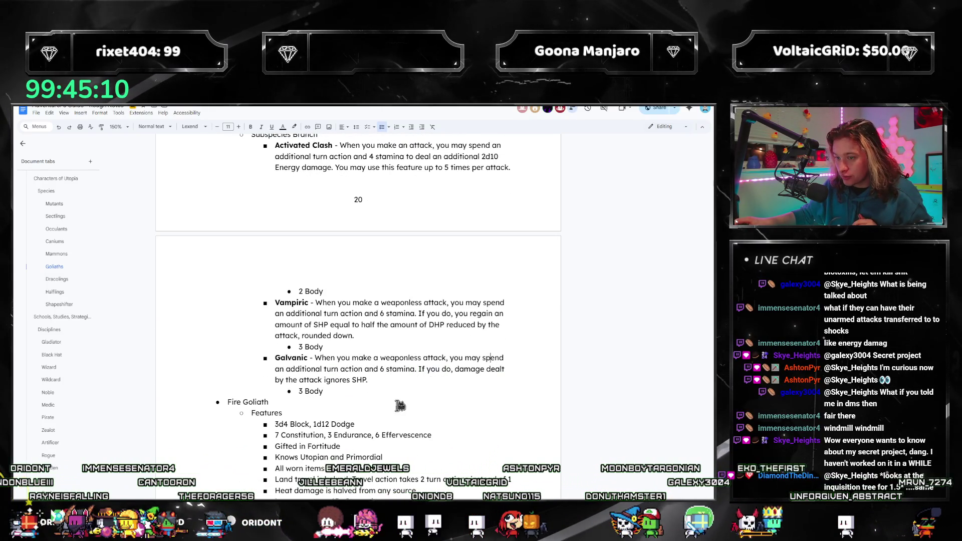
left_click(351, 370)
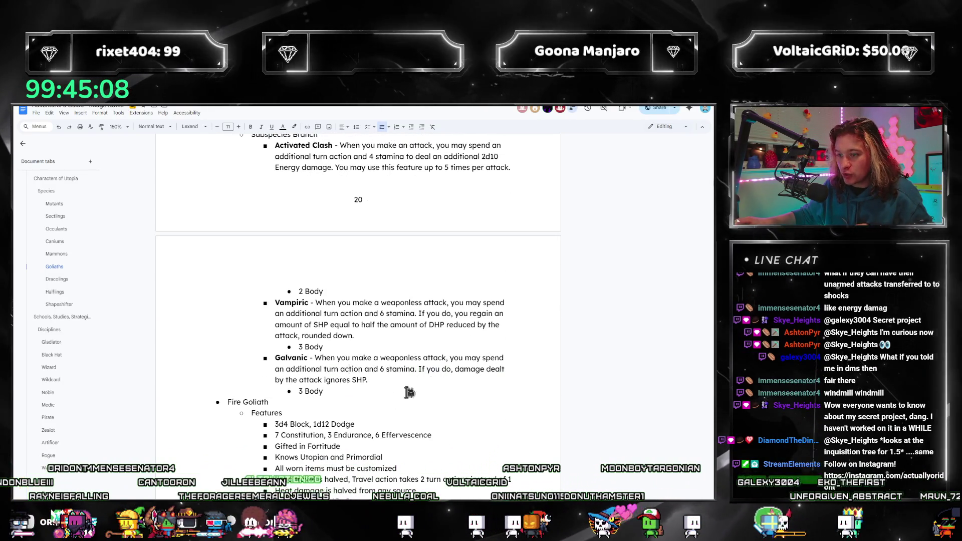
left_click_drag(401, 368, 402, 357)
left_click(387, 316)
scroll(306, 214, "up", 2)
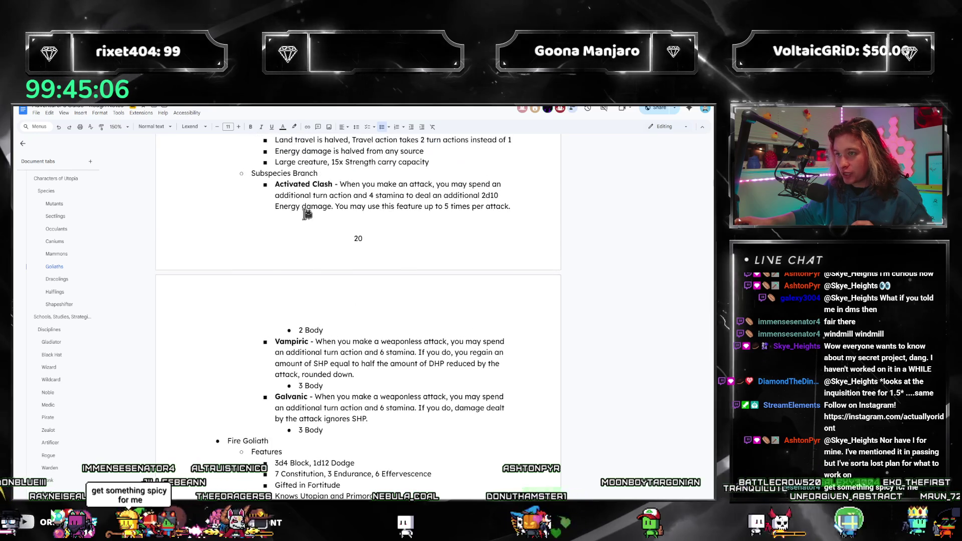
left_click_drag(335, 195, 407, 195)
left_click(379, 195)
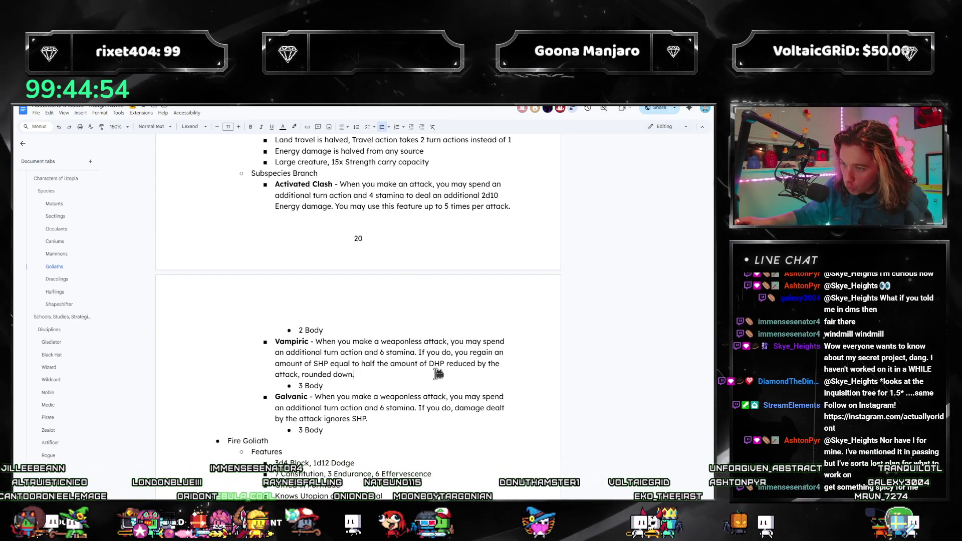
mouse_move(351, 431)
left_mouse_down()
mouse_move(296, 328)
mouse_move(274, 187)
left_mouse_up()
left_click(333, 208)
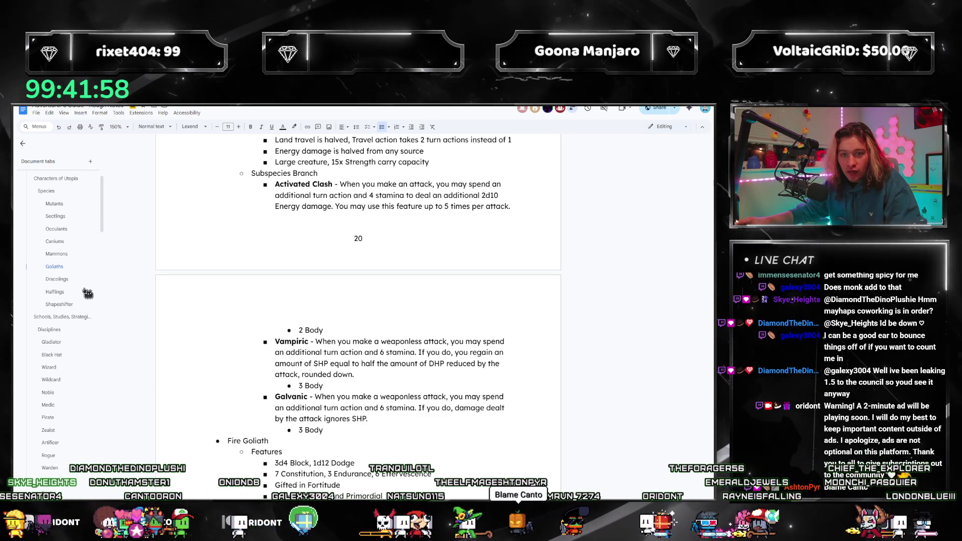
Start a new paragraph after the Special Receptors entry in Species Specialist Talents.
scroll(58, 323, "up", 3)
scroll(57, 325, "down", 8)
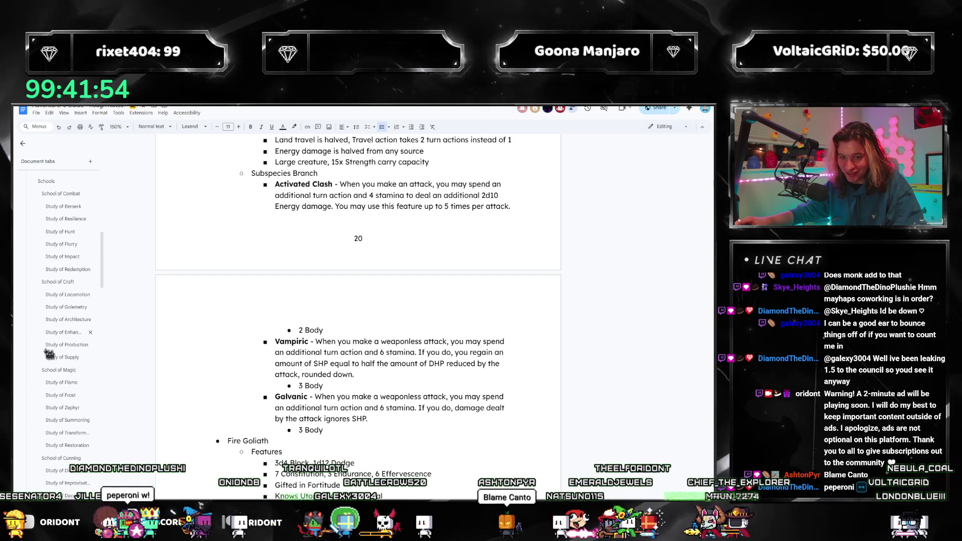
scroll(75, 402, "up", 9)
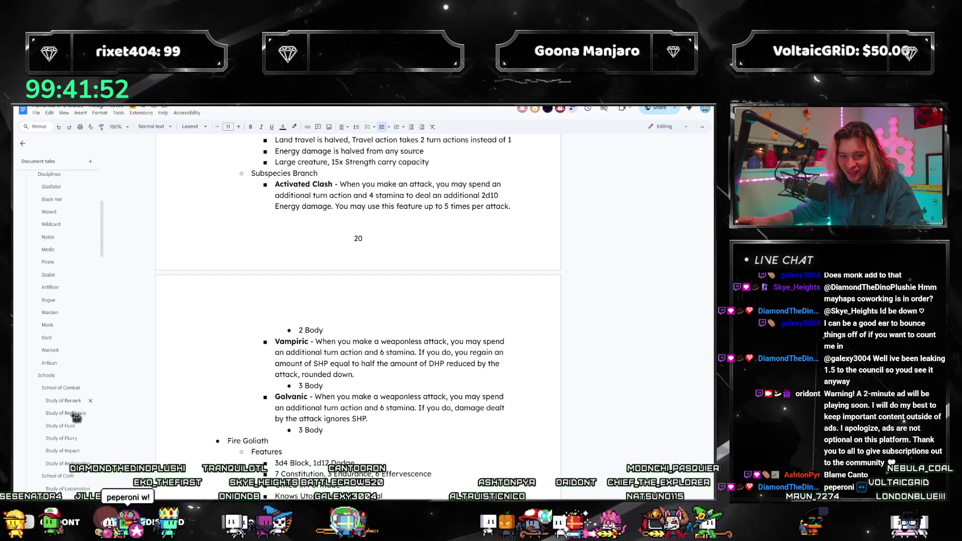
scroll(76, 402, "down", 15)
scroll(74, 413, "down", 9)
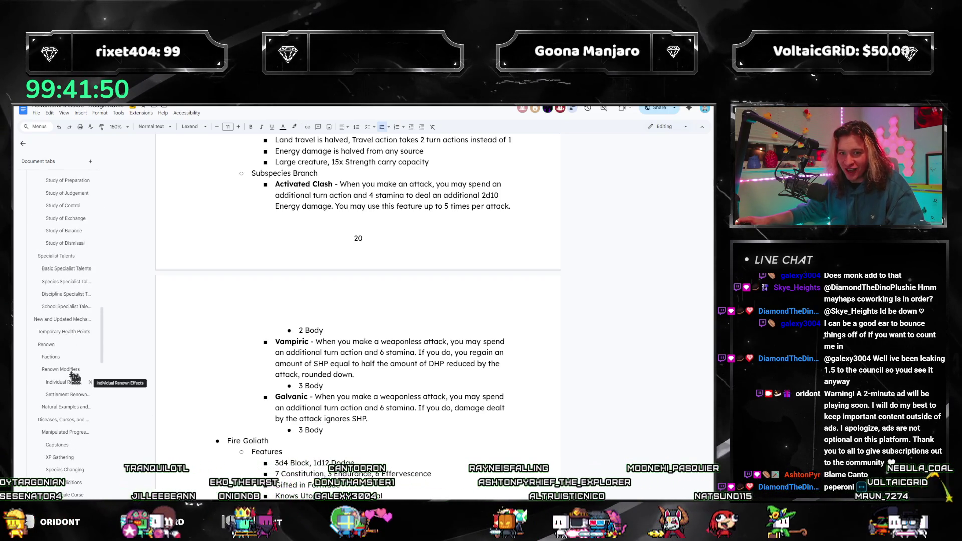
left_click(60, 282)
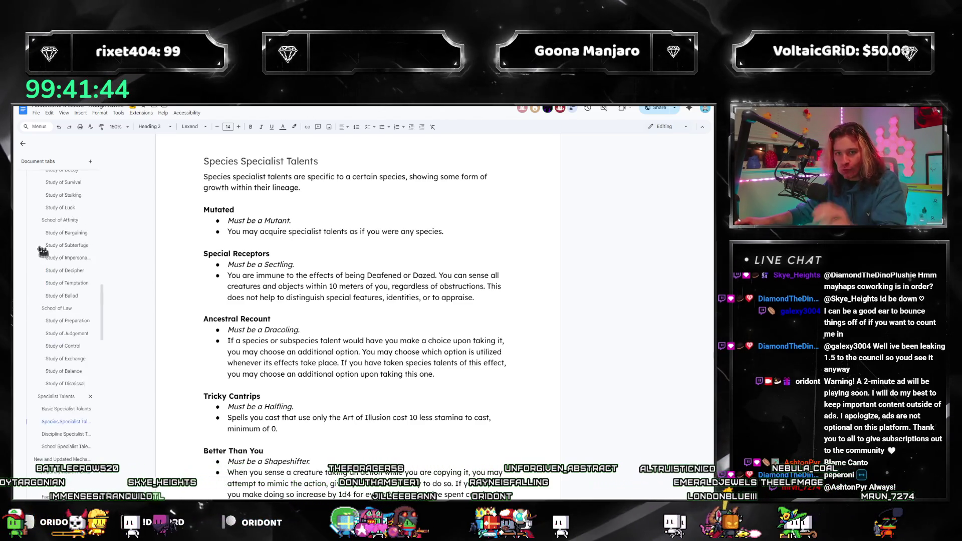
scroll(45, 261, "up", 10)
scroll(75, 310, "up", 5)
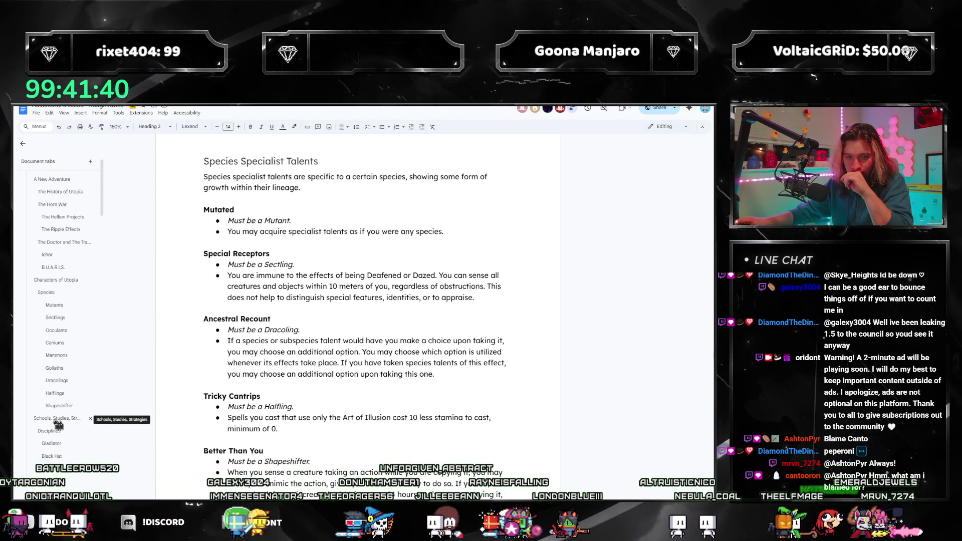
left_click(482, 298)
key("Return")
key("Return")
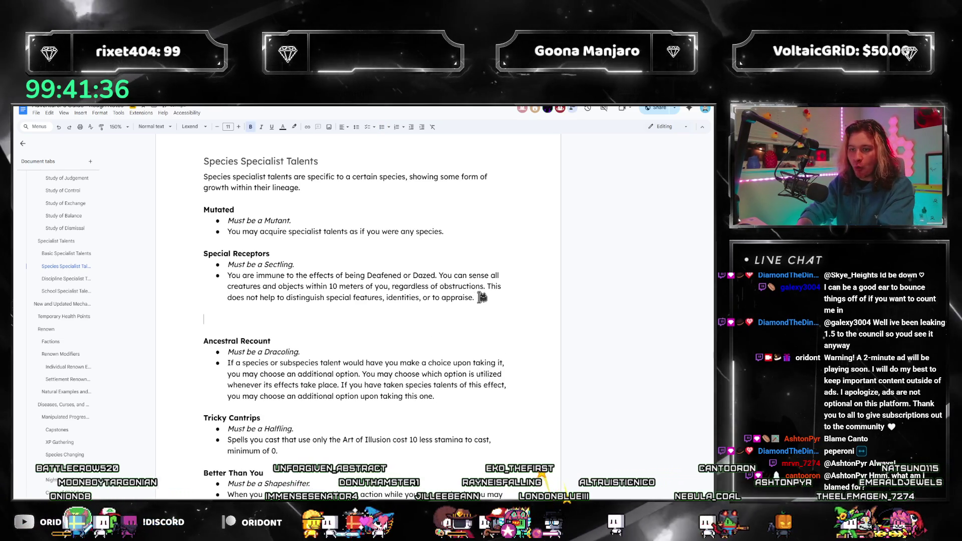
Add an XXXXX heading, an italic 'Must be a Goliath.' requirement and an XXXXX bullet.
type("xxxxx")
key("Return")
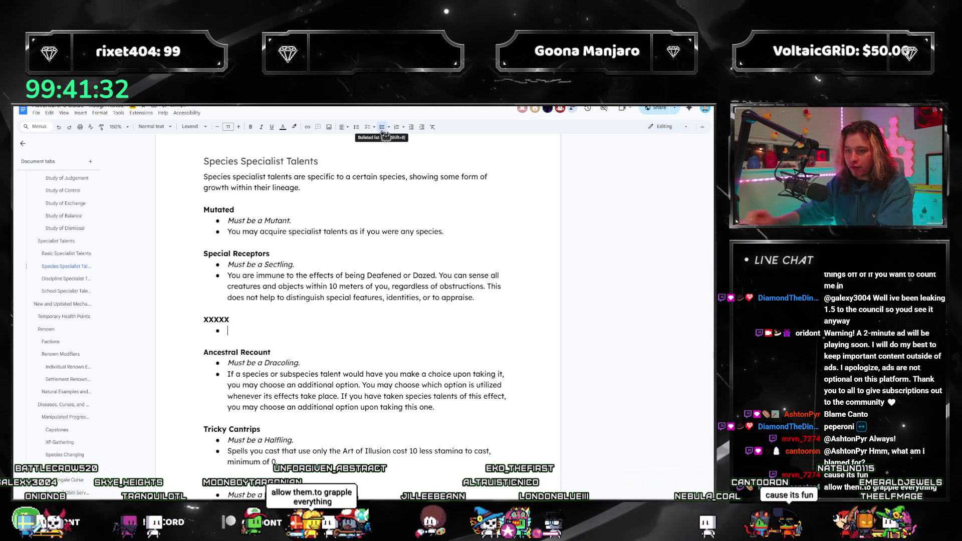
key("ctrl+i")
type("Must be a Goliath")
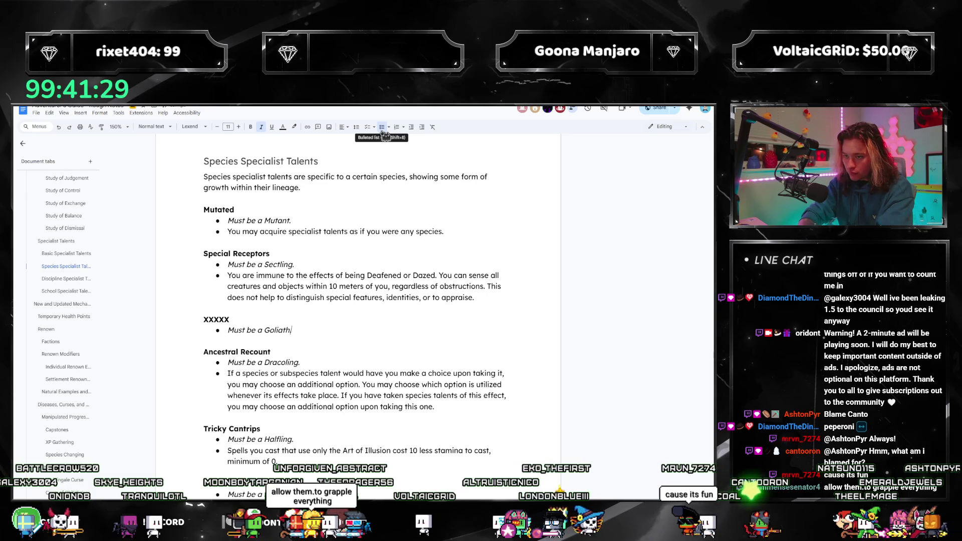
type(".")
key("Return")
key("ctrl+i")
type("XXX")
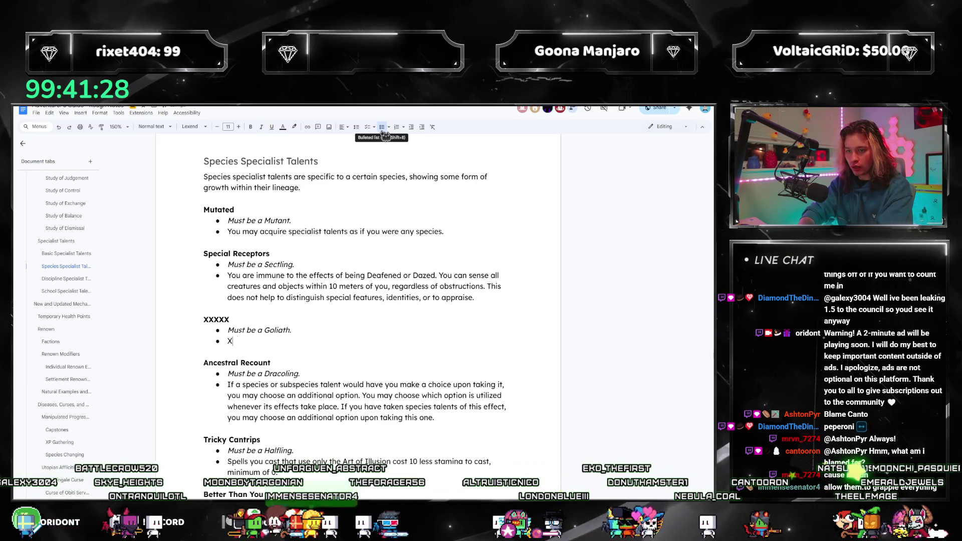
type("XX")
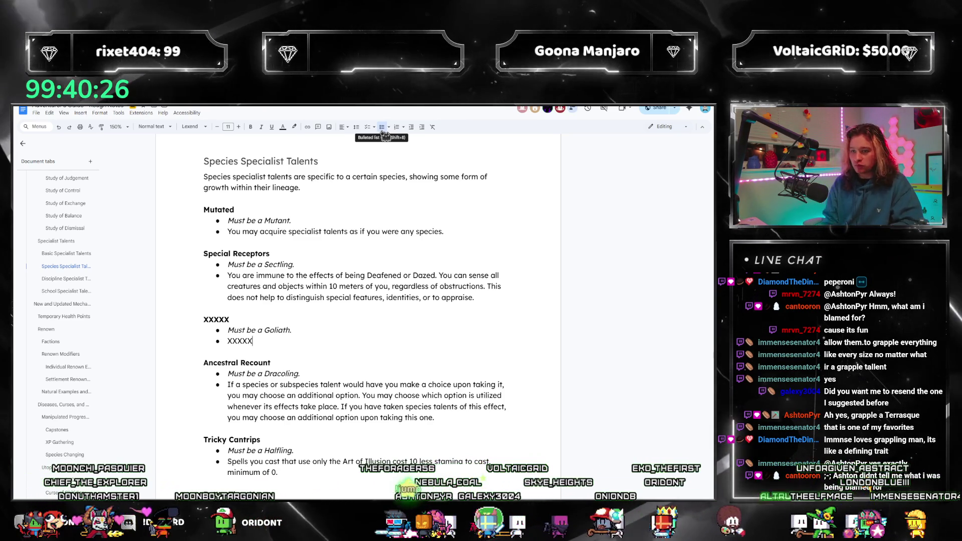
double_click(219, 318)
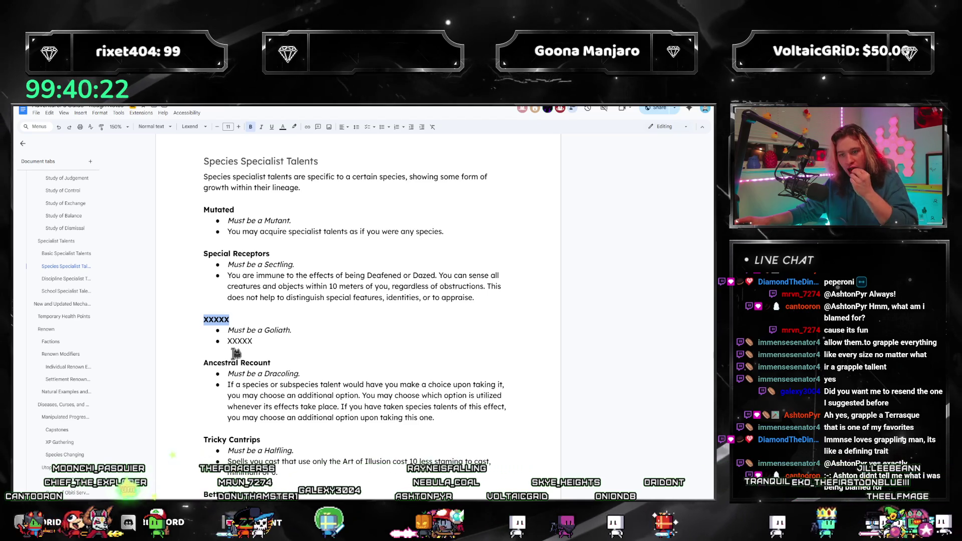